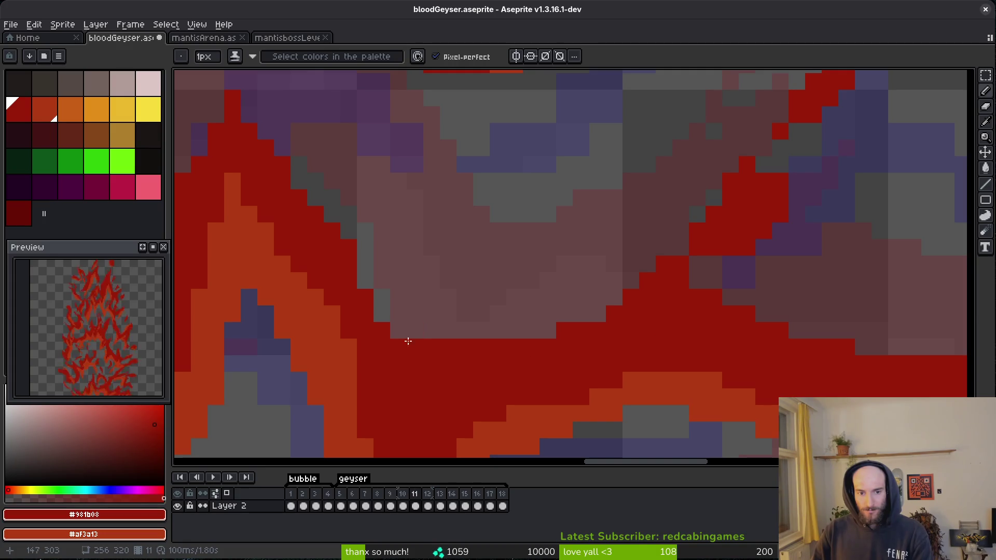
Undo the two stray red pixels on frame 11 and save the file.
scroll(415, 329, down, 3)
key(ctrl+s)
scroll(509, 324, up, 3)
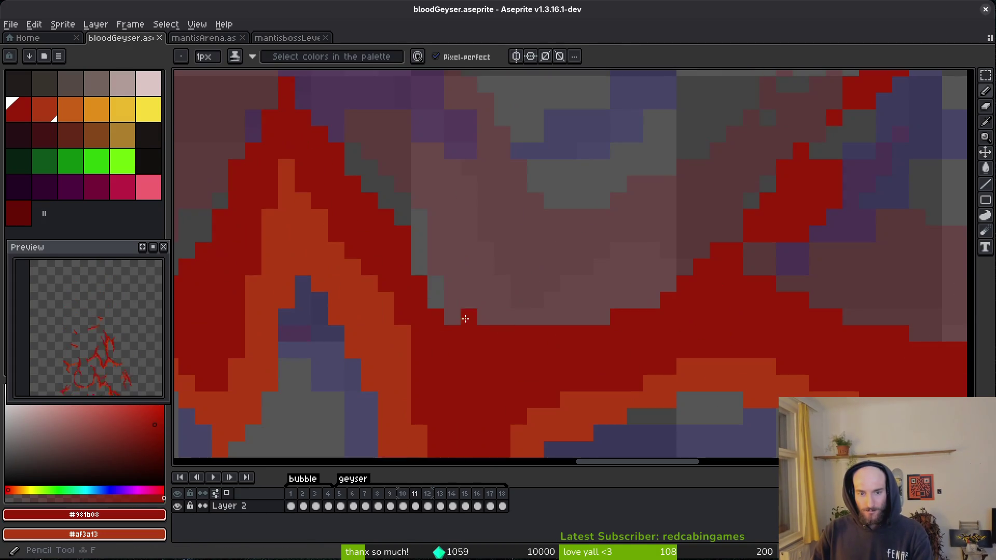
key(ctrl+z)
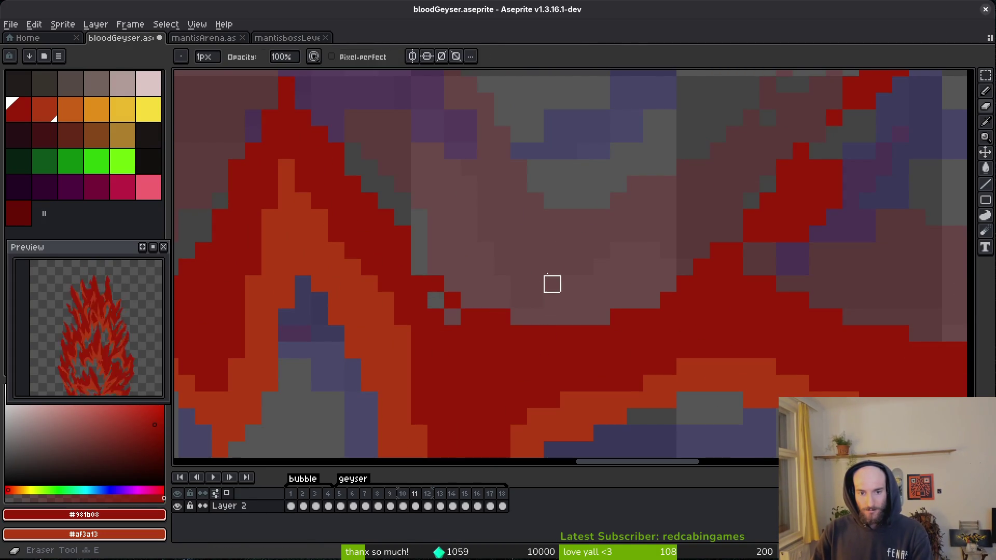
key(ctrl+z)
scroll(524, 286, down, 3)
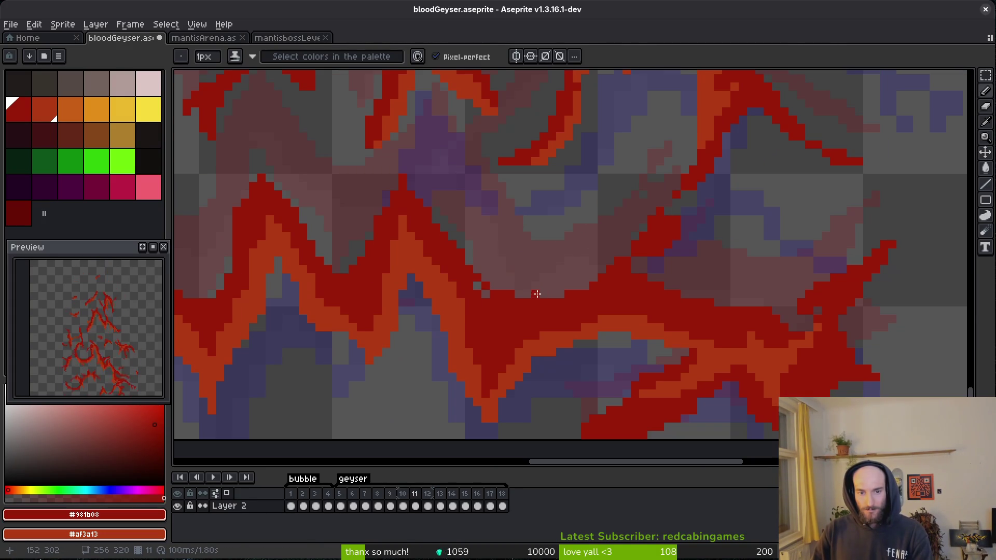
scroll(515, 294, up, 3)
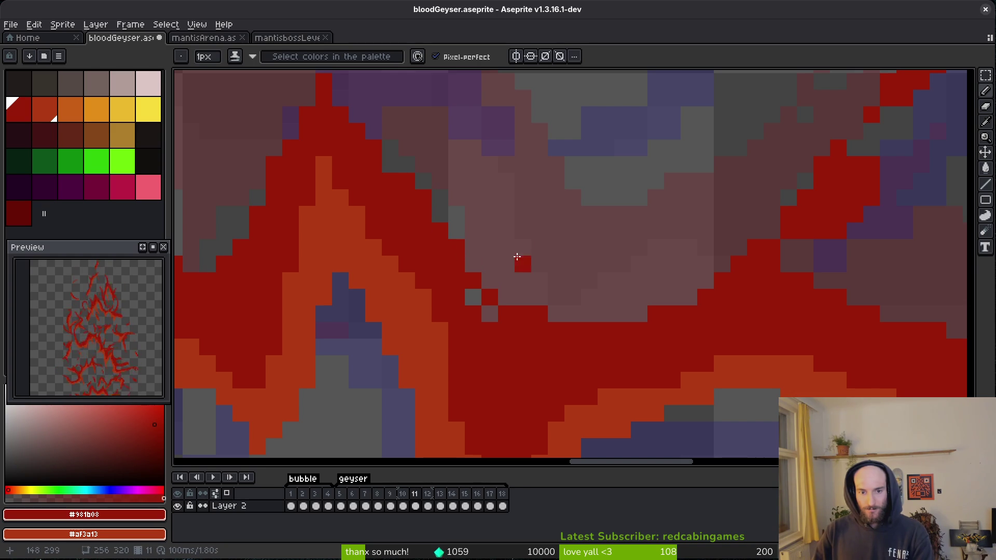
scroll(521, 262, down, 3)
scroll(521, 265, up, 3)
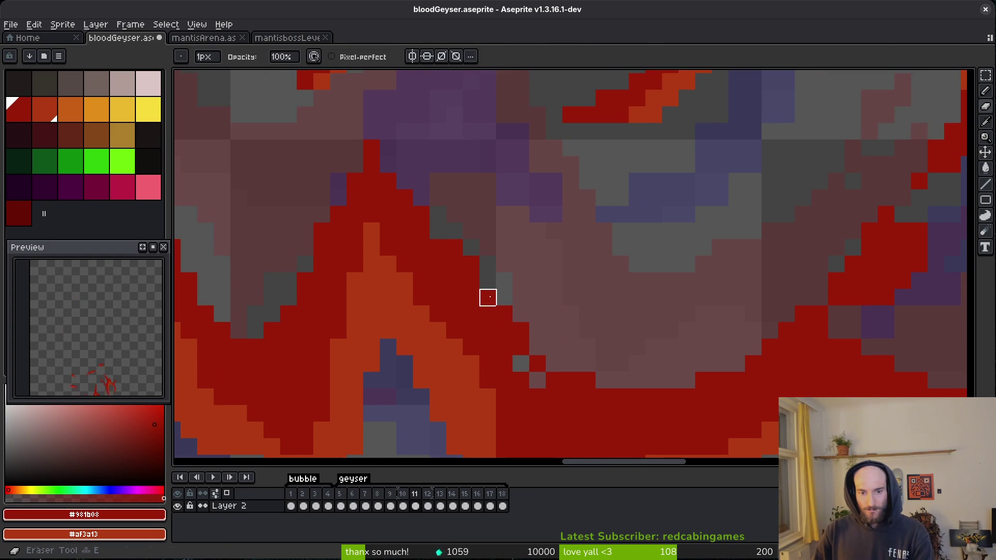
scroll(538, 231, down, 3)
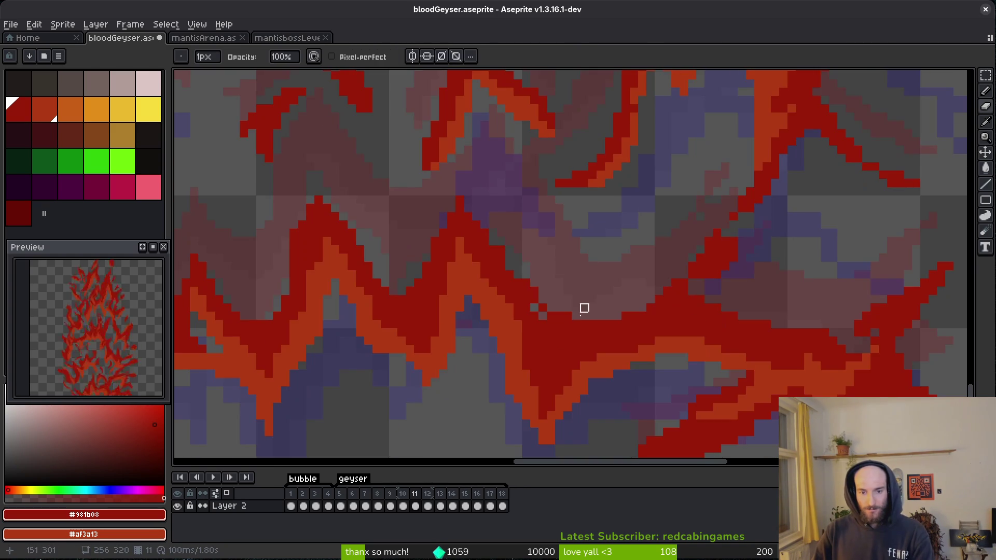
key(ctrl+s)
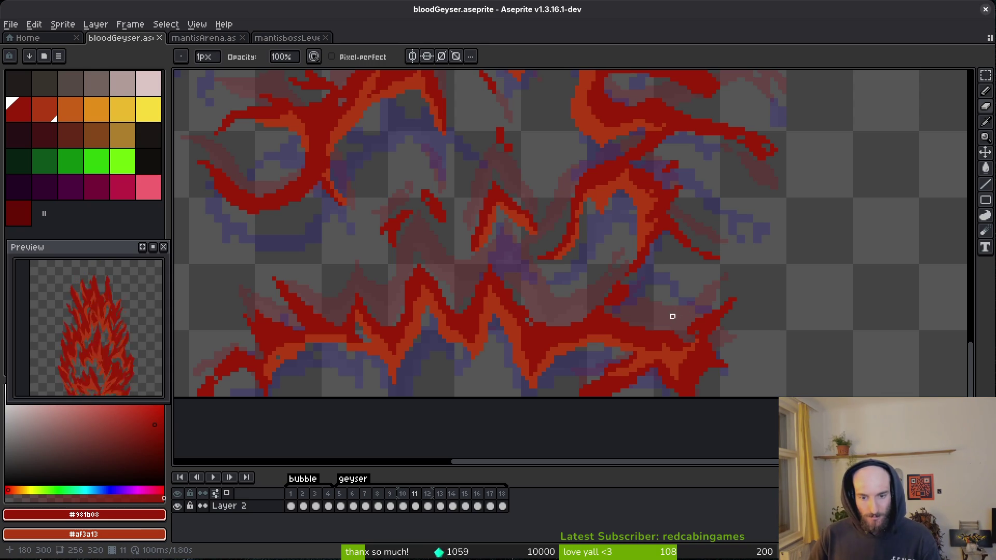
scroll(373, 361, up, 4)
Repaint the streak edges with dark red over orange edges, orange over grey, and dark red gap pixels.
key(b)
scroll(562, 329, down, 2)
scroll(767, 291, up, 3)
drag(694, 202, 571, 179)
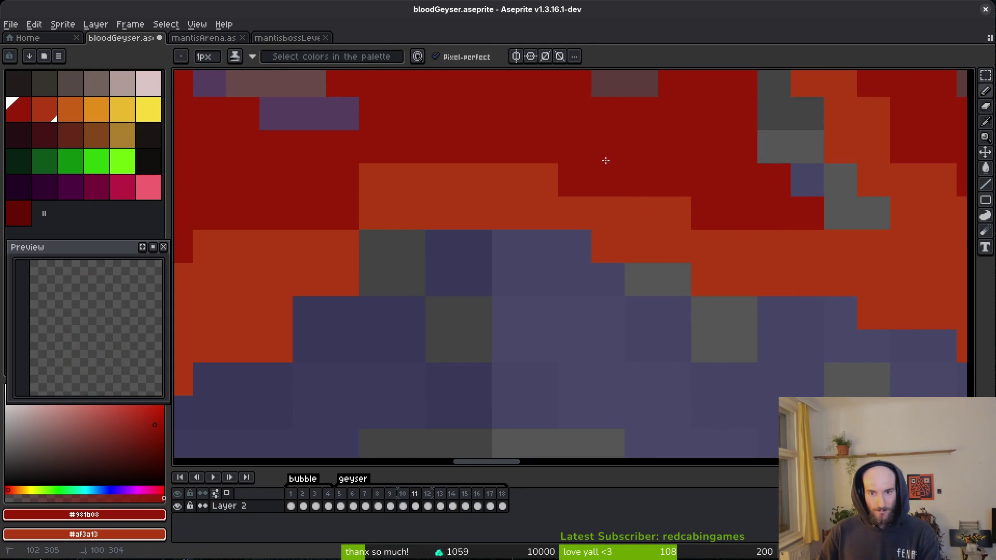
drag(446, 179, 368, 179)
click(402, 222)
drag(403, 222, 477, 246)
click(353, 245)
click(306, 308)
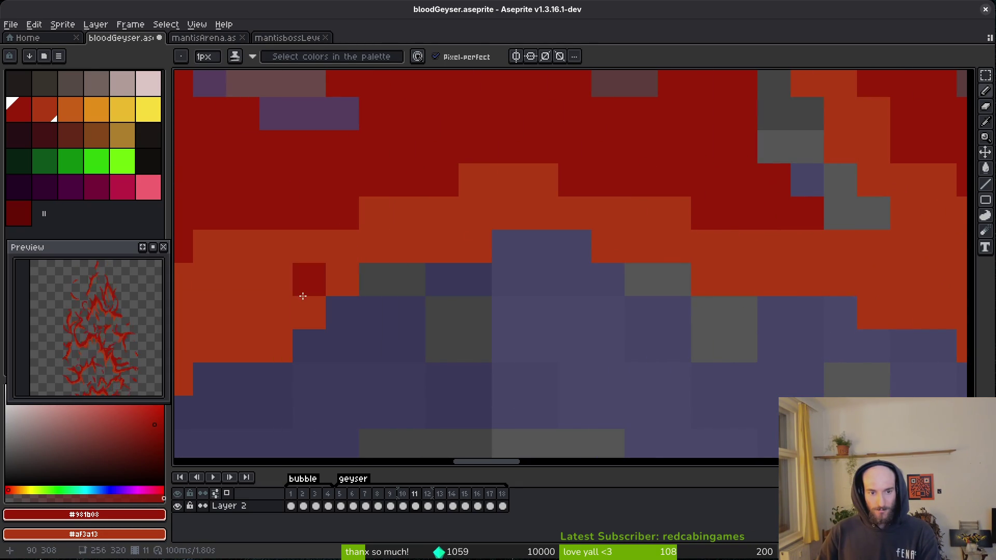
click(605, 243)
scroll(594, 240, down, 4)
click(469, 301)
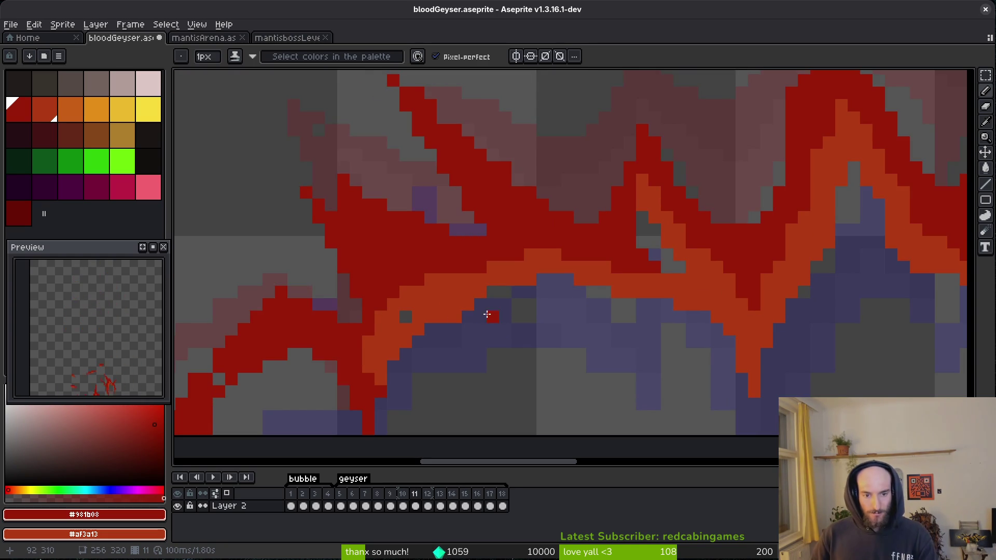
scroll(394, 312, up, 2)
Save, then replace the stray orange pixel at the streak tip with a dark red one.
key(ctrl+s)
scroll(550, 311, down, 4)
scroll(627, 307, down, 2)
key(ctrl+s)
scroll(700, 278, up, 3)
scroll(716, 319, down, 3)
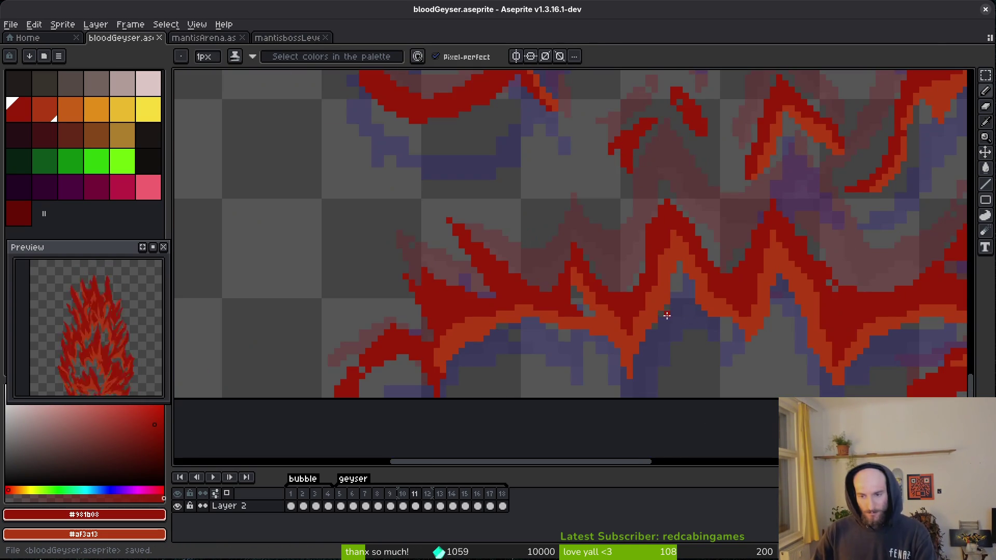
scroll(656, 291, up, 3)
key(e)
click(612, 344)
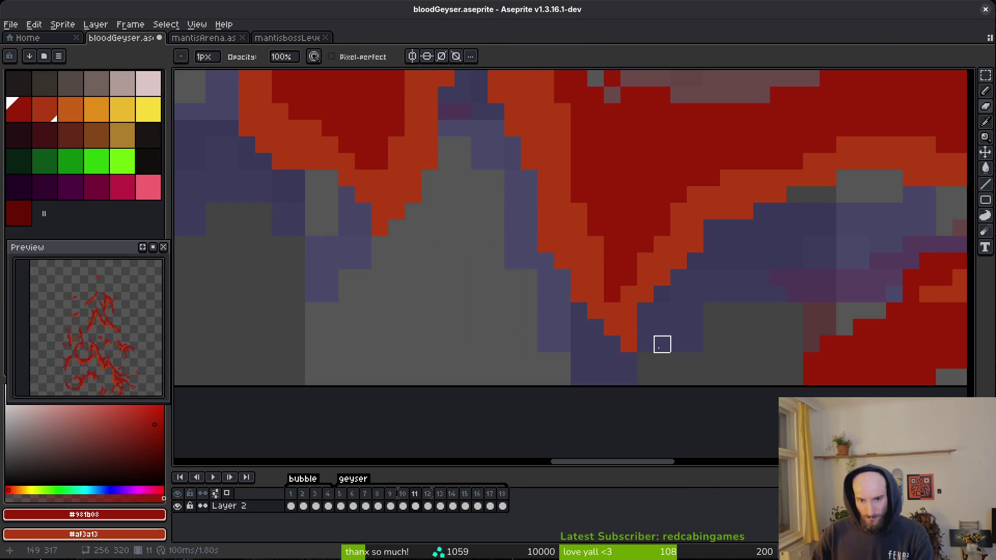
scroll(661, 344, down, 2)
scroll(660, 311, up, 2)
key(b)
click(553, 287)
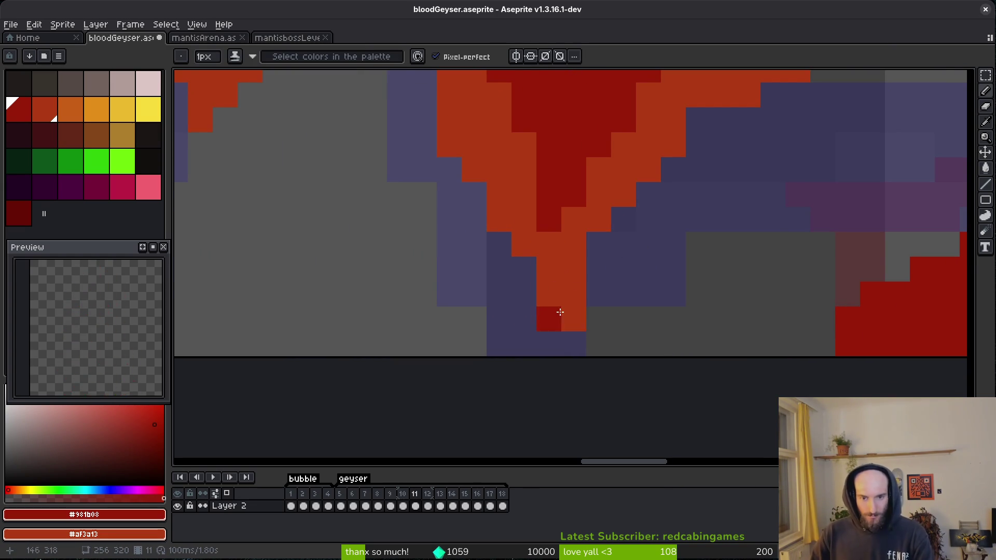
Save the finished frame 11 and advance to frame 12.
scroll(743, 263, down, 3)
key(ctrl+s)
scroll(645, 271, down, 5)
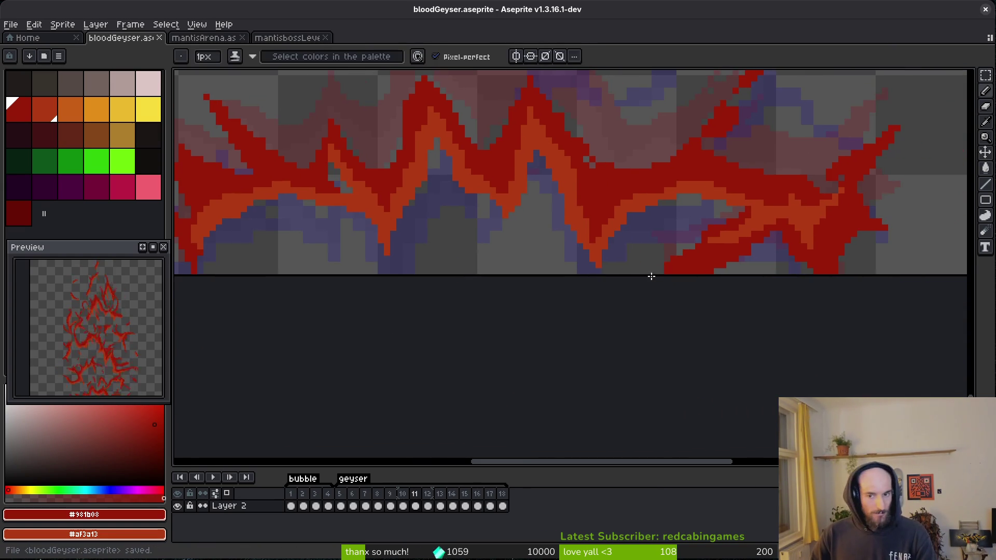
key(period)
scroll(689, 279, up, 3)
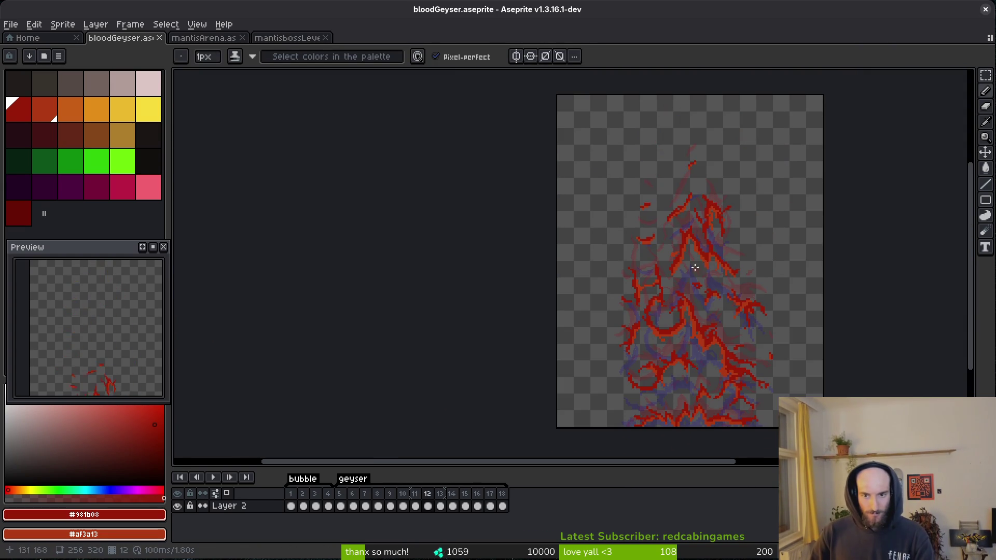
Redraw frame 12's streak in dark red, with orange along its upper side and lower end.
scroll(705, 262, up, 8)
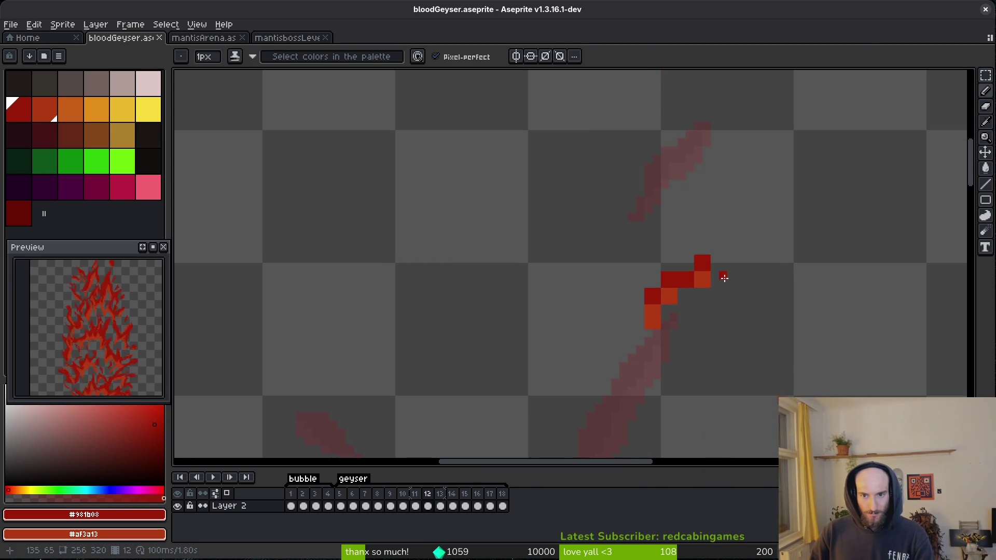
scroll(723, 278, up, 2)
mouse_move(658, 220)
mouse_down()
mouse_move(662, 239)
mouse_move(621, 260)
mouse_up()
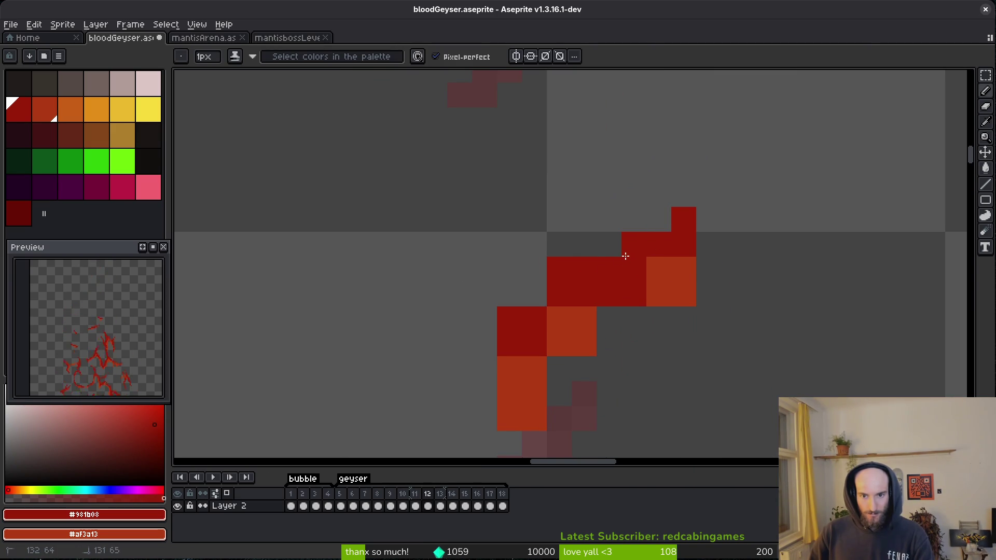
drag(534, 368, 503, 370)
key(e)
drag(509, 318, 582, 240)
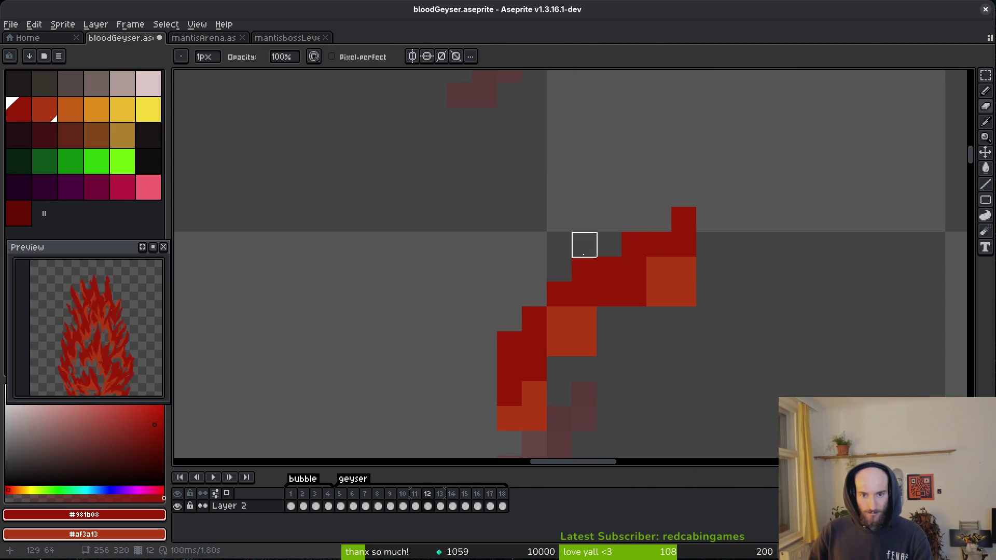
key(b)
drag(542, 313, 522, 327)
mouse_move(659, 293)
mouse_down()
mouse_move(667, 266)
mouse_move(612, 318)
mouse_move(677, 254)
mouse_up()
mouse_move(559, 369)
mouse_down()
mouse_move(518, 394)
mouse_move(534, 418)
mouse_up()
Erase stray pixels below the streak and fill a gap pixel in it.
key(e)
click(684, 294)
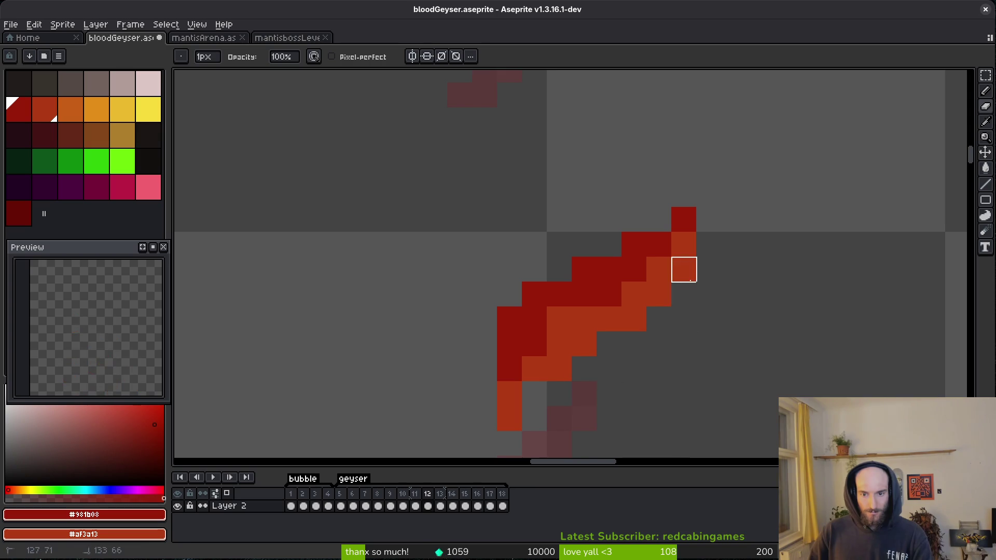
key(b)
click(534, 419)
key(e)
key(b)
scroll(634, 393, down, 3)
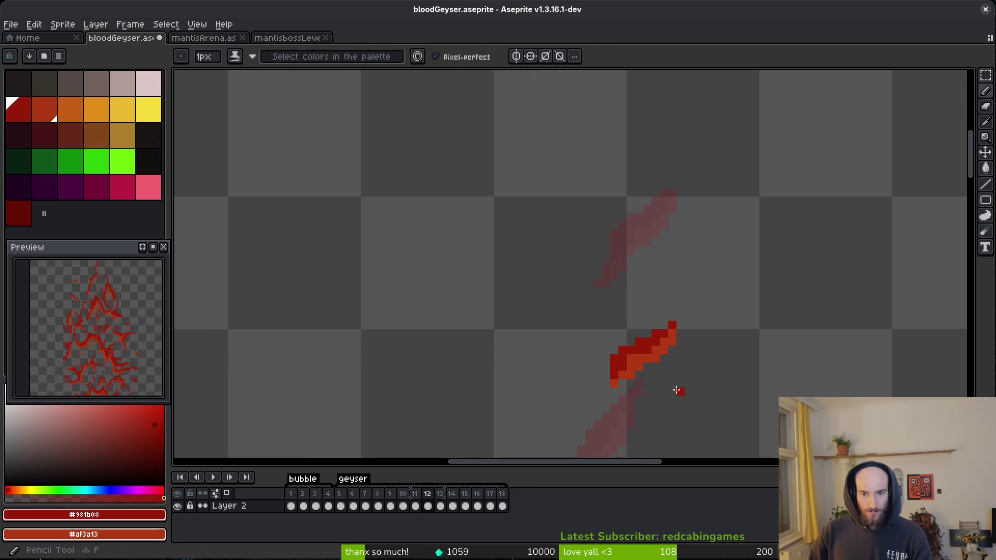
scroll(590, 276, up, 3)
Remove a stray pixel and paint three touch-up pixels along the streak.
key(e)
click(525, 167)
key(b)
click(542, 187)
click(558, 204)
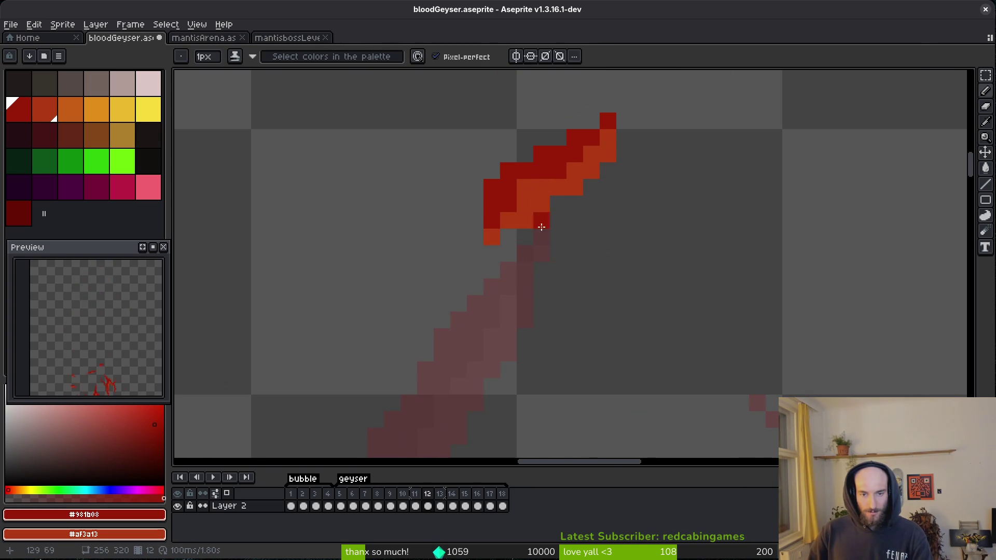
click(542, 229)
scroll(550, 232, down, 4)
scroll(558, 255, up, 3)
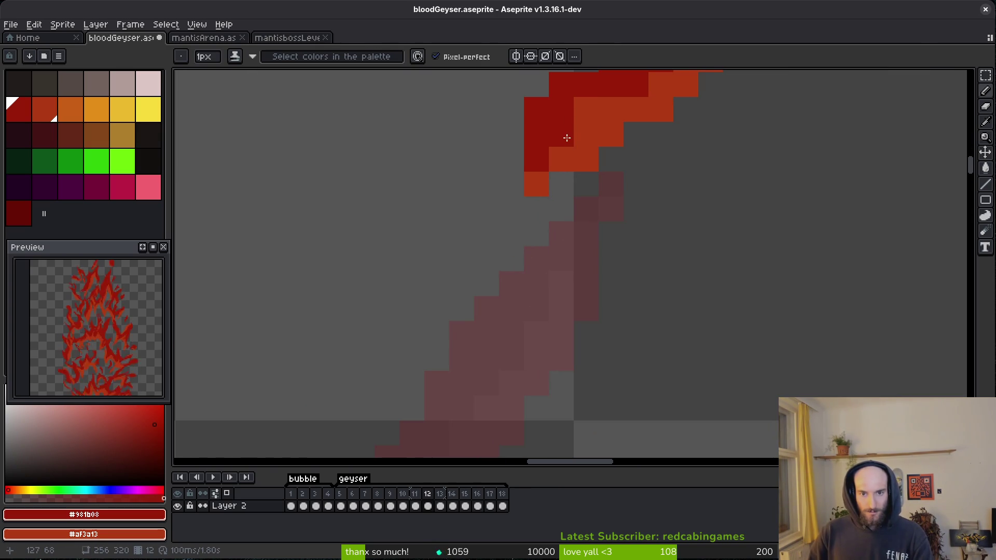
Add a red pixel on the streak and erase the orange and red pixels at its lower end.
click(637, 186)
drag(637, 186, 681, 254)
scroll(681, 254, down, 1)
key(e)
click(603, 210)
click(602, 197)
scroll(656, 249, down, 4)
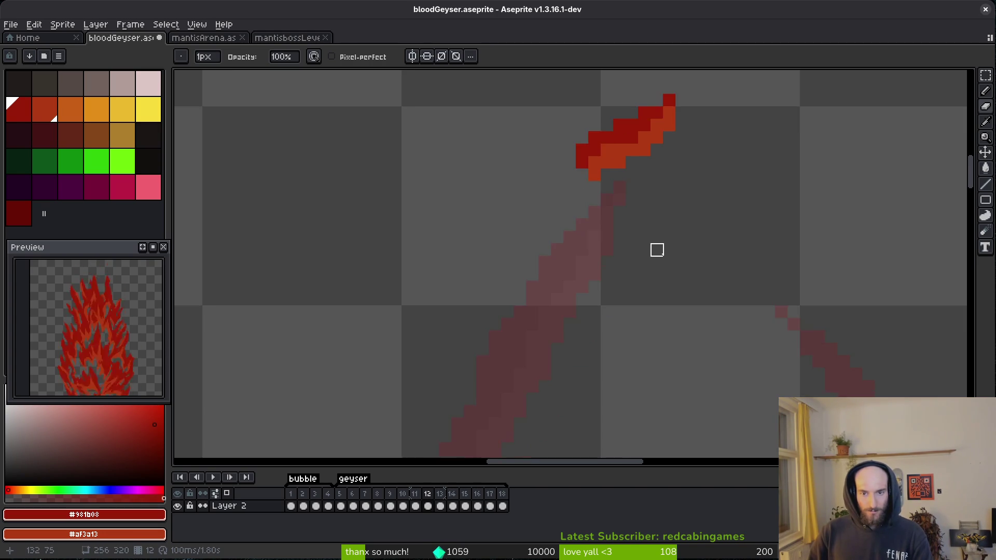
key(b)
scroll(659, 268, up, 5)
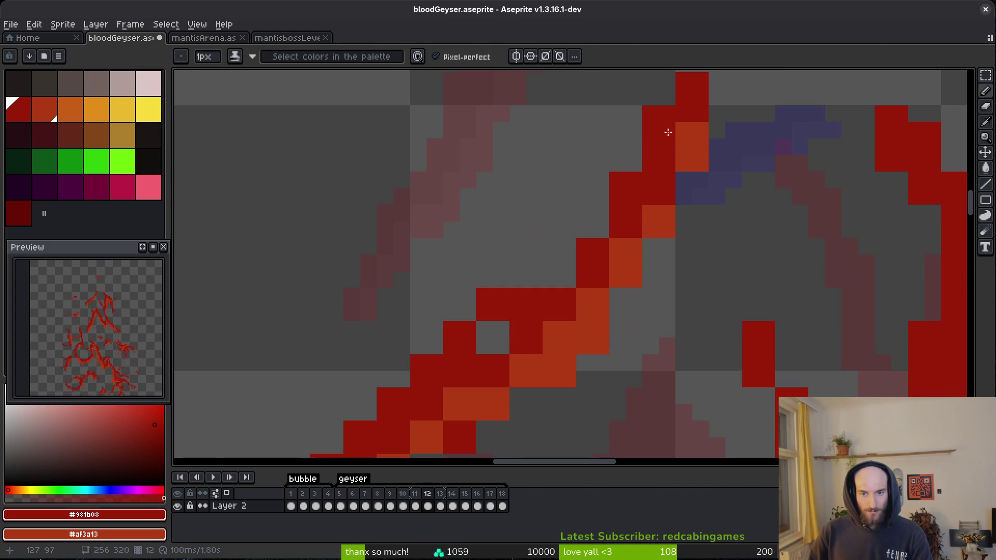
Rebuild the streak's left edge as a cleaner diagonal of red pixels, erasing stray edge pixels.
click(685, 132)
mouse_move(622, 212)
mouse_down()
mouse_move(512, 334)
mouse_move(660, 240)
mouse_up()
click(583, 244)
key(ctrl+z)
key(ctrl+z)
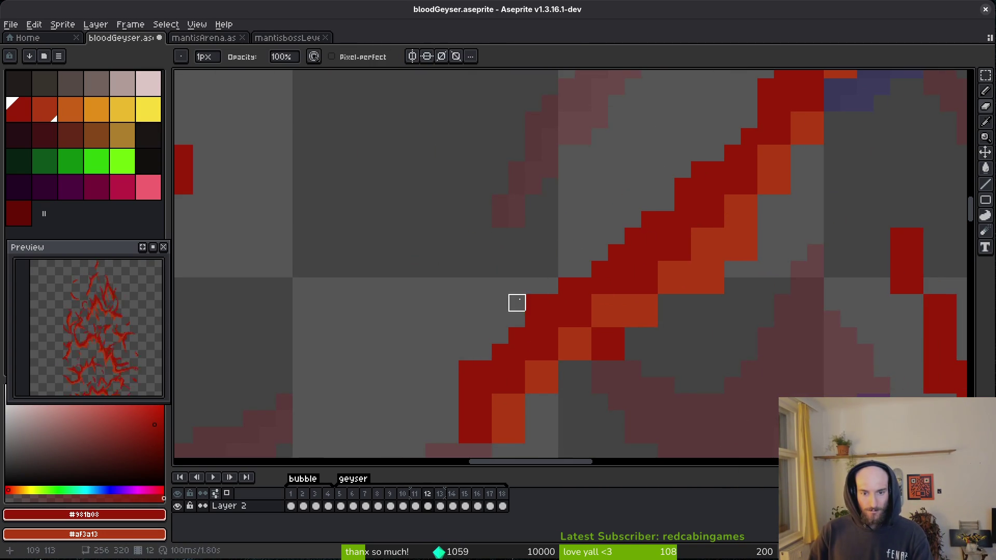
shift+click(507, 305)
mouse_move(508, 305)
mouse_down()
mouse_move(498, 335)
mouse_move(467, 369)
mouse_up()
key(e)
click(467, 385)
key(b)
Shade the streak's inner edge pixels orange and erase two stray pixels beside it.
click(799, 161)
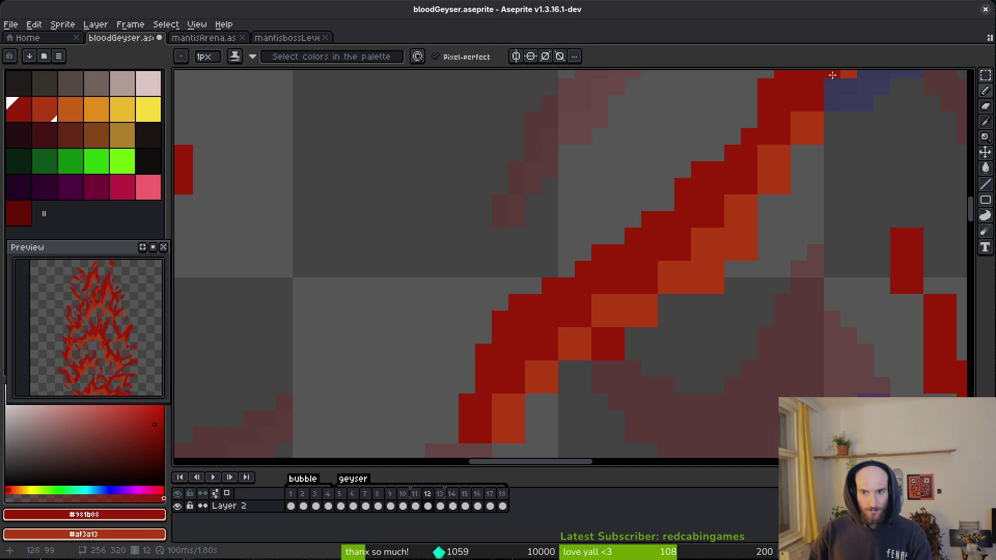
drag(832, 86, 832, 103)
mouse_move(642, 336)
mouse_down()
mouse_move(567, 356)
mouse_move(533, 396)
mouse_up()
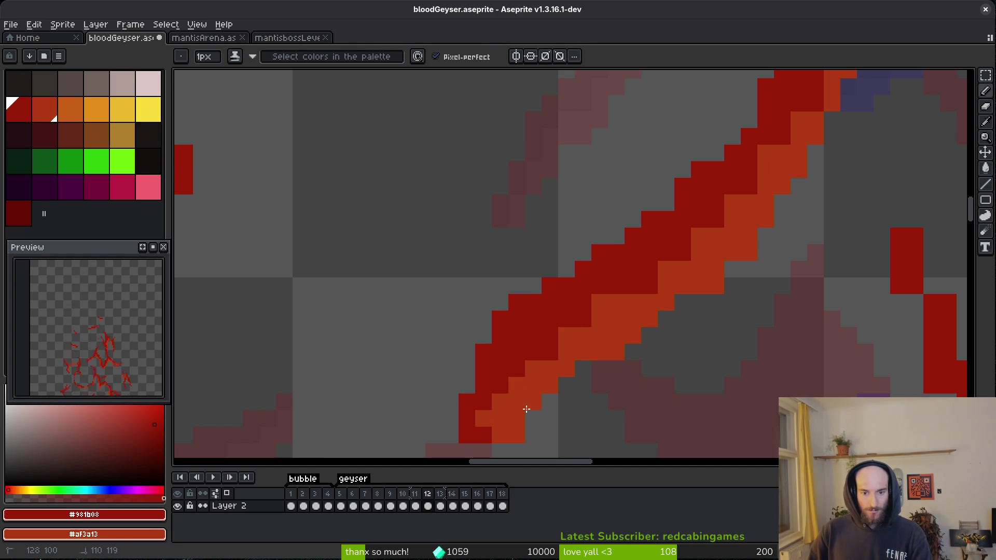
key(e)
click(534, 418)
click(633, 353)
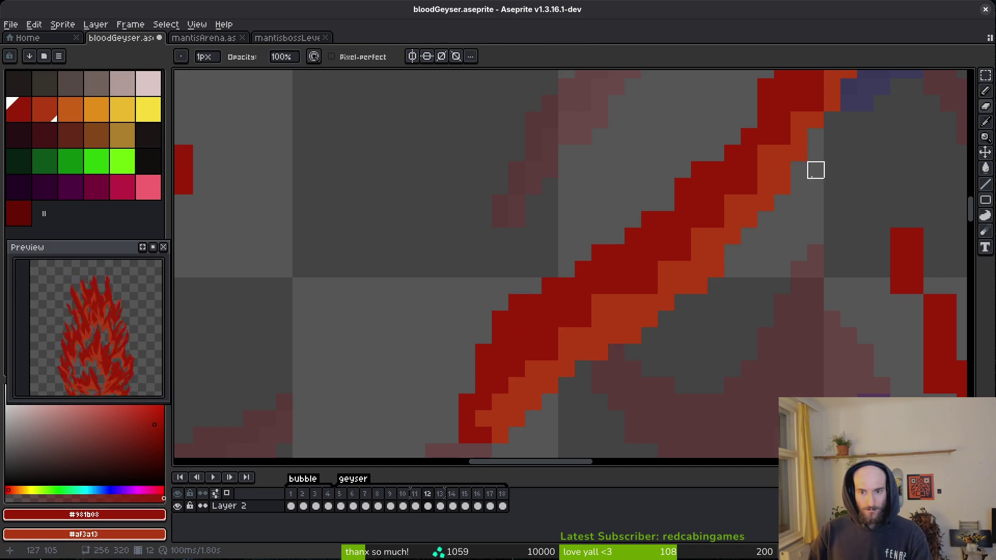
drag(715, 198, 653, 332)
key(b)
scroll(653, 332, down, 2)
scroll(701, 290, up, 2)
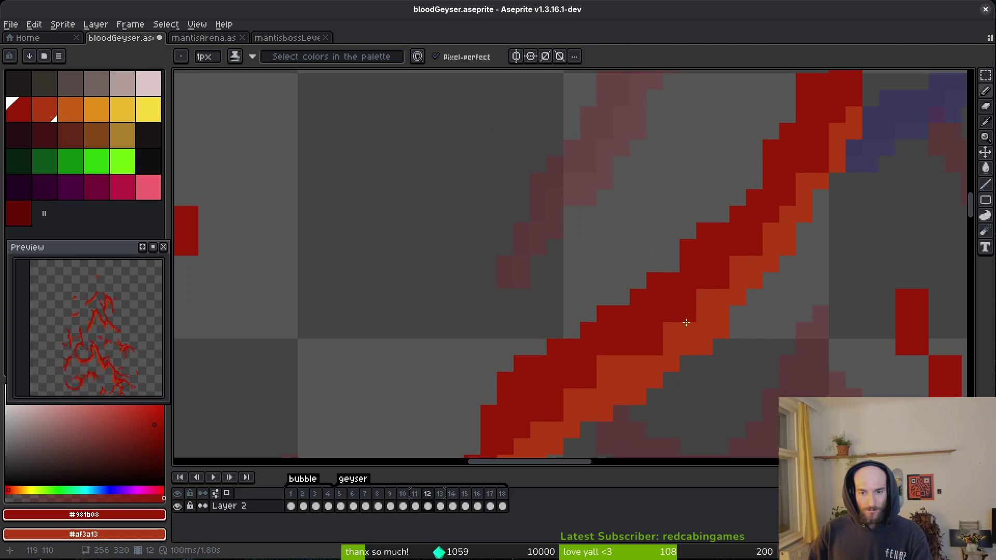
Recolour lower streak pixels dark red and orange, then erase two stray dark-red pixels.
drag(624, 343, 685, 261)
click(648, 298)
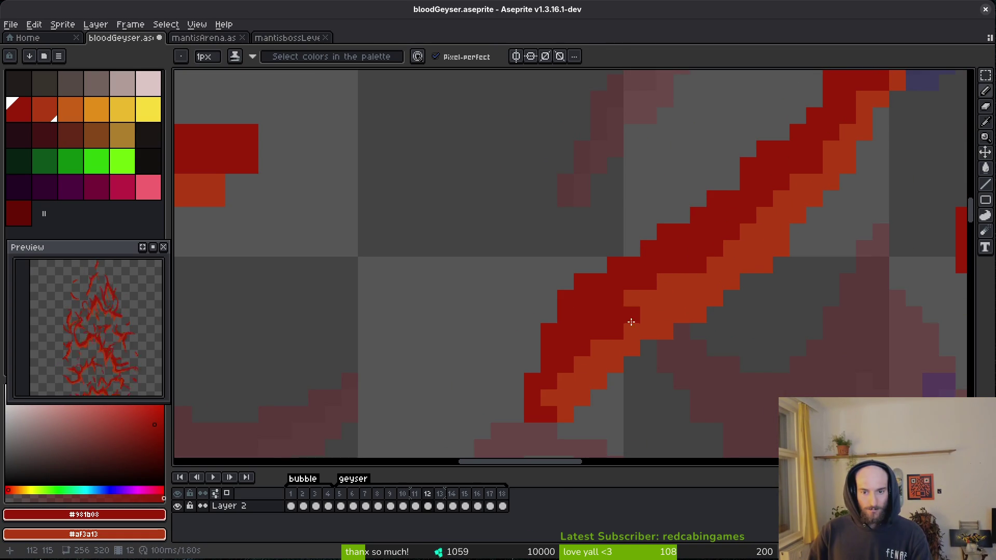
right_click(559, 386)
mouse_move(698, 362)
mouse_down()
mouse_move(742, 262)
mouse_move(686, 327)
mouse_up()
click(671, 249)
click(721, 216)
key(b)
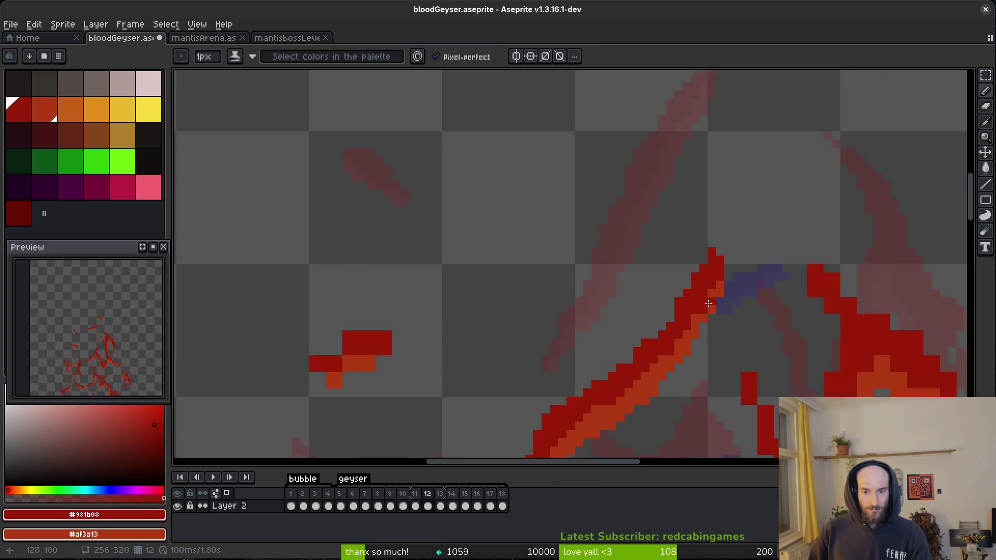
scroll(718, 289, down, 3)
scroll(718, 289, up, 4)
Add red pixels near the streak tip and below the right-hand streak, undoing one misplaced pixel.
click(796, 315)
scroll(711, 315, down, 3)
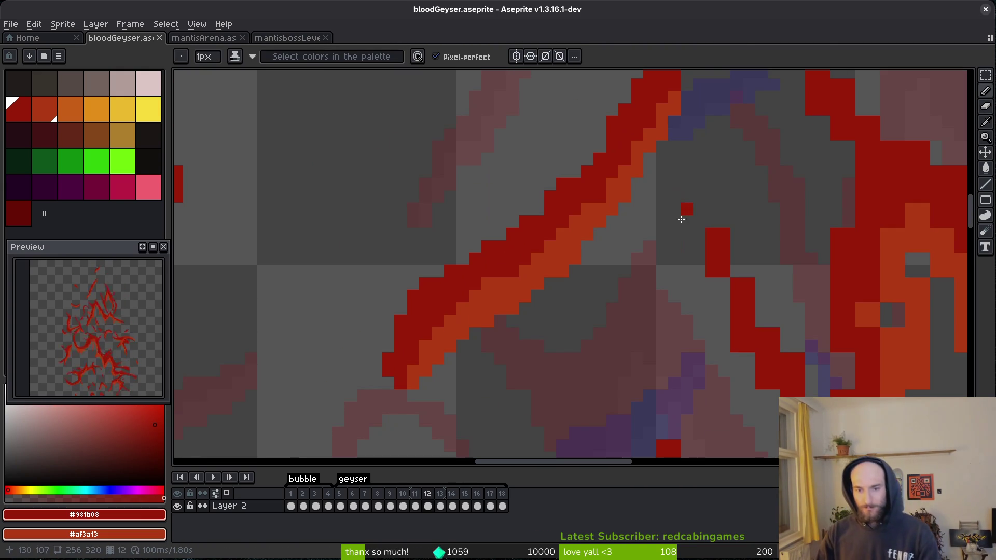
click(537, 170)
key(ctrl+z)
click(687, 297)
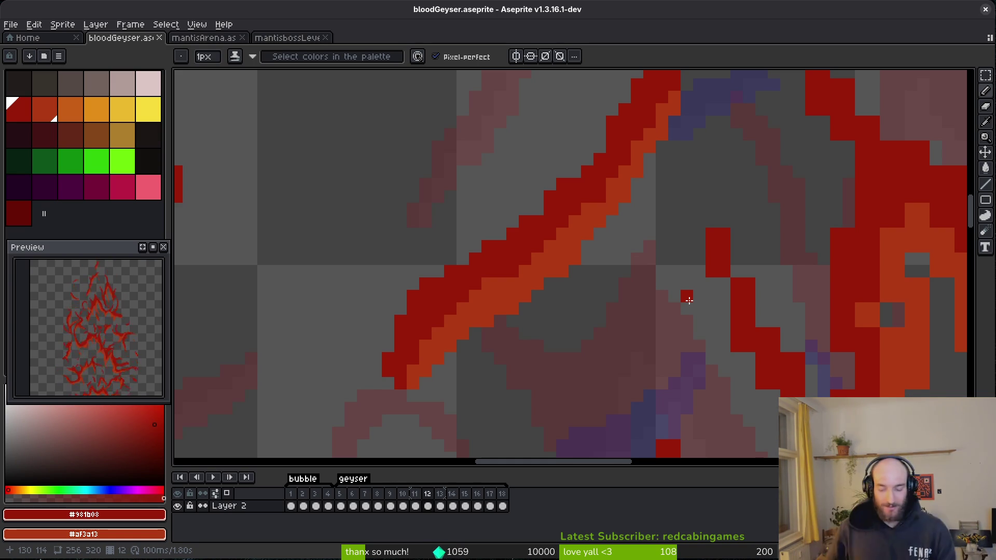
Erase two stray red pixels and extend the thin streak with red edge pixels.
scroll(689, 300, up, 1)
drag(746, 300, 589, 214)
key(e)
drag(588, 172, 588, 113)
key(b)
mouse_move(629, 191)
mouse_down()
mouse_move(689, 298)
mouse_move(679, 270)
mouse_up()
click(602, 265)
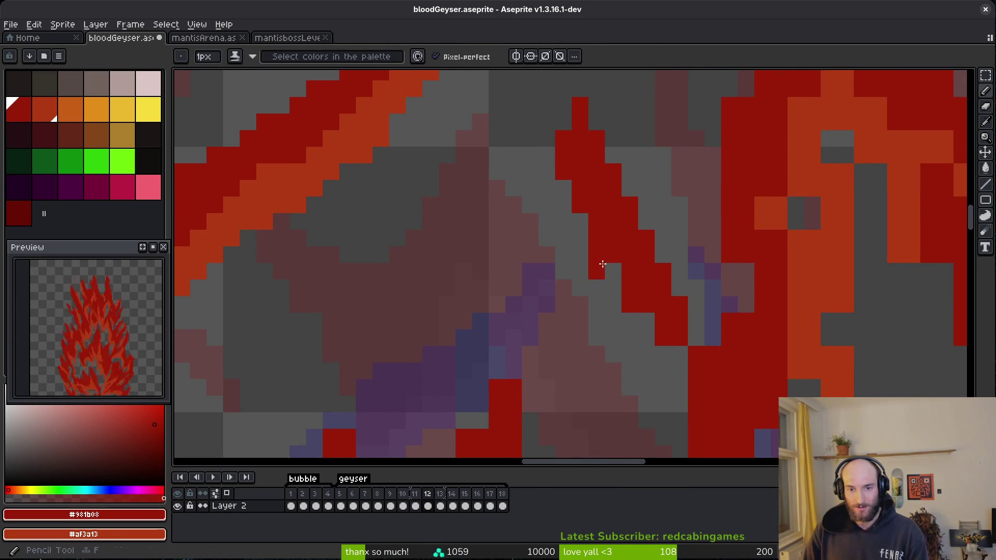
click(617, 274)
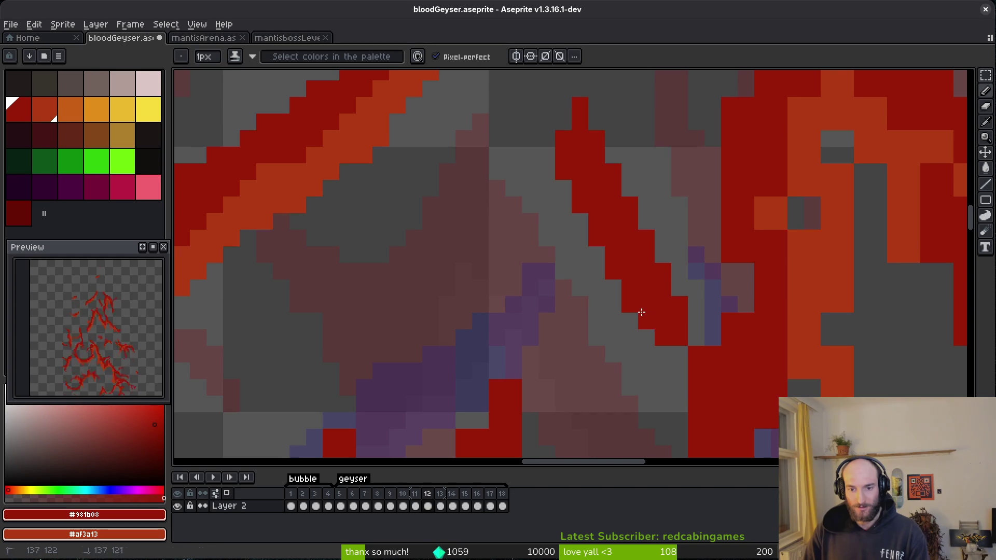
Shade the central column's pixels orange and darken one pixel in the orange core.
drag(645, 384, 564, 337)
key(e)
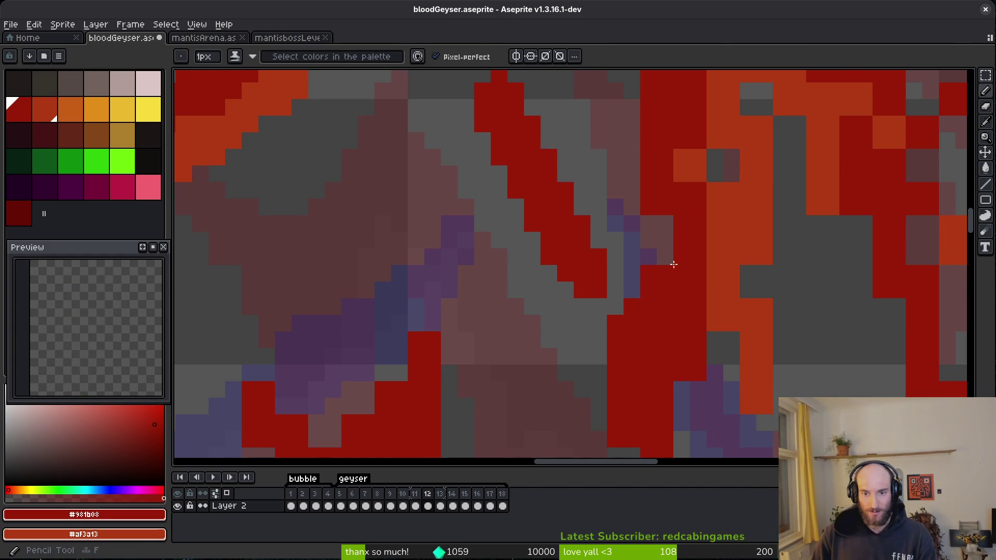
drag(656, 282, 605, 311)
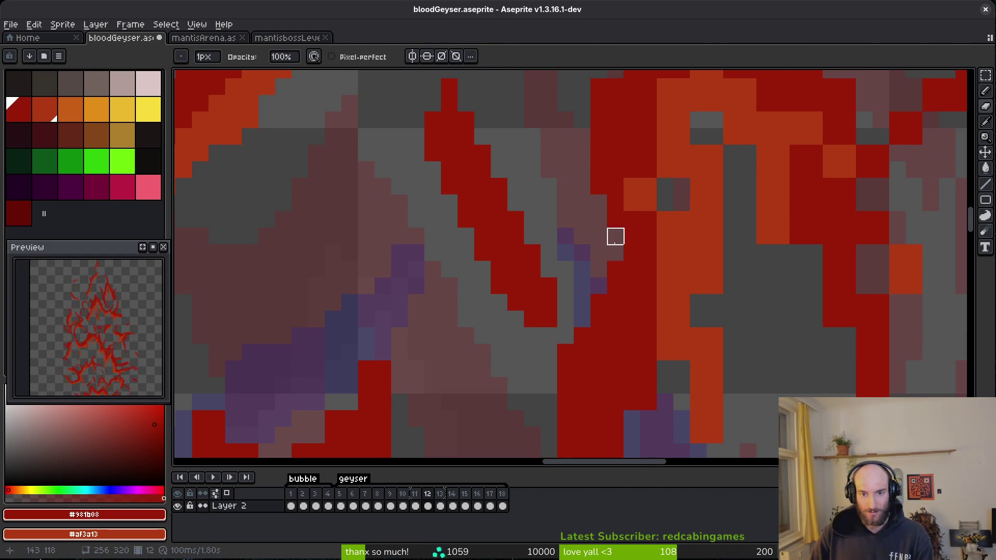
scroll(629, 229, up, 3)
key(b)
scroll(626, 264, up, 3)
mouse_move(627, 264)
mouse_down()
mouse_move(622, 309)
mouse_move(616, 269)
mouse_up()
scroll(640, 296, down, 1)
key(e)
scroll(622, 286, down, 2)
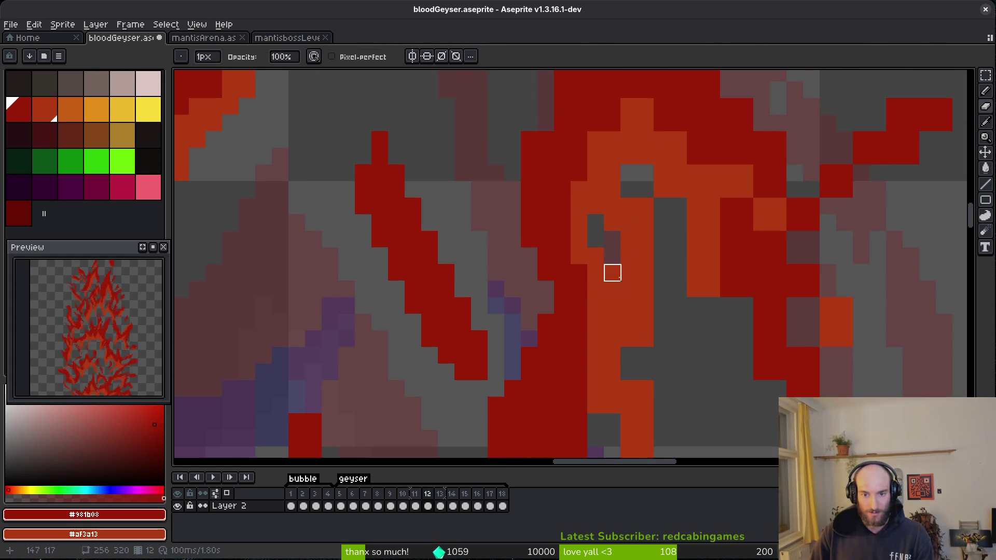
key(b)
click(594, 239)
Erase stray red pixels at the arm's top and tip, then extend the arm two pixels.
scroll(594, 234, up, 2)
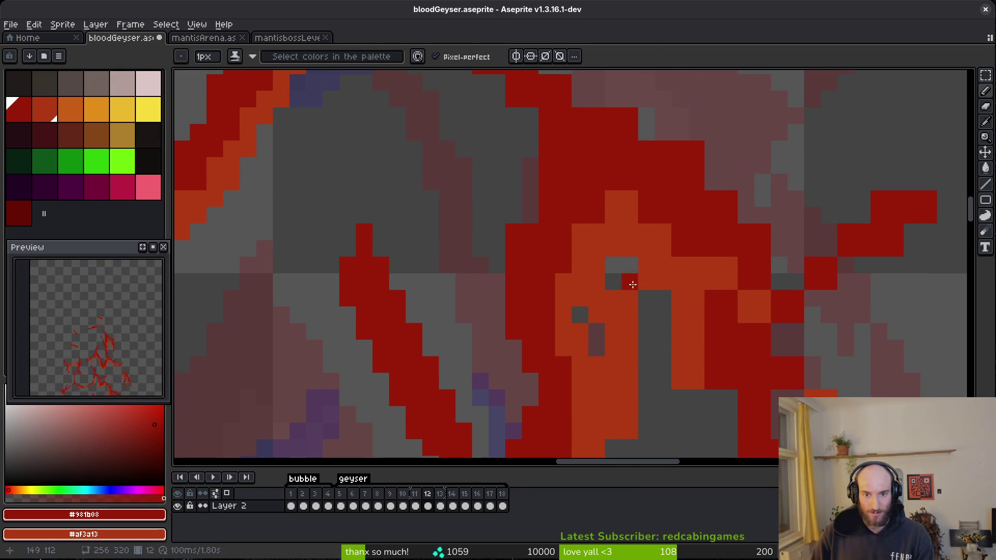
key(e)
scroll(647, 347, down, 2)
scroll(592, 251, up, 1)
key(b)
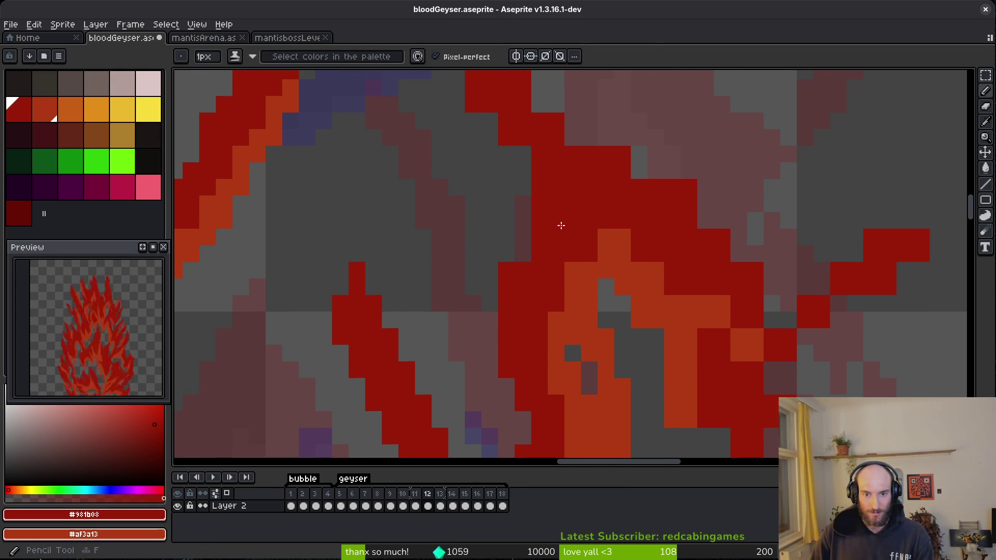
scroll(525, 244, up, 1)
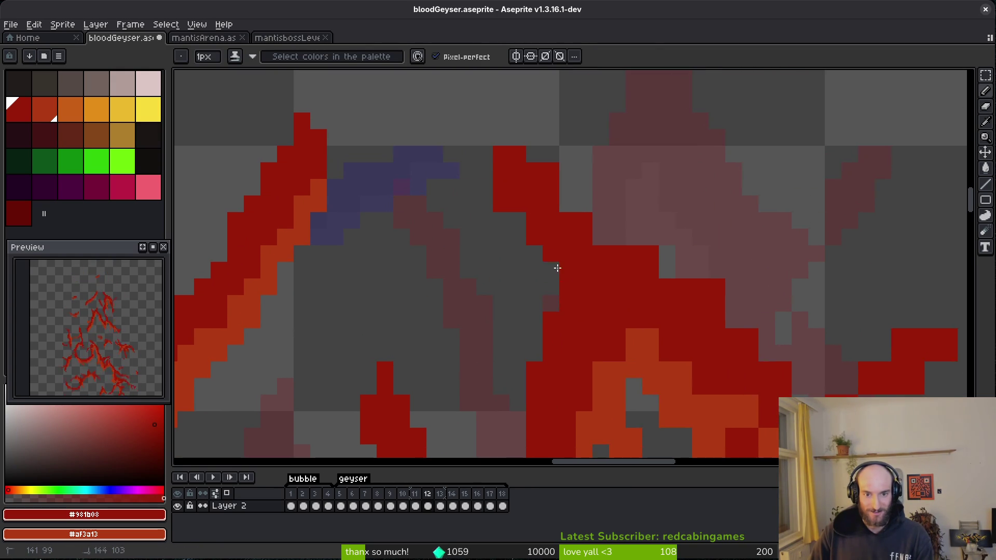
key(e)
drag(501, 170, 501, 203)
key(b)
click(501, 170)
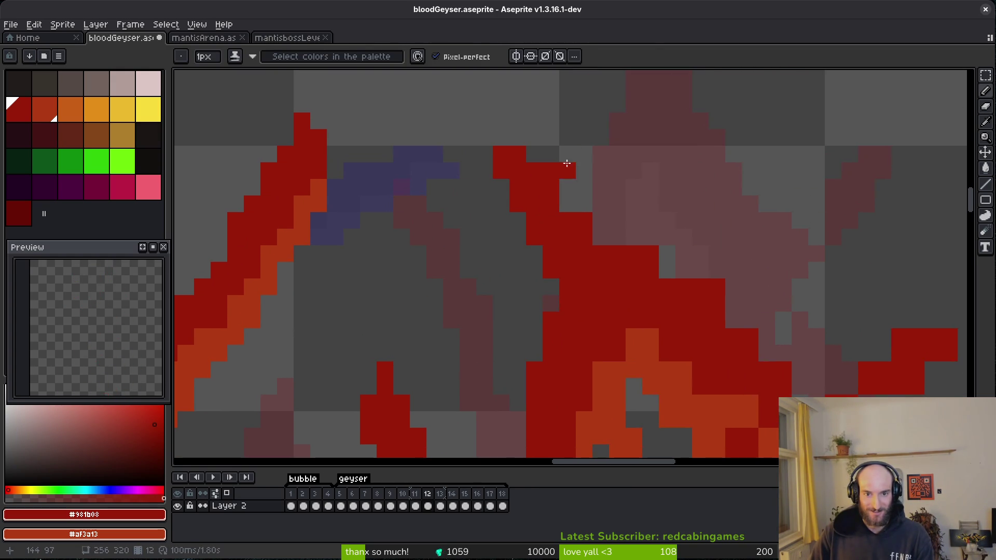
key(e)
click(551, 171)
key(b)
drag(667, 270, 684, 270)
Reshape the right branch's diagonal edge pixels and erase the arm's top-left pixel.
scroll(726, 322, down, 3)
scroll(726, 322, right, 3)
drag(629, 217, 695, 310)
key(ctrl+z)
key(e)
mouse_move(679, 259)
mouse_down()
mouse_move(695, 298)
mouse_move(760, 296)
mouse_up()
key(b)
key(e)
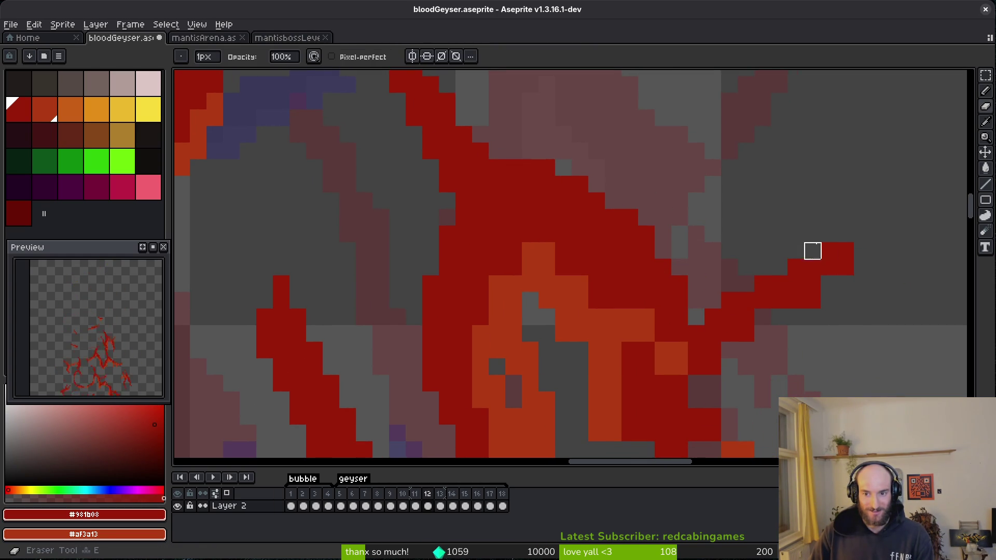
click(796, 249)
Repaint cells along the right arm in red and orange.
scroll(742, 278, down, 1)
scroll(743, 278, right, 2)
key(b)
mouse_move(737, 233)
mouse_down()
mouse_move(654, 290)
mouse_move(590, 369)
mouse_up()
mouse_move(578, 321)
mouse_down()
mouse_move(547, 273)
mouse_move(447, 223)
mouse_move(448, 207)
mouse_move(486, 238)
mouse_up()
scroll(490, 259, down, 1)
scroll(489, 260, left, 1)
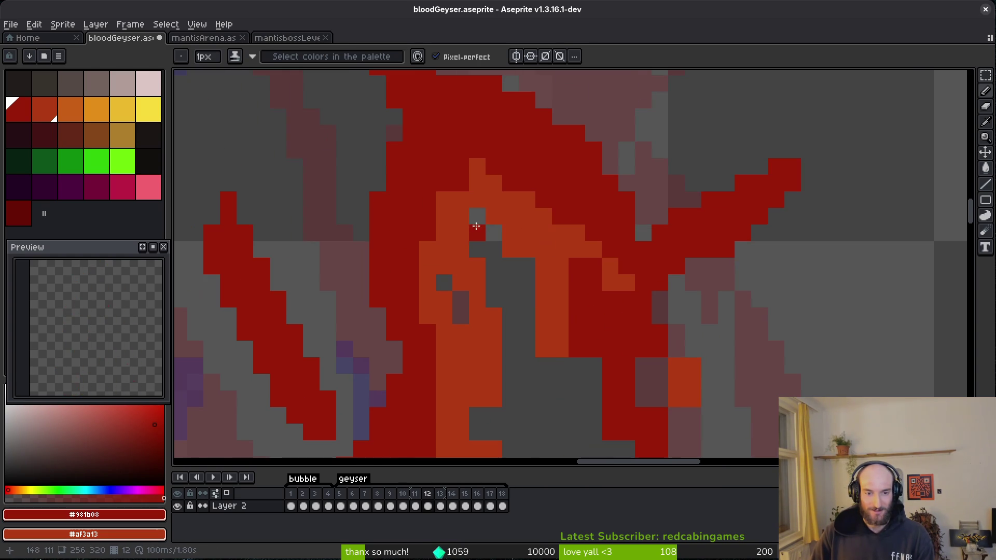
Fill the central curl and a grey gap with orange and add an orange staircase edge.
drag(543, 297, 529, 284)
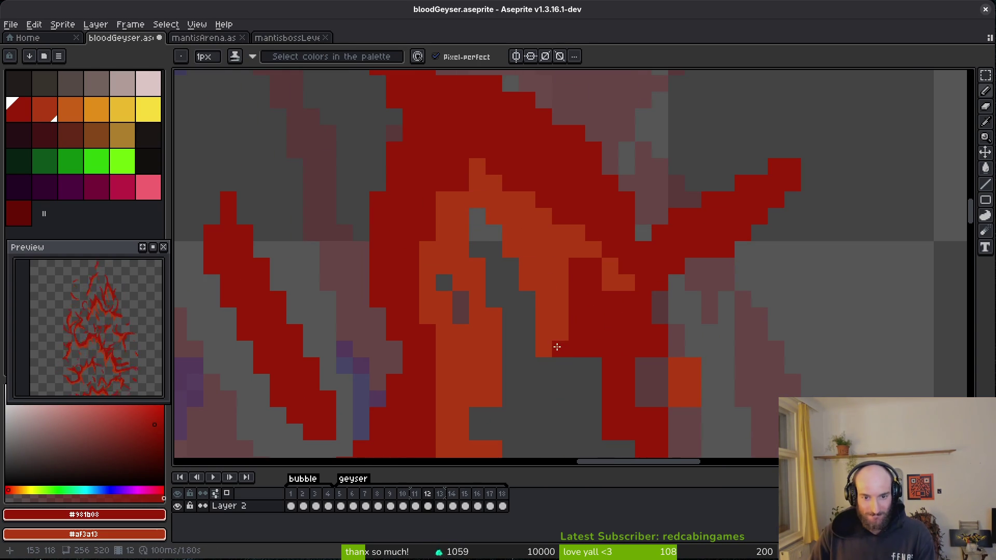
key(e)
drag(542, 332, 544, 350)
key(b)
scroll(576, 356, up, 2)
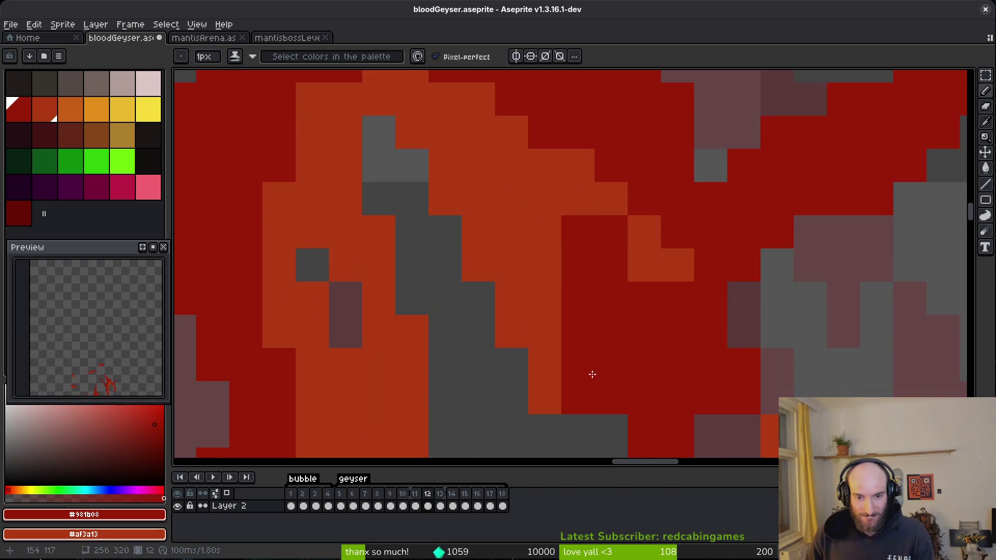
right_click(531, 254)
scroll(605, 278, down, 2)
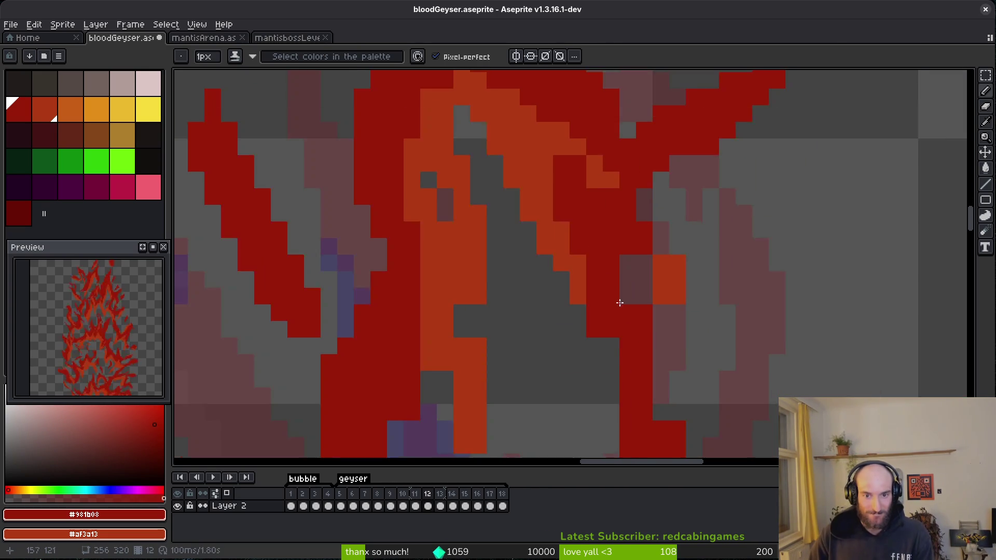
scroll(605, 285, up, 2)
click(613, 248)
key(ctrl+z)
drag(596, 358, 544, 249)
right_click(537, 242)
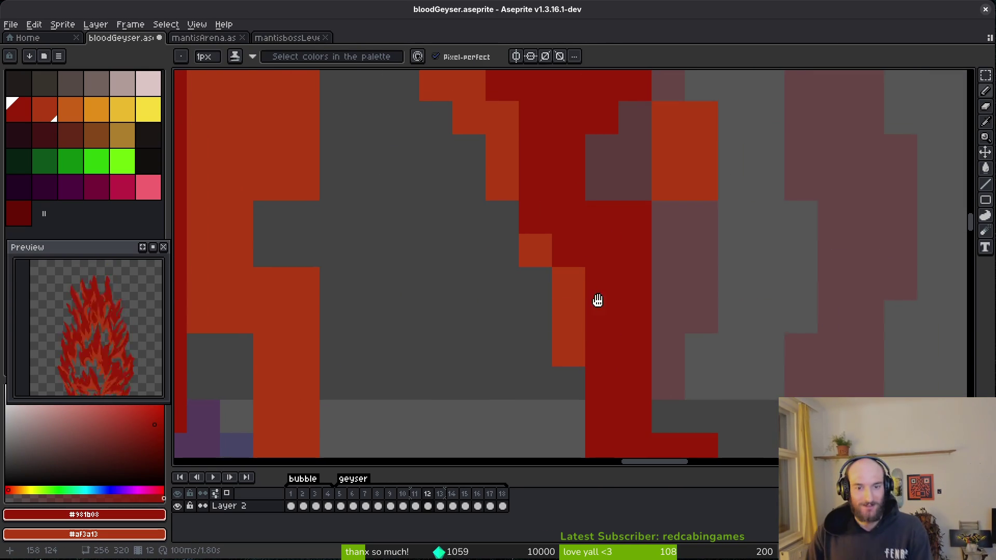
Save the sprite, dismissing the save warning.
scroll(596, 259, up, 1)
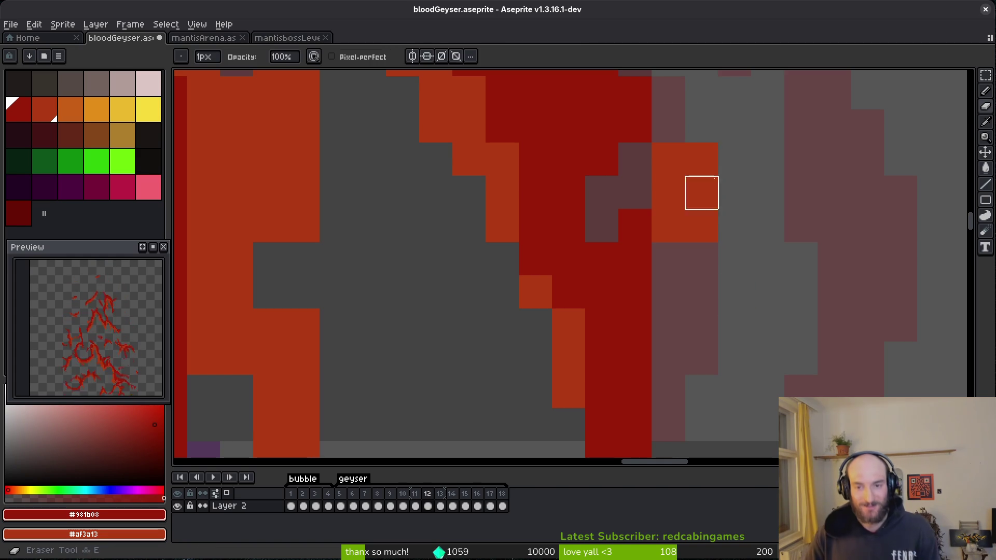
scroll(669, 245, down, 2)
scroll(668, 245, up, 2)
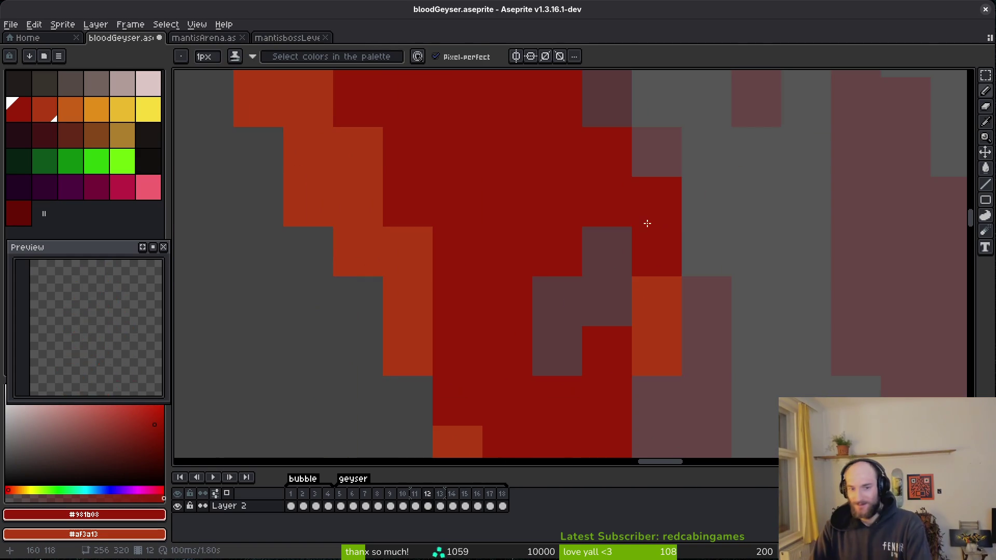
scroll(667, 240, down, 2)
scroll(667, 240, up, 2)
scroll(661, 260, down, 5)
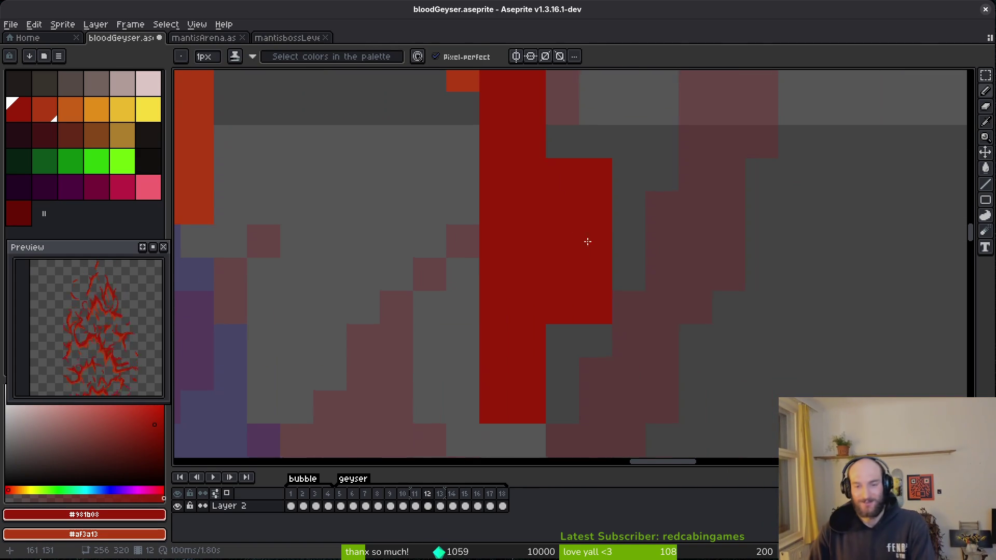
key(e)
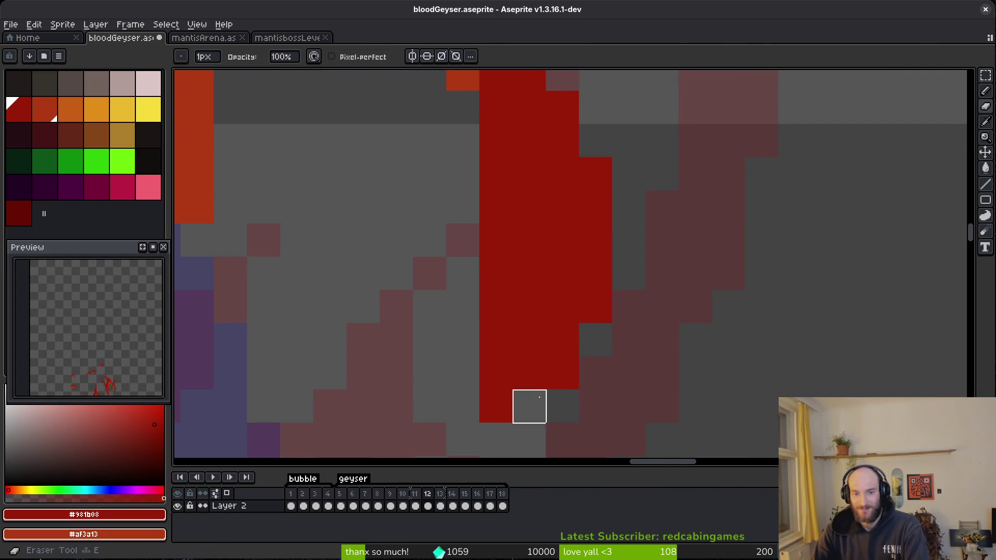
scroll(547, 336, down, 3)
scroll(547, 335, up, 1)
scroll(507, 338, down, 3)
key(ctrl+s)
click(505, 318)
Erase leftover pixels below the red column and paint orange pixels beside the red streak.
scroll(465, 224, up, 3)
drag(464, 223, 543, 266)
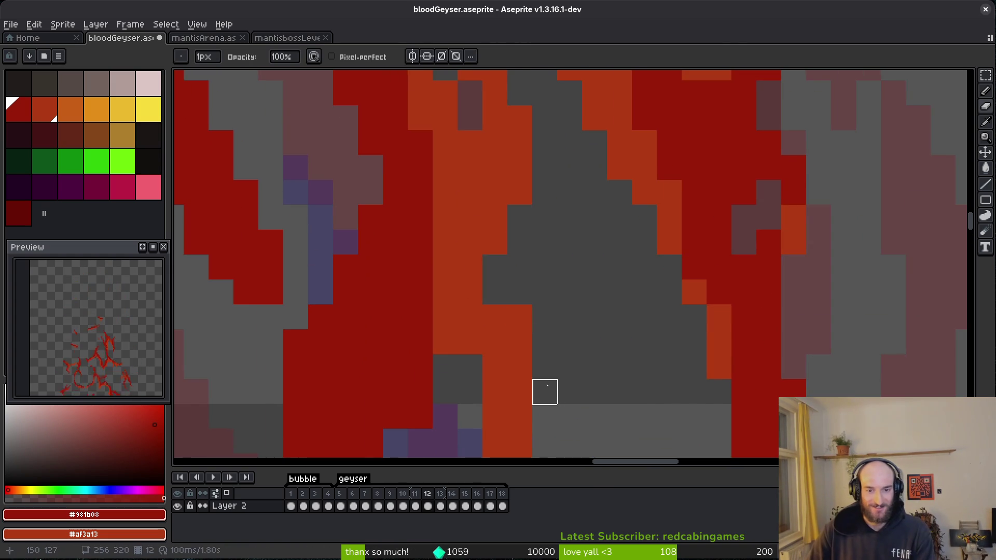
click(495, 318)
key(b)
click(500, 342)
key(e)
click(525, 384)
key(b)
right_click(514, 248)
right_click(489, 249)
right_click(488, 273)
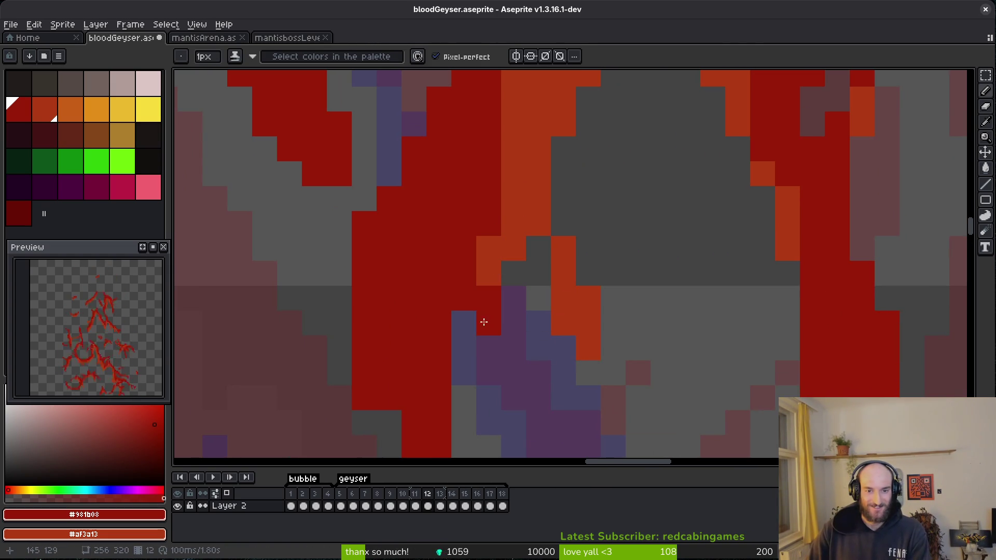
Move down the lower streak and paint dark-red pixels along it.
scroll(524, 323, down, 3)
scroll(526, 402, up, 2)
scroll(526, 402, down, 3)
key(e)
scroll(518, 293, down, 3)
key(b)
key(e)
key(b)
scroll(538, 339, down, 2)
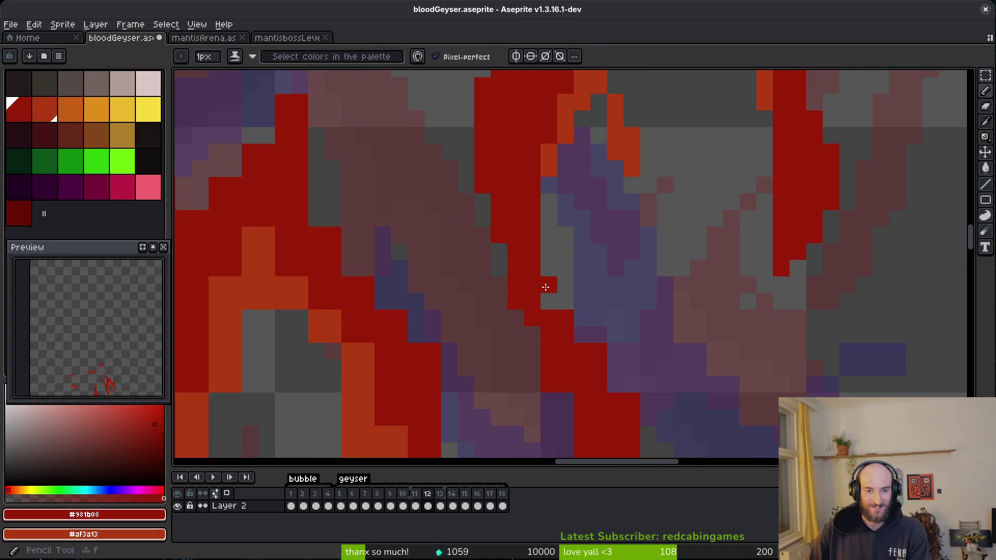
scroll(552, 290, down, 2)
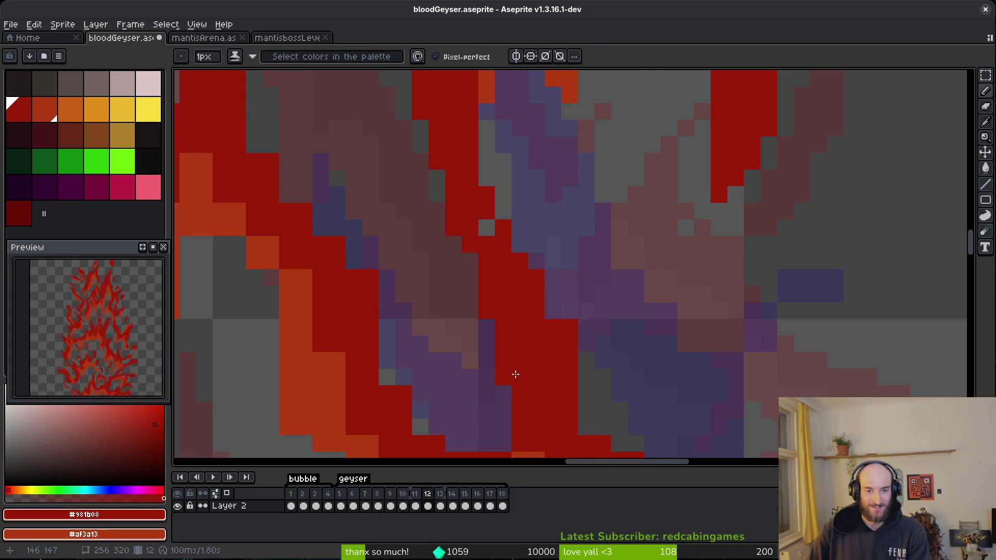
scroll(524, 311, down, 2)
key(e)
scroll(516, 240, down, 3)
key(b)
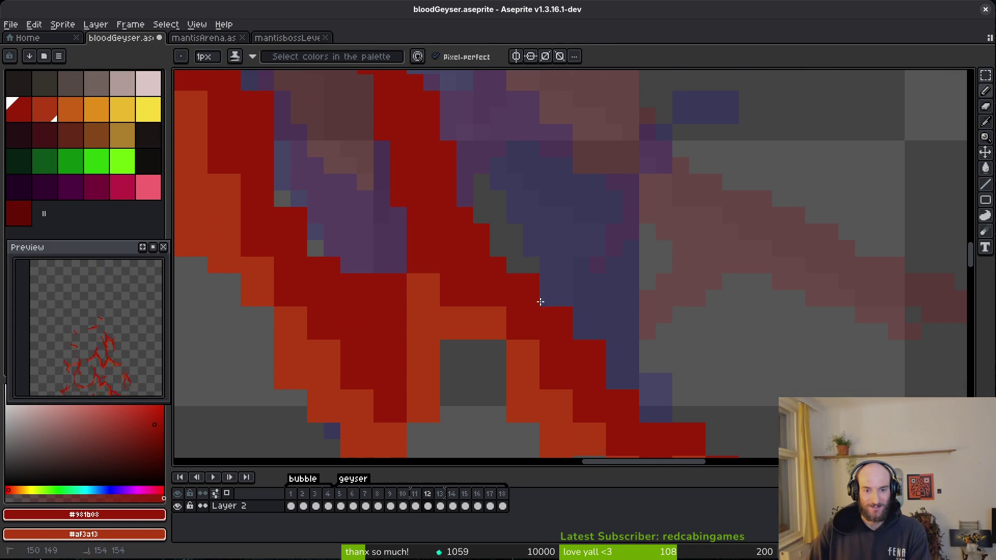
scroll(580, 342, down, 2)
key(e)
key(b)
scroll(534, 311, down, 2)
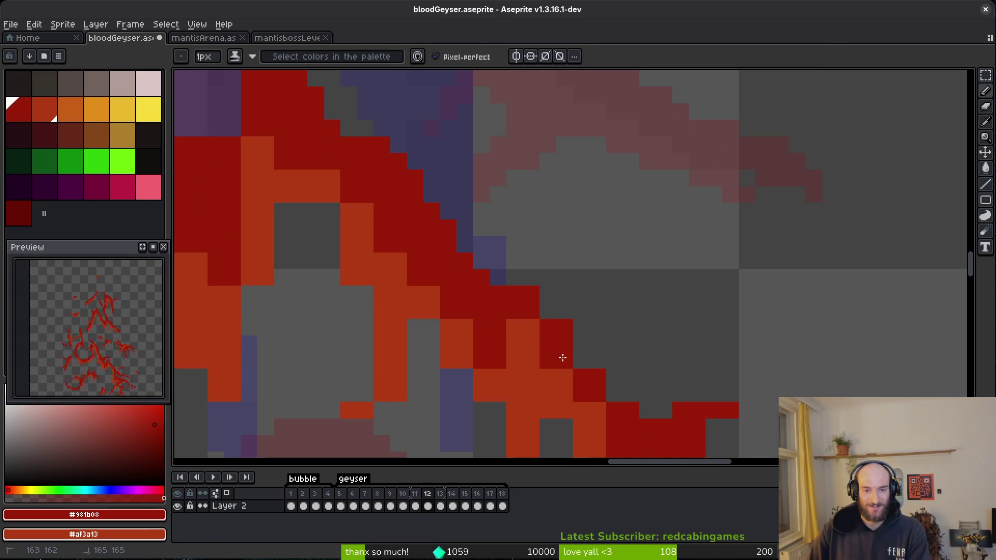
mouse_move(584, 348)
mouse_down()
mouse_move(640, 406)
mouse_move(701, 403)
mouse_up()
Extend the streak with dark-red pixels and a dark-red diagonal down its tip.
scroll(701, 363, down, 2)
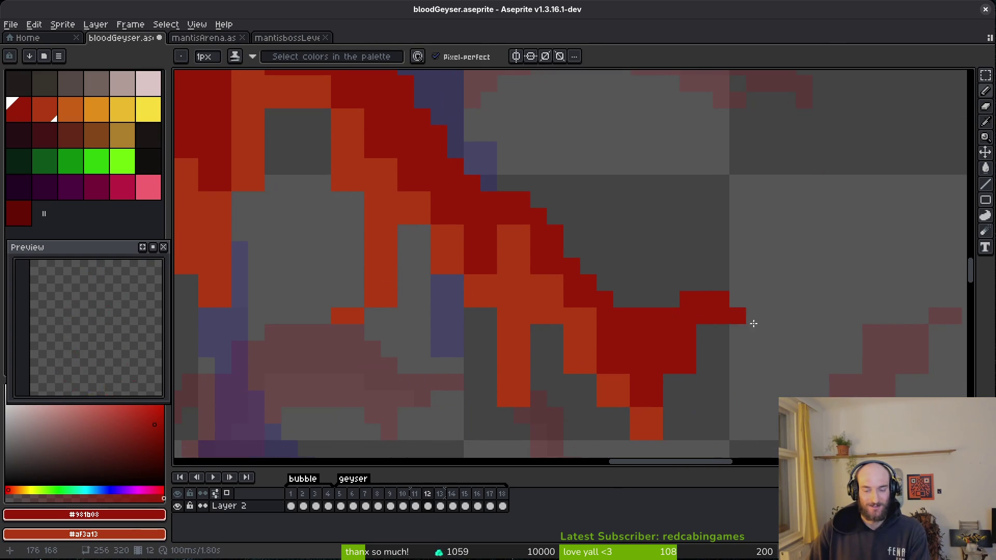
drag(702, 322, 713, 331)
click(705, 348)
click(620, 300)
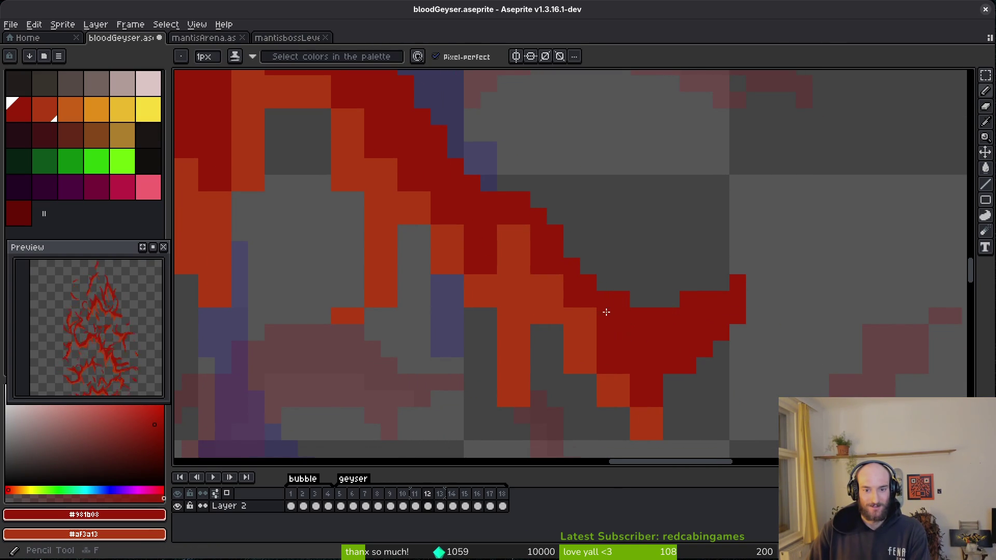
scroll(617, 300, up, 1)
click(553, 260)
drag(557, 250, 608, 322)
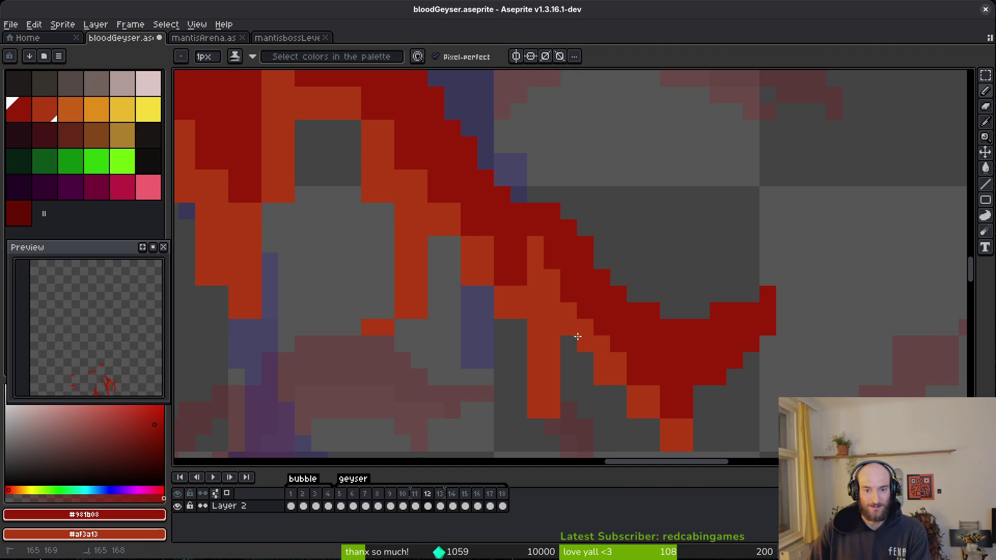
scroll(625, 340, up, 3)
mouse_move(534, 295)
mouse_down()
mouse_move(607, 400)
mouse_move(616, 379)
mouse_move(544, 289)
mouse_up()
Repaint four streak pixels orange with the secondary colour.
right_click(545, 289)
right_click(580, 236)
right_click(613, 236)
right_click(614, 203)
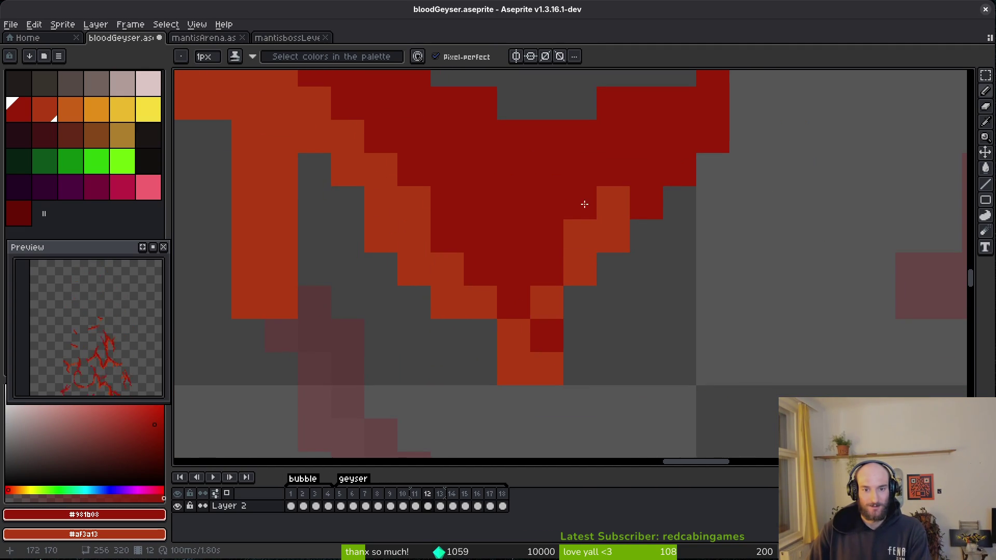
scroll(617, 348, down, 5)
scroll(622, 369, up, 3)
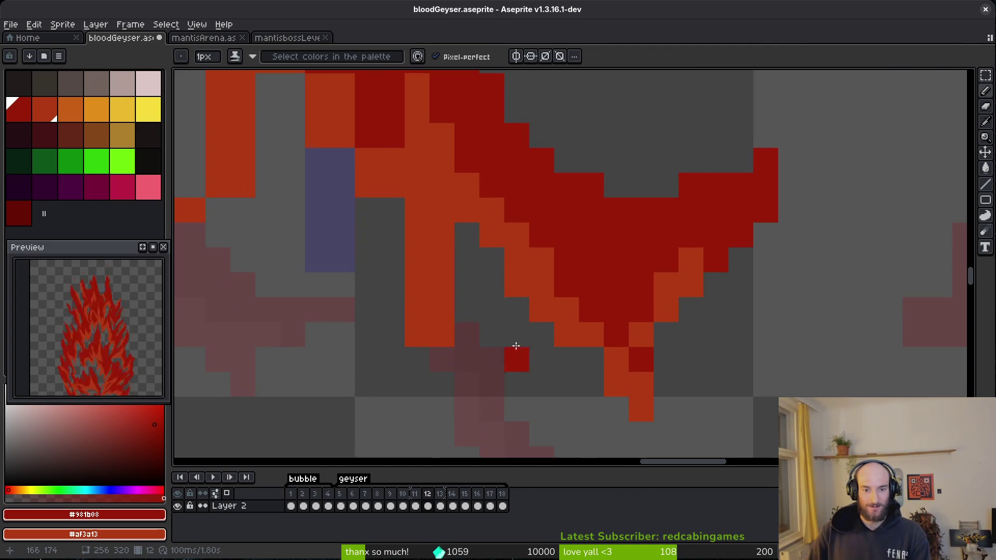
key(e)
key(b)
Lighten dark-red pixels on the streak's left part to orange with Shading ink.
mouse_move(474, 319)
mouse_down()
mouse_move(596, 352)
mouse_move(688, 520)
mouse_up()
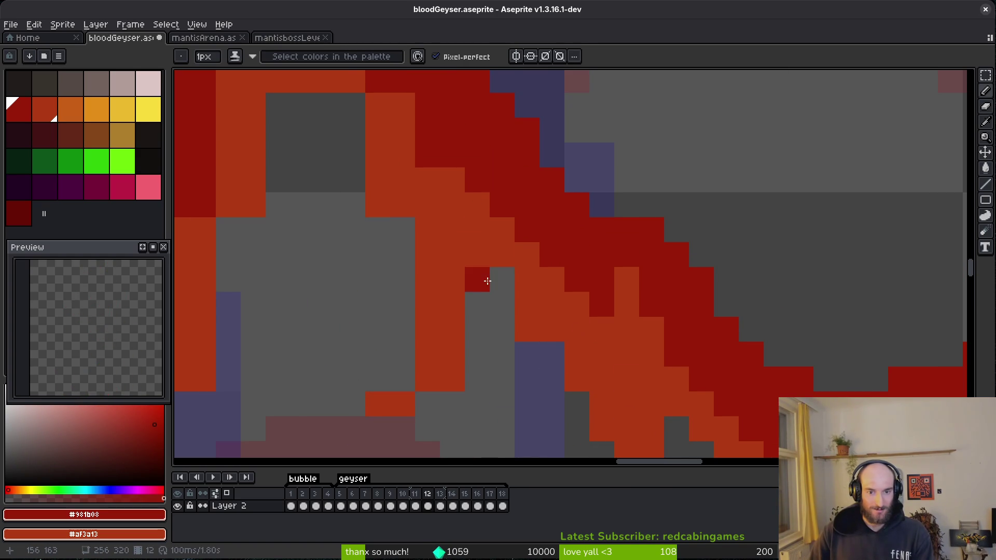
drag(442, 188, 557, 226)
mouse_move(462, 119)
mouse_down()
mouse_move(560, 237)
mouse_move(465, 192)
mouse_move(470, 171)
mouse_up()
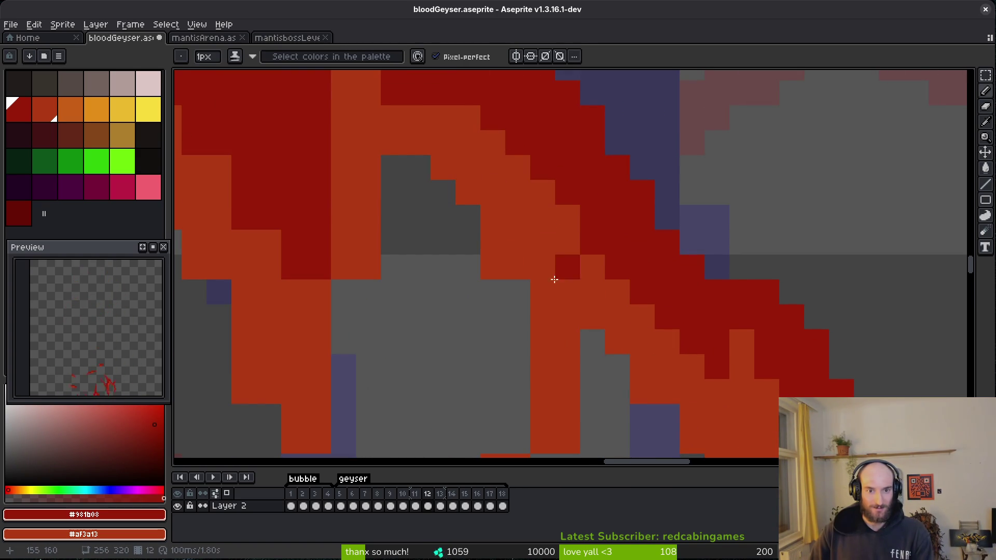
scroll(524, 273, down, 3)
scroll(524, 272, right, 1)
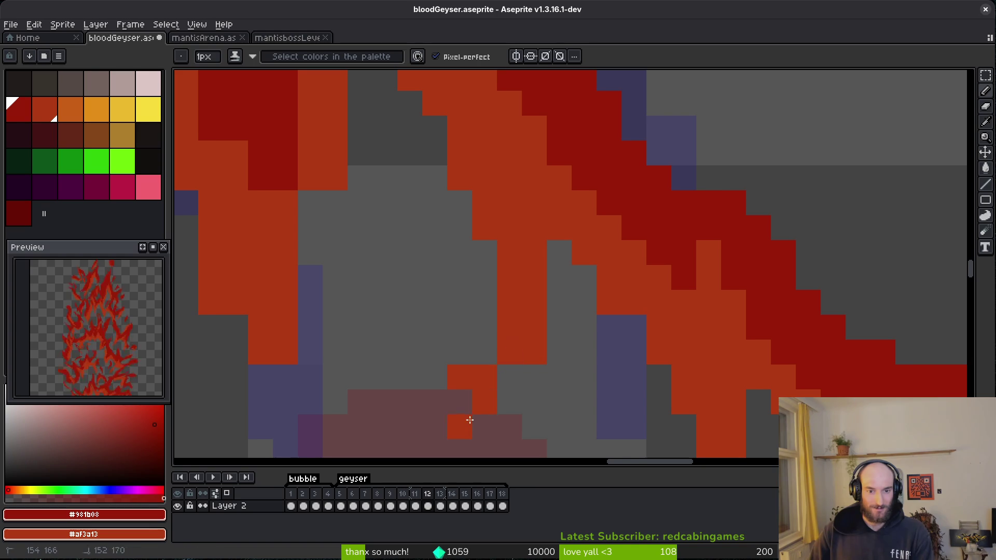
Paint a column of orange pixels dark red at the streak's joint.
key(e)
scroll(493, 370, down, 1)
scroll(519, 322, up, 1)
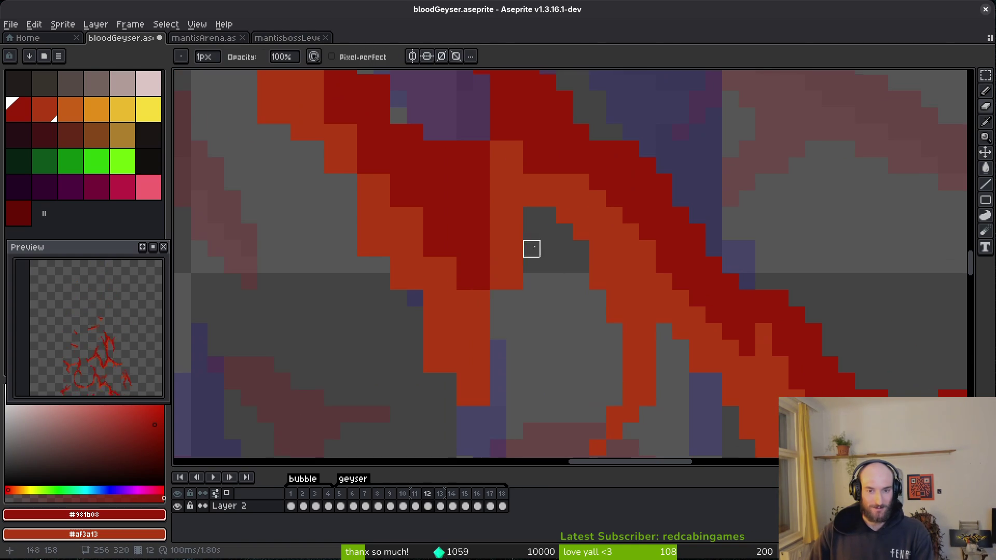
key(b)
scroll(539, 233, up, 1)
drag(524, 228, 534, 209)
scroll(513, 279, up, 1)
drag(486, 163, 486, 135)
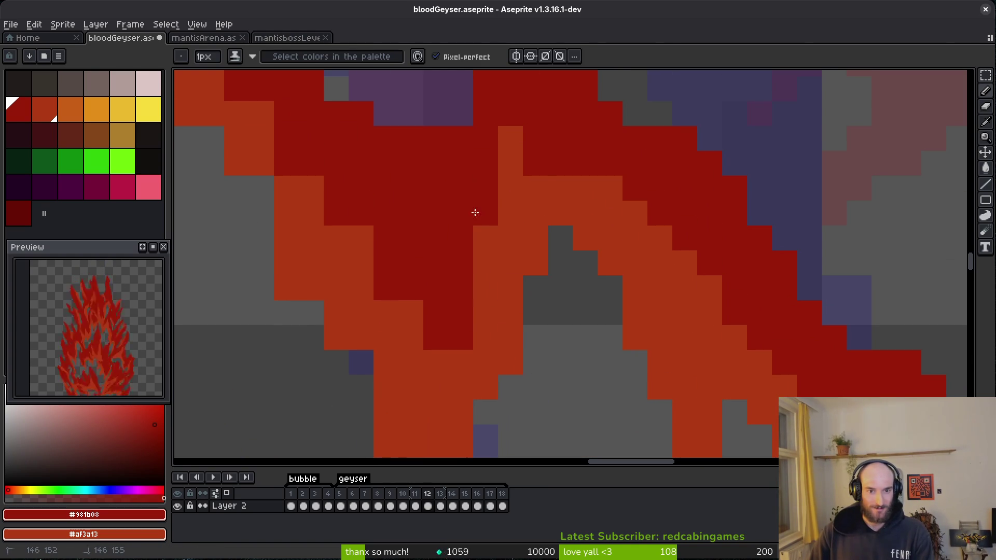
scroll(605, 249, down, 3)
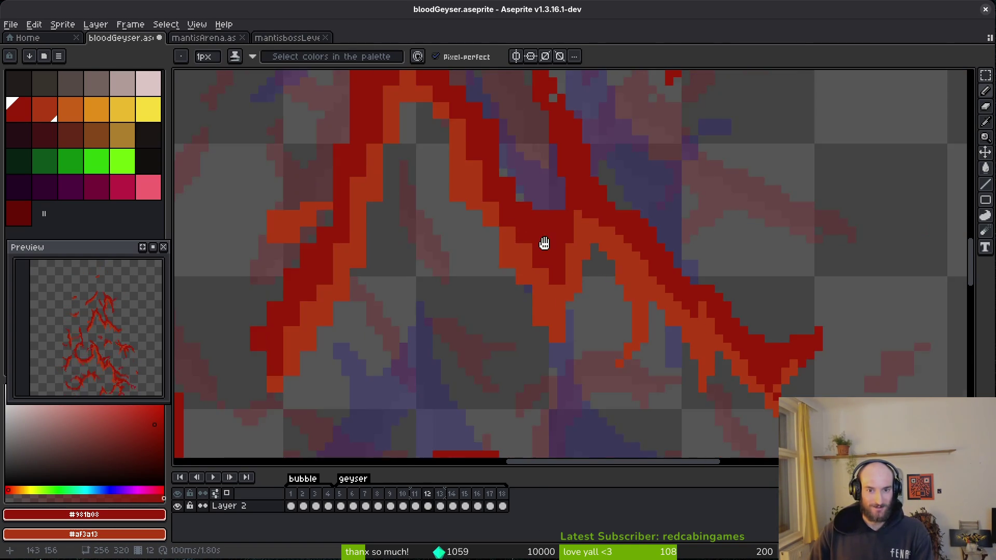
Erase the stray dark-red and orange pixels below the orange streak on frame 12.
scroll(718, 300, up, 3)
scroll(700, 264, down, 2)
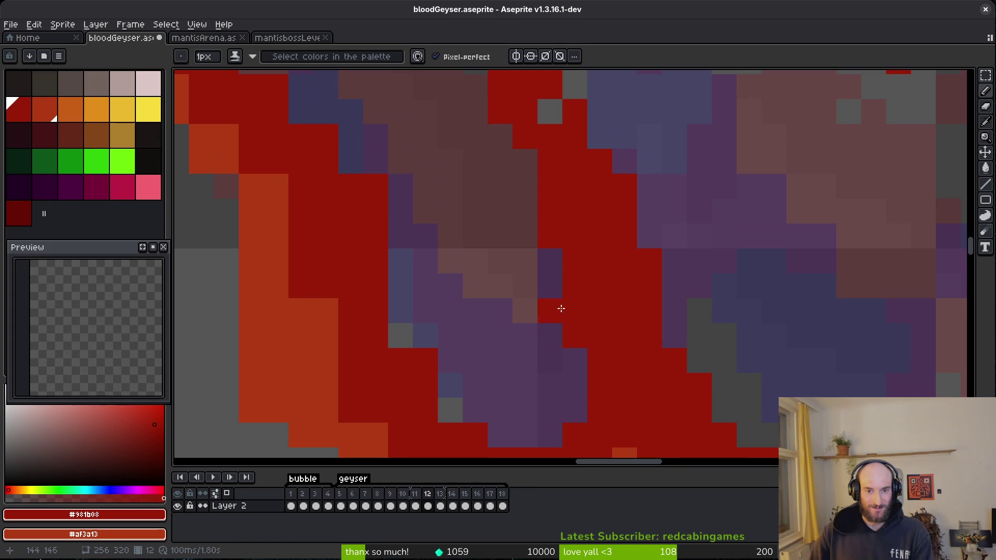
scroll(480, 173, up, 1)
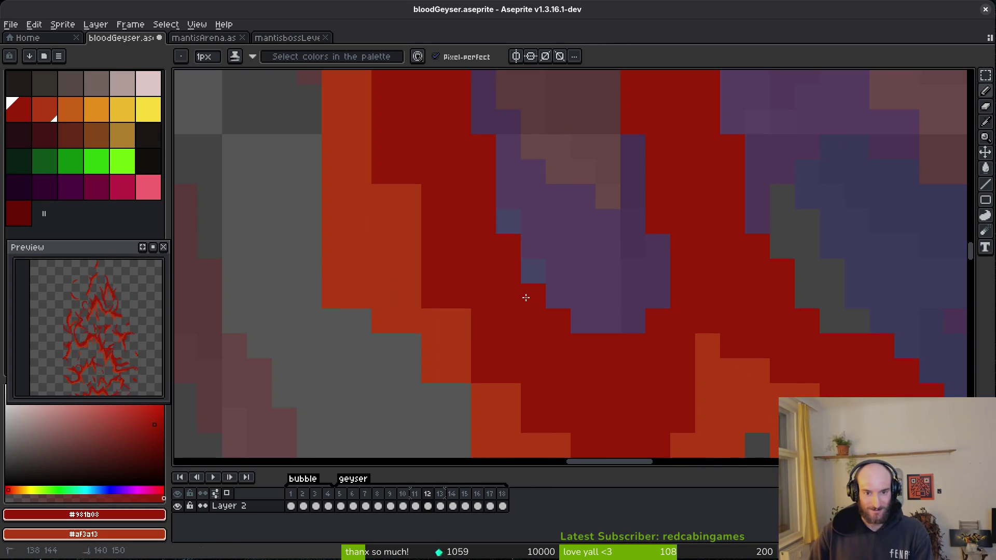
drag(464, 268, 444, 243)
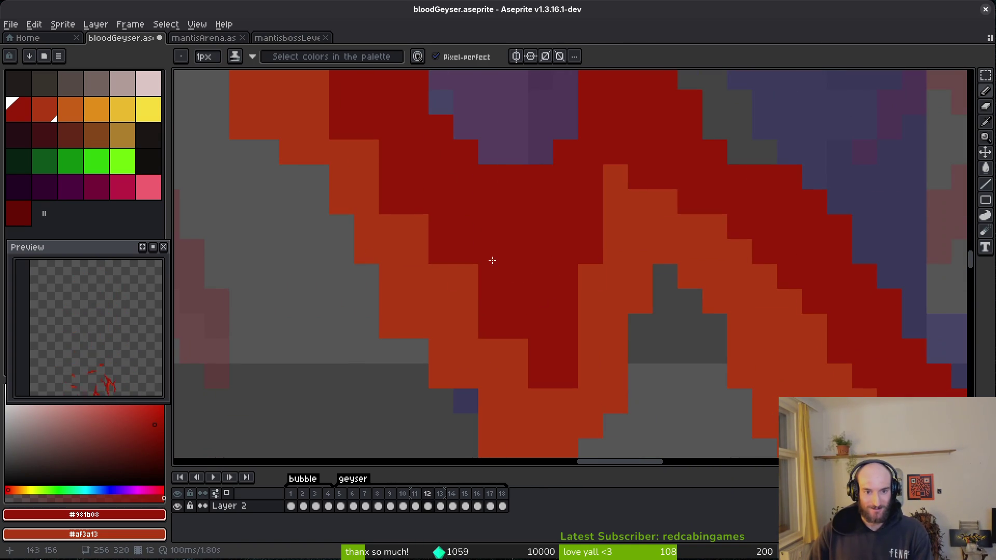
mouse_move(447, 319)
mouse_down()
mouse_move(515, 359)
mouse_move(488, 185)
mouse_up()
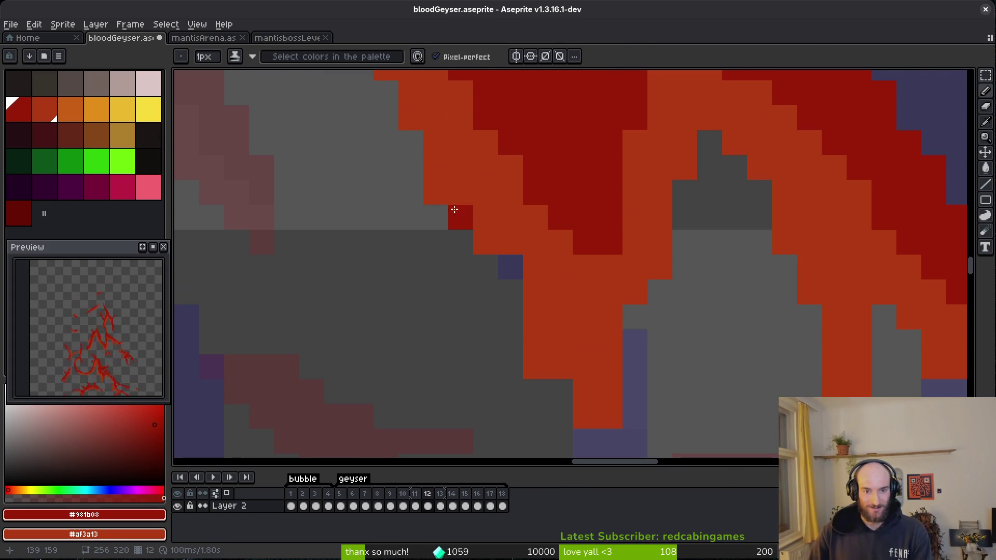
key(e)
click(555, 391)
click(585, 417)
drag(535, 342, 536, 369)
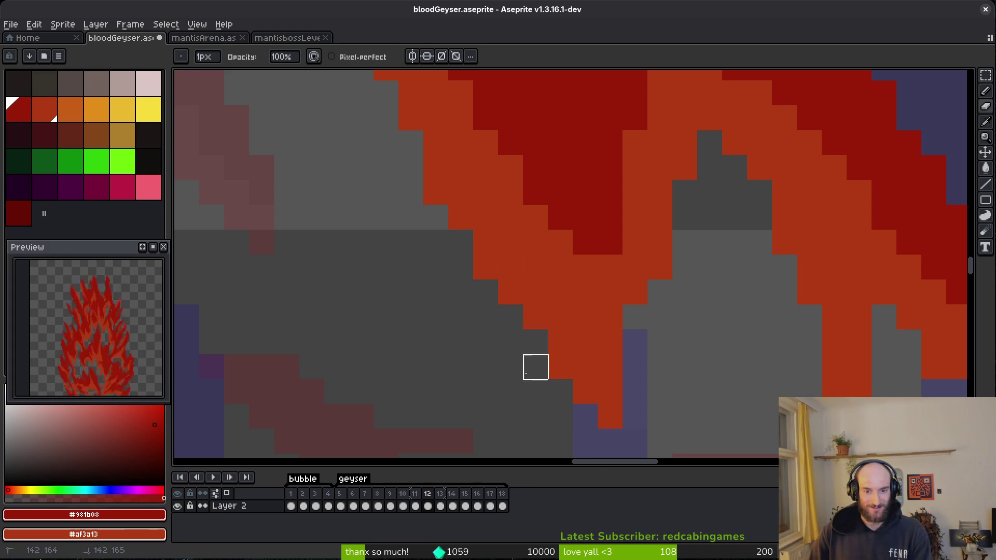
scroll(593, 383, down, 3)
scroll(631, 349, up, 3)
Draw a diagonal orange pencil line up along the central streak's inner band.
key(b)
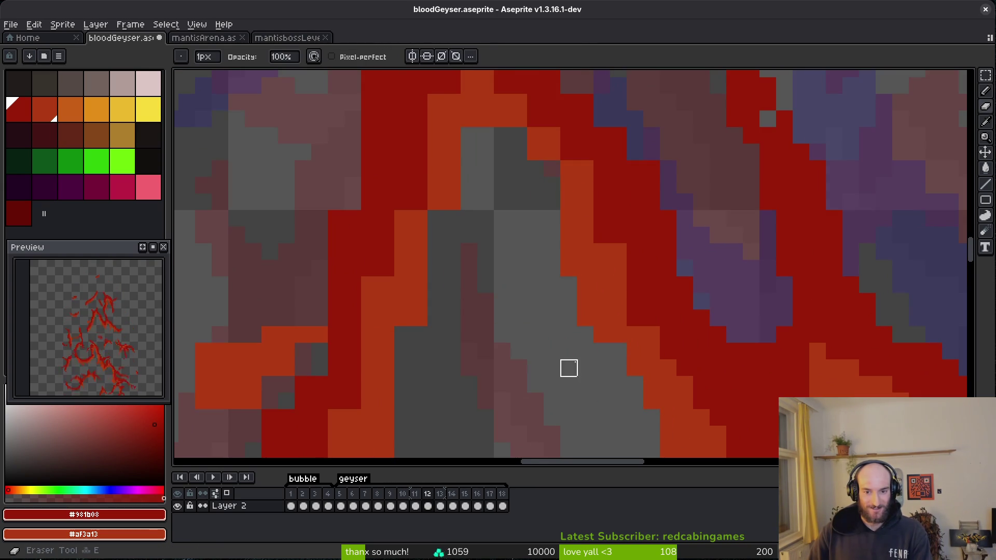
drag(634, 266, 620, 310)
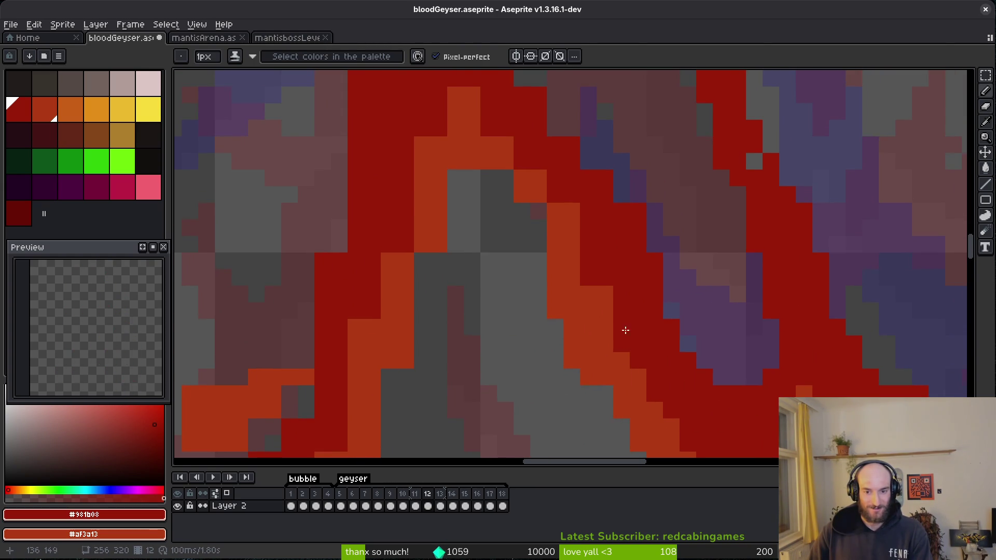
scroll(602, 338, up, 2)
scroll(570, 327, up, 1)
mouse_move(560, 316)
mouse_down()
mouse_move(485, 192)
mouse_move(447, 224)
mouse_up()
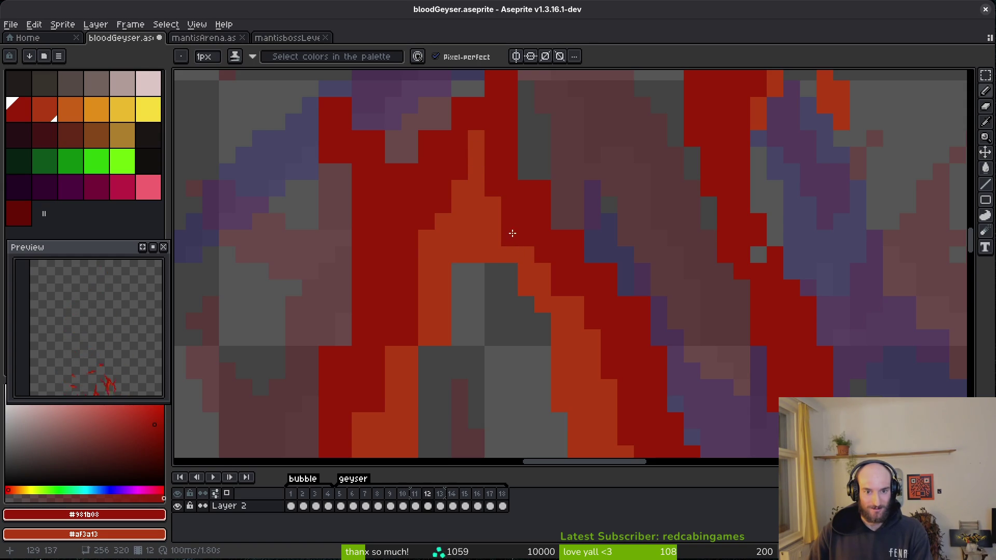
scroll(519, 270, left, 3)
scroll(519, 270, down, 1)
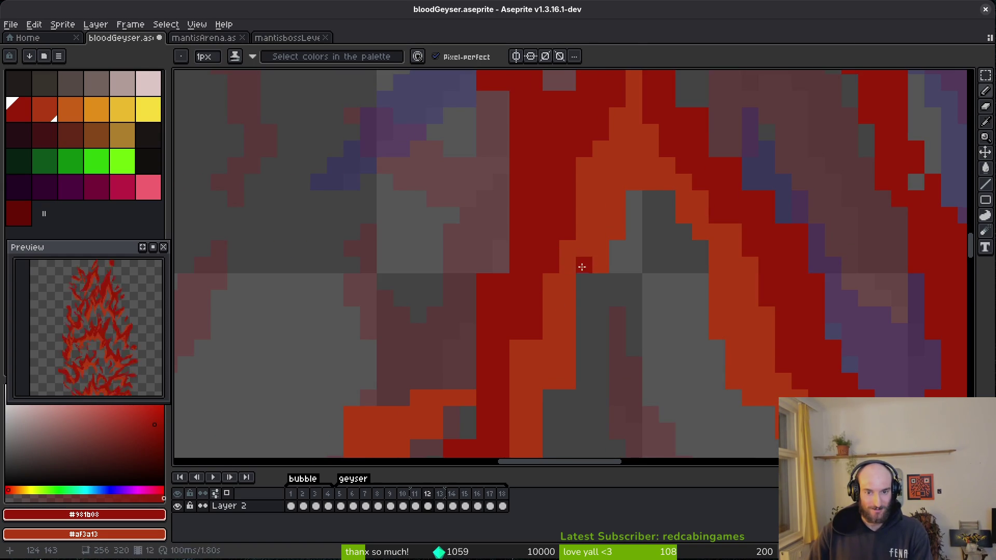
scroll(549, 357, down, 1)
scroll(525, 345, down, 3)
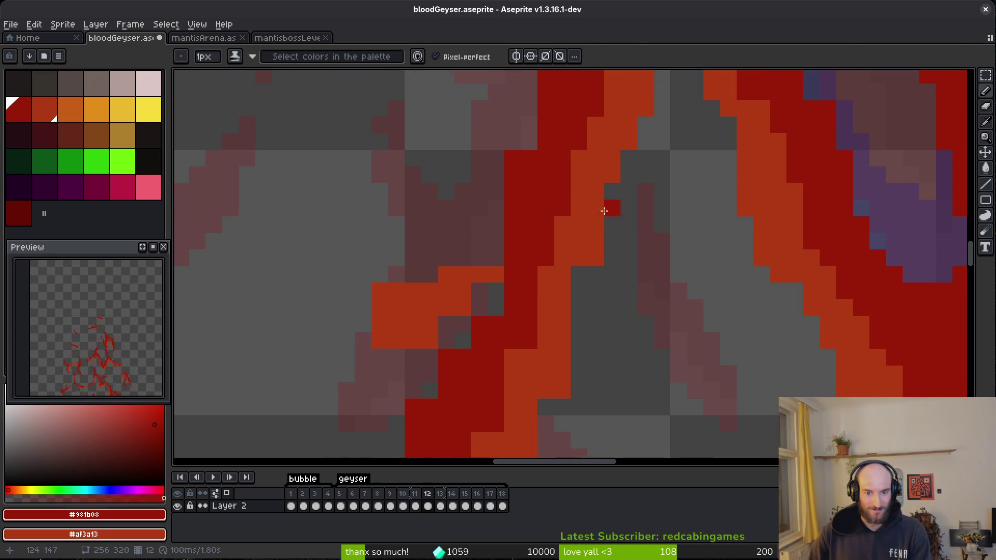
scroll(574, 360, up, 2)
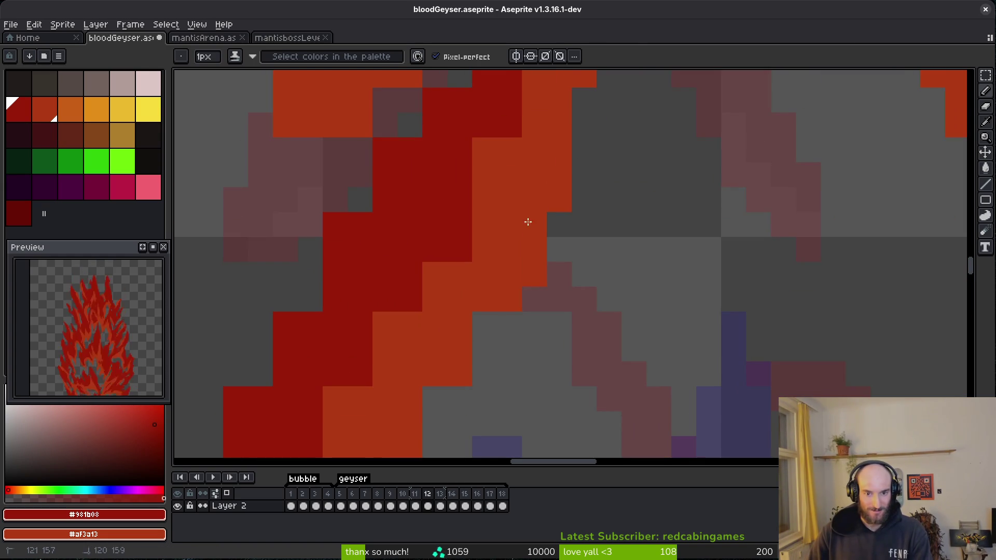
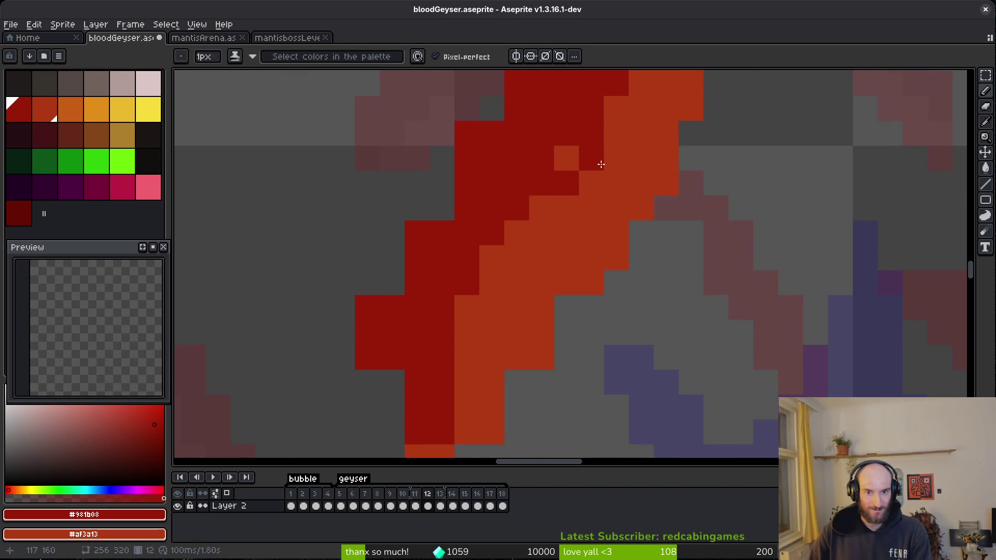
Paint orange pixels into the streak and fill its edges and grey gaps with dark red.
scroll(600, 166, up, 2)
right_click(574, 173)
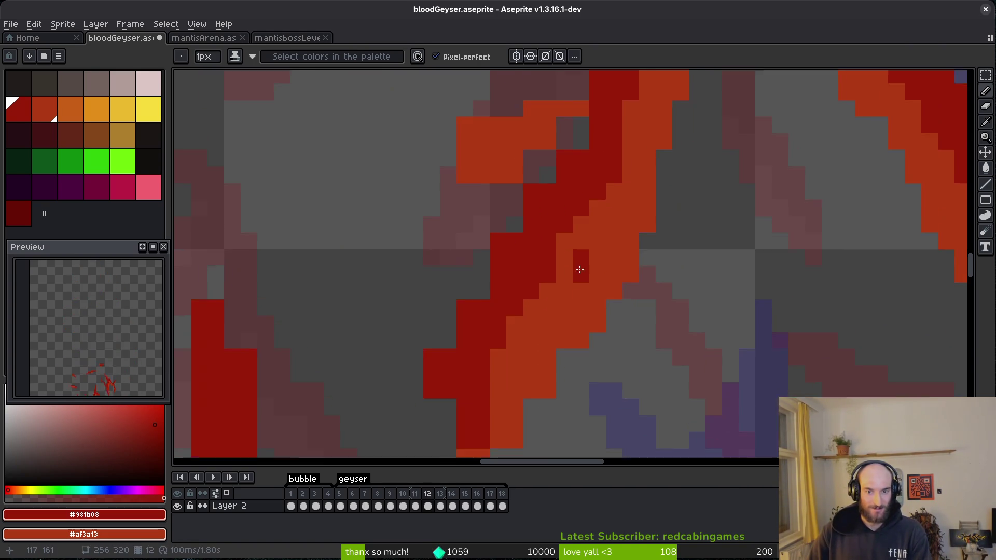
scroll(581, 311, up, 2)
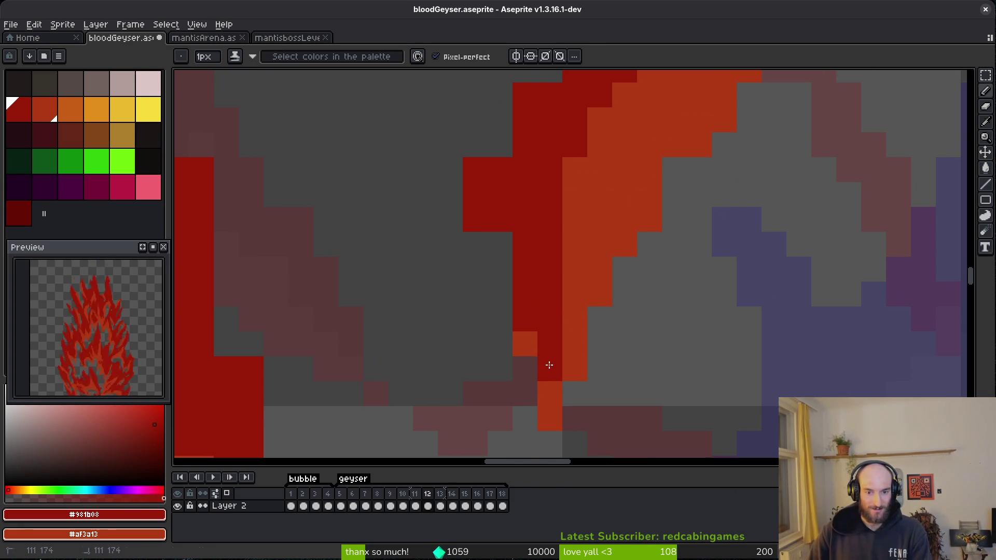
scroll(534, 363, up, 3)
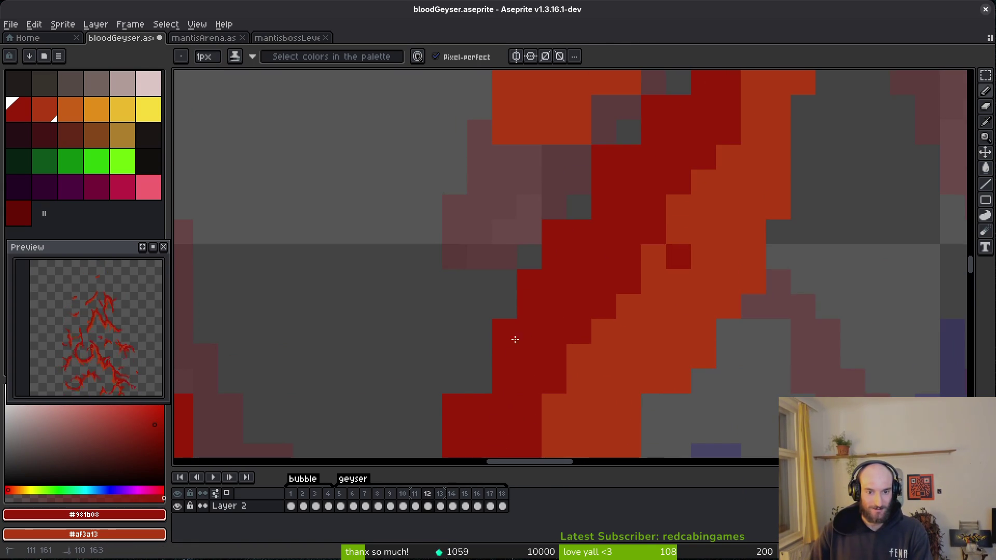
scroll(569, 303, up, 3)
key(f)
drag(616, 246, 584, 308)
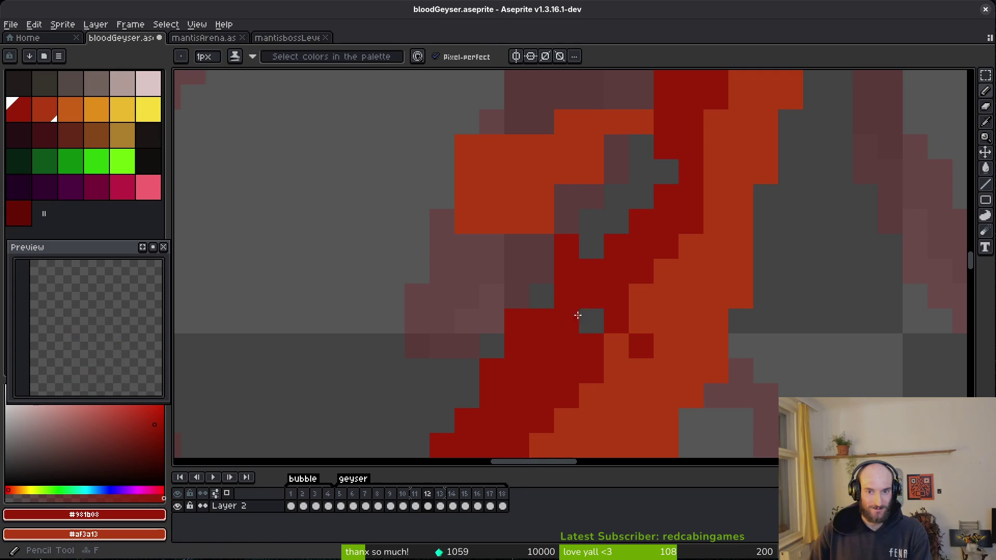
mouse_move(666, 171)
mouse_down()
mouse_move(656, 196)
mouse_move(641, 196)
mouse_up()
drag(553, 271, 472, 377)
Fill two more grey gaps in the upper streak with red and save the sprite.
key(e)
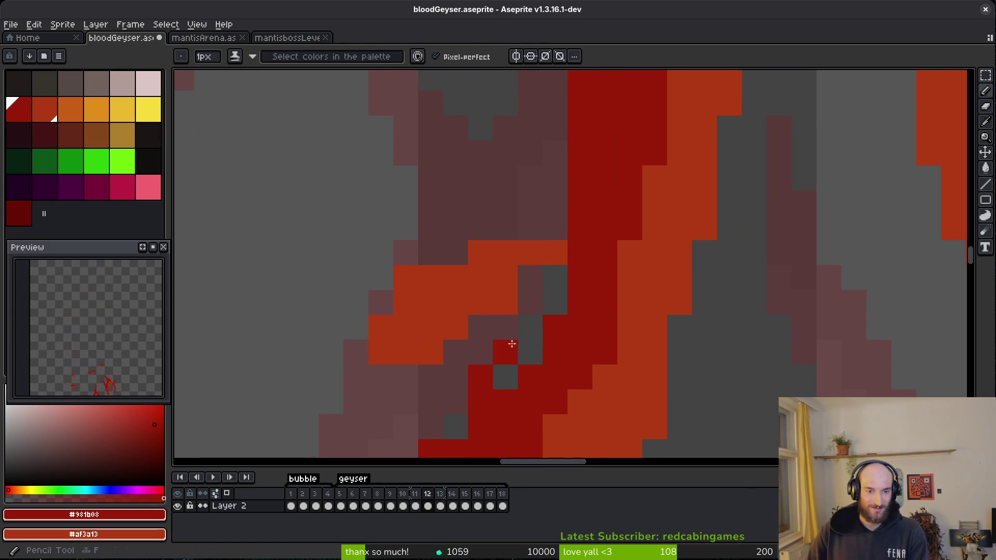
key(f)
scroll(516, 285, down, 3)
scroll(519, 192, up, 3)
drag(509, 157, 521, 138)
scroll(534, 304, down, 3)
key(ctrl+s)
Paint the remaining grey gap pixels dark red and save again.
scroll(495, 260, up, 3)
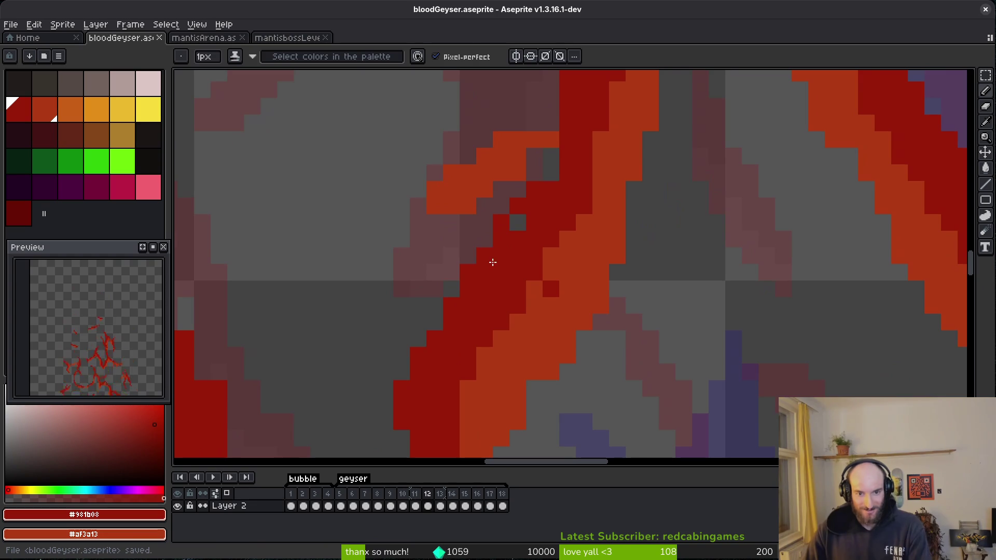
click(467, 271)
scroll(534, 278, down, 3)
scroll(508, 268, up, 3)
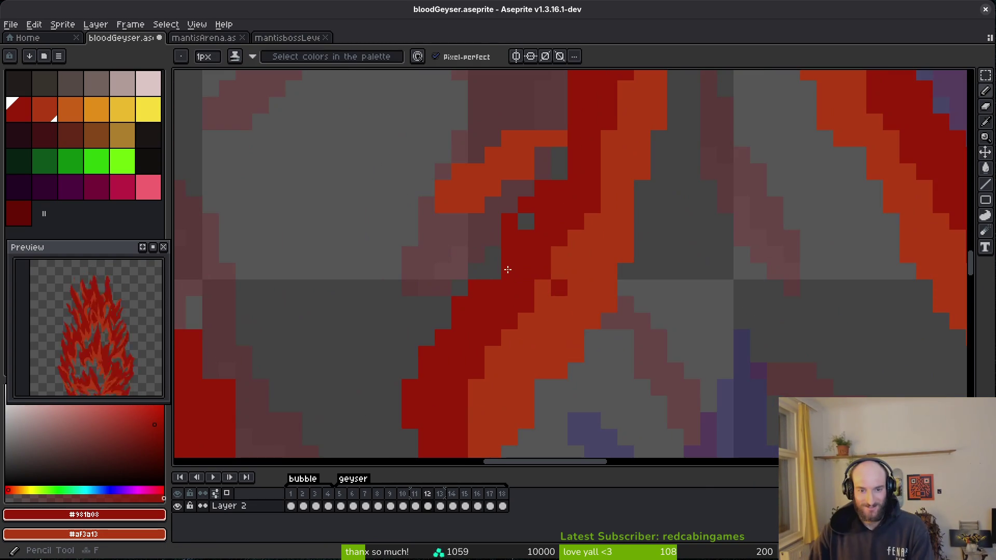
click(465, 235)
key(ctrl+s)
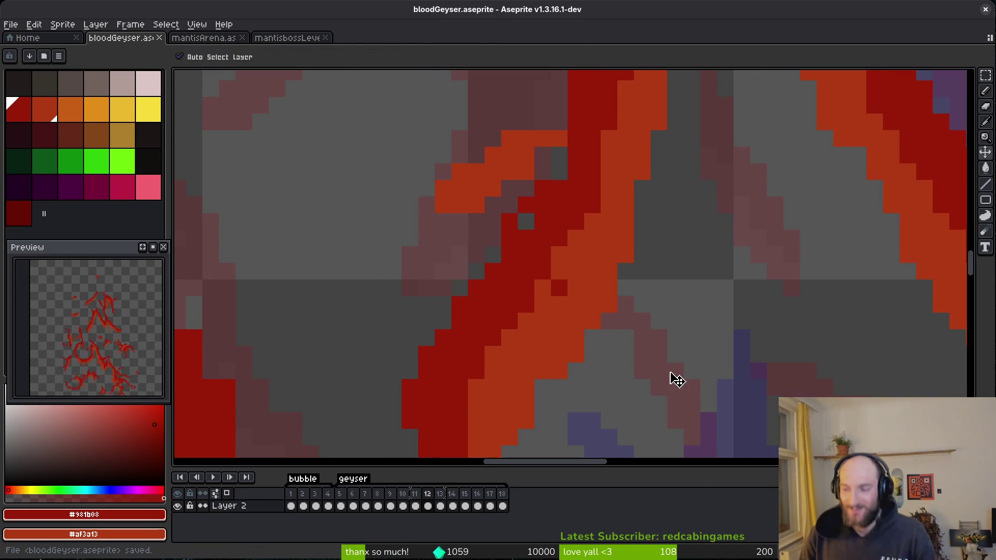
Erase a stray dark red pixel from the streak edge.
scroll(652, 313, down, 3)
scroll(633, 257, up, 3)
key(e)
click(625, 252)
scroll(642, 251, up, 5)
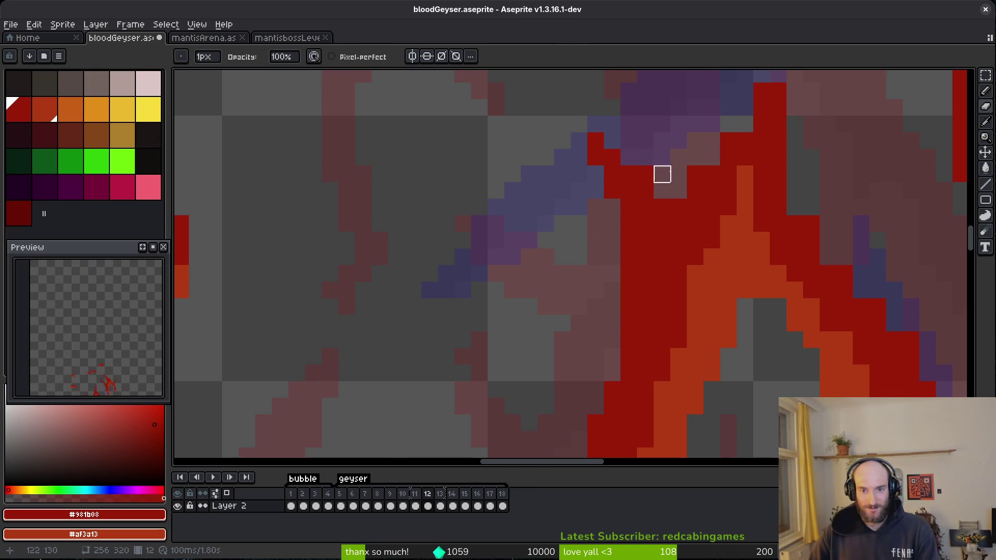
key(b)
drag(711, 140, 704, 195)
Add a red pixel to the streak and two orange pixels beside the grey notch.
scroll(704, 195, down, 3)
click(689, 233)
scroll(690, 330, down, 1)
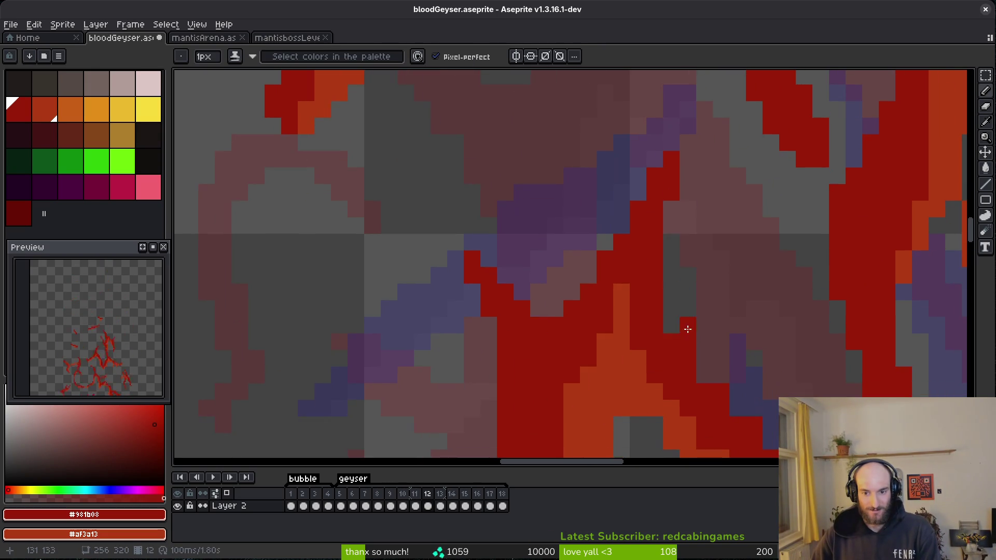
scroll(697, 360, down, 3)
key(e)
scroll(745, 390, down, 3)
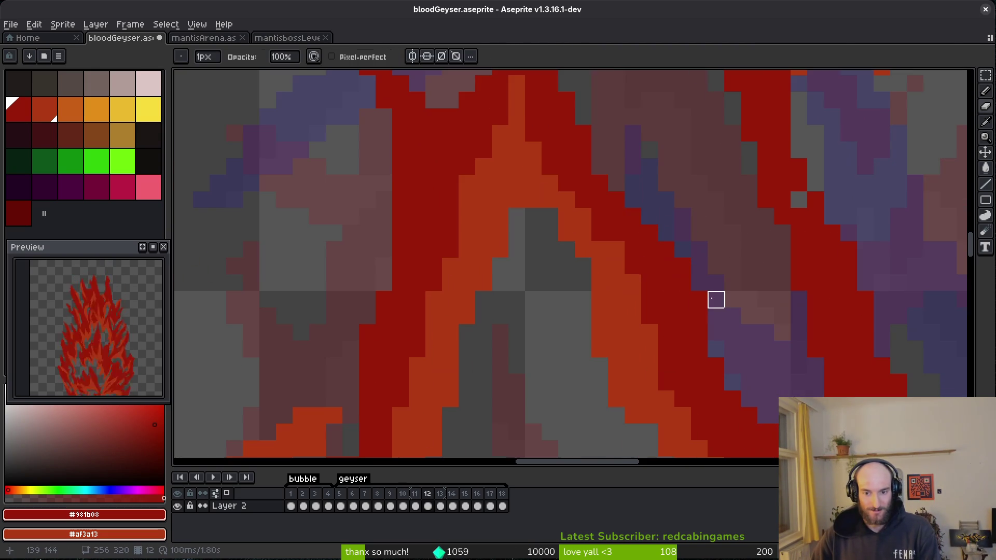
key(f)
right_click(533, 217)
right_click(516, 217)
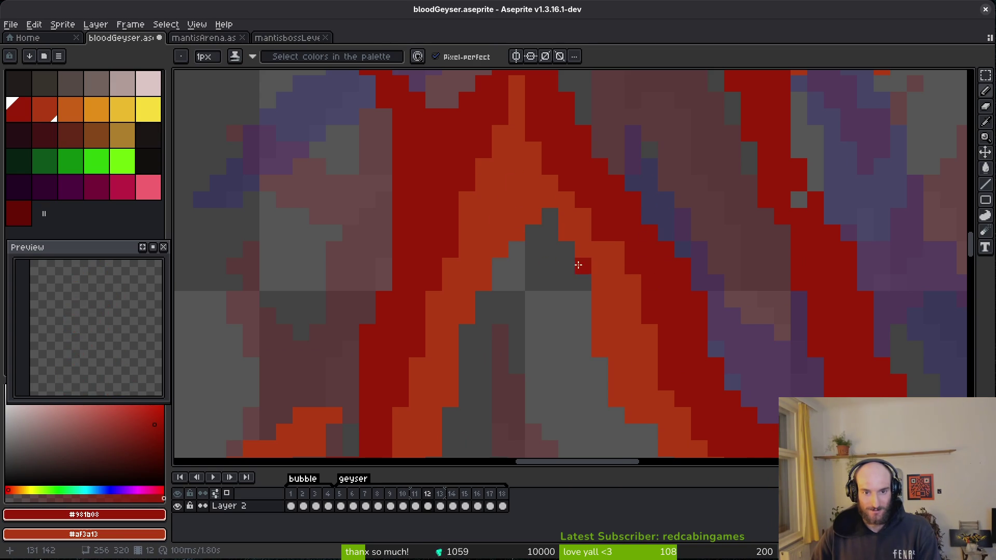
scroll(579, 269, down, 3)
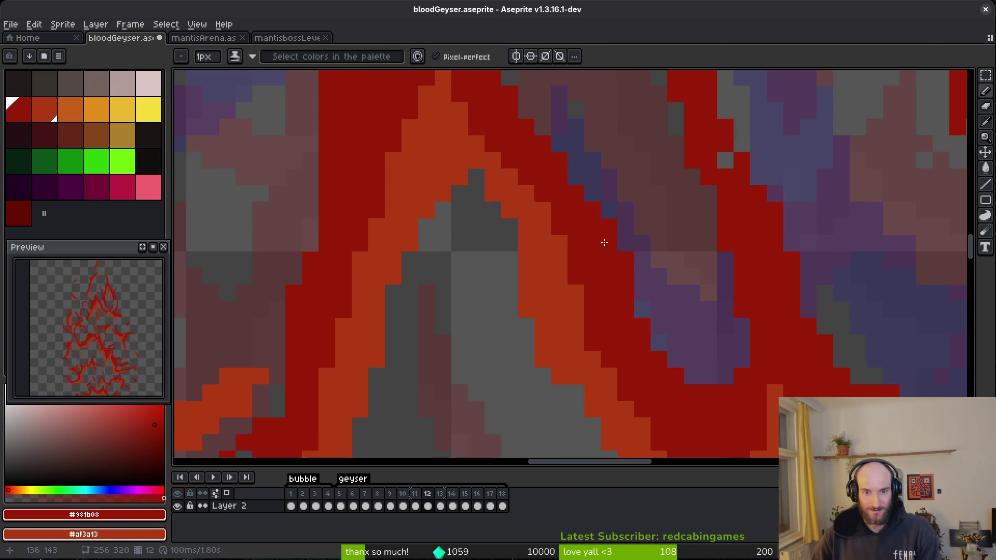
scroll(651, 249, right, 3)
Zoom in on the floating blob and erase the red pixels along its top row.
scroll(654, 312, down, 4)
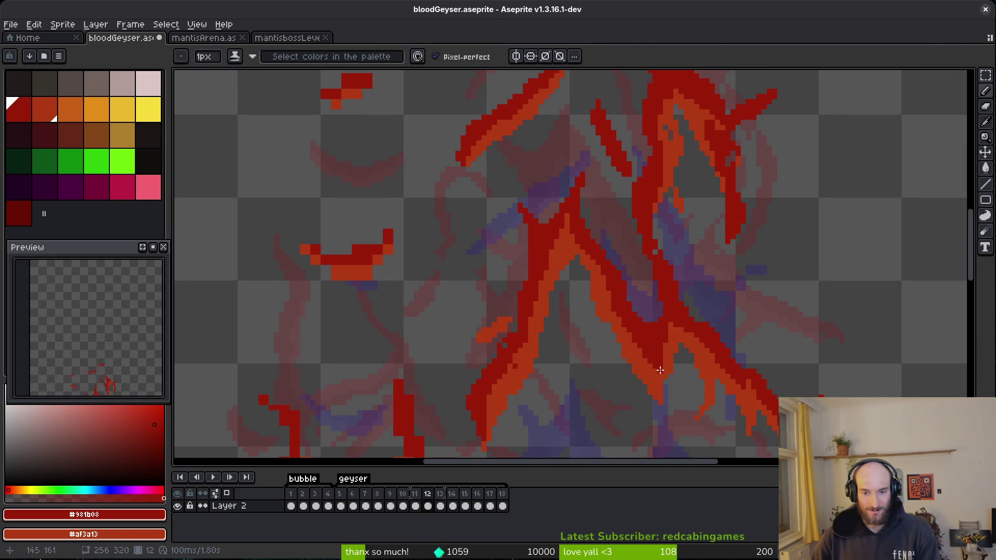
scroll(616, 244, up, 1)
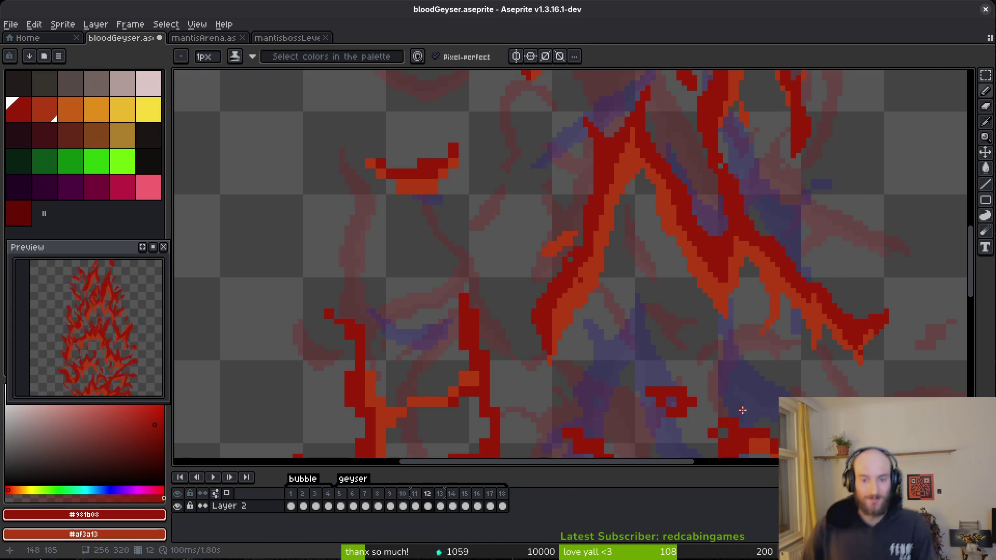
scroll(655, 311, up, 5)
scroll(690, 280, left, 2)
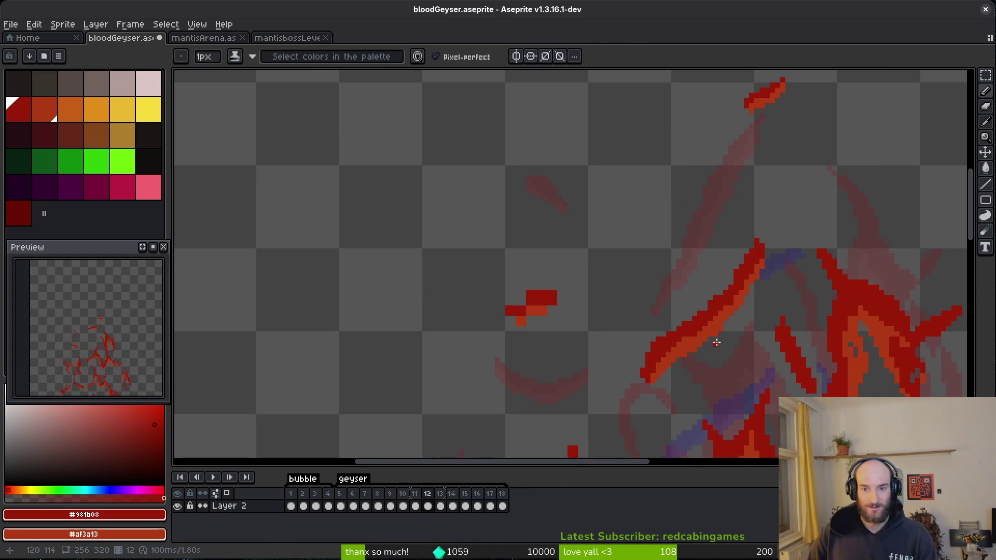
scroll(591, 318, up, 3)
scroll(722, 240, up, 2)
scroll(722, 240, right, 2)
key(e)
drag(631, 224, 666, 223)
key(b)
Reshape the blob's lower body with dark red and orange pixels, trimming its leftmost pixel and bottom row.
drag(573, 305, 599, 306)
click(632, 272)
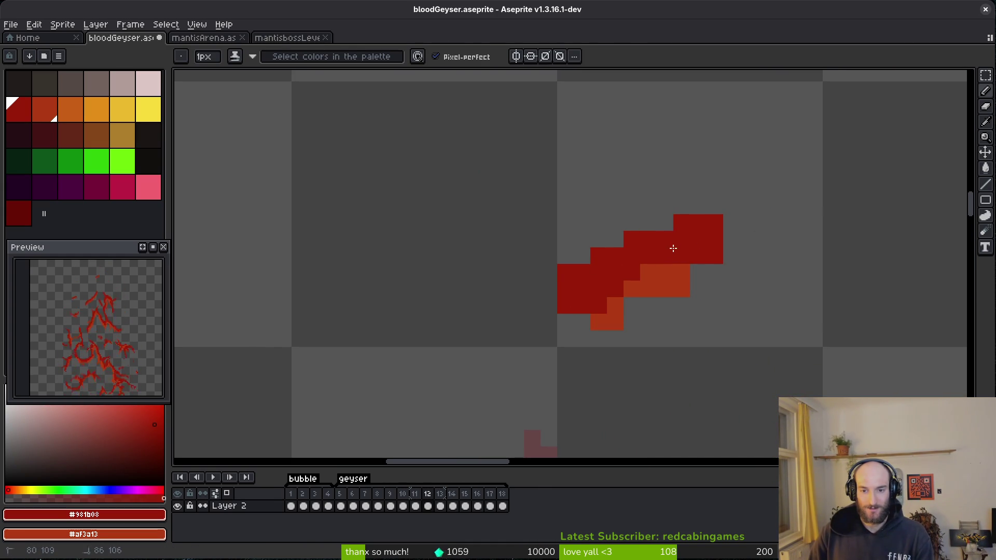
drag(715, 239, 699, 273)
click(698, 272)
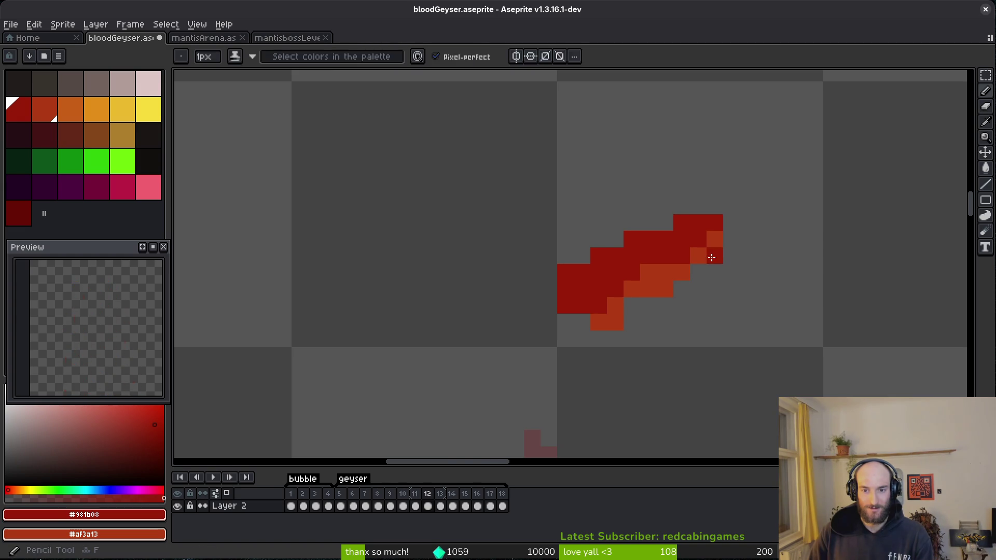
right_click(577, 312)
key(e)
click(565, 306)
drag(632, 322, 598, 322)
key(b)
right_click(598, 289)
Erase a dark red row across the blob and the red column on its right.
scroll(658, 315, down, 6)
scroll(649, 351, up, 9)
key(e)
mouse_move(716, 170)
mouse_down()
mouse_move(682, 202)
mouse_move(467, 202)
mouse_up()
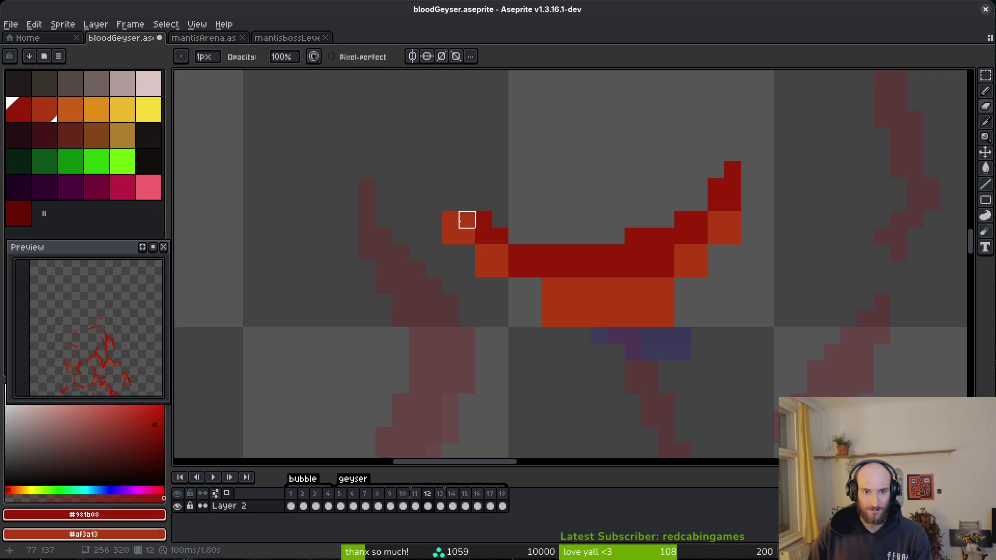
drag(733, 219, 683, 319)
Paint the orange underside beneath the dark red curve and finish the crescent's left tip in dark red.
key(f)
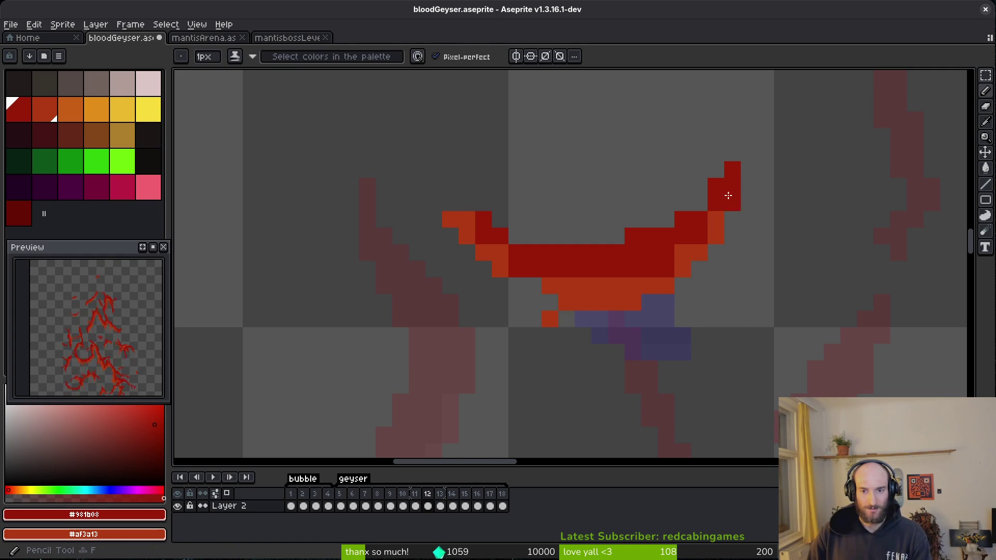
drag(717, 222, 695, 241)
drag(513, 286, 569, 292)
right_click(522, 270)
key(e)
click(549, 318)
key(b)
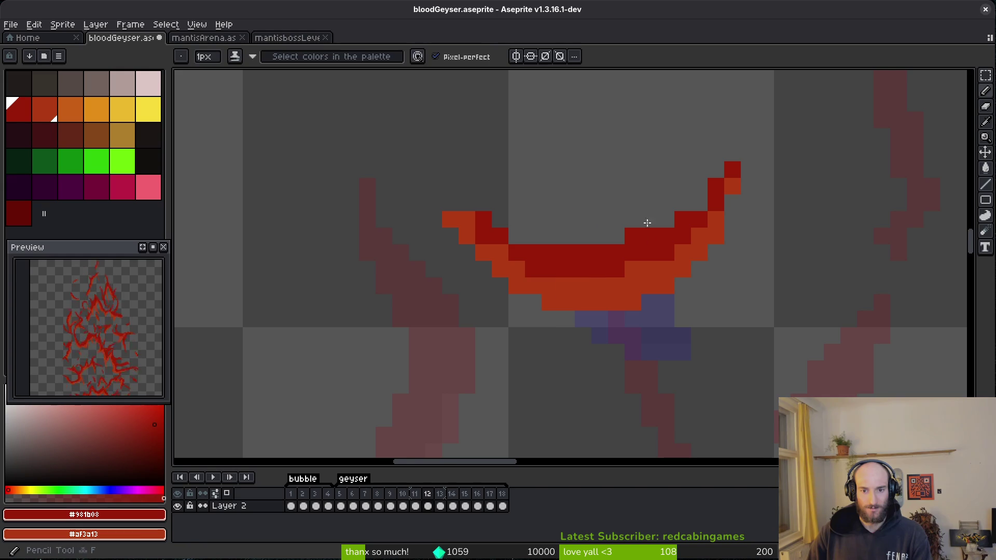
click(467, 220)
click(450, 220)
scroll(596, 233, down, 5)
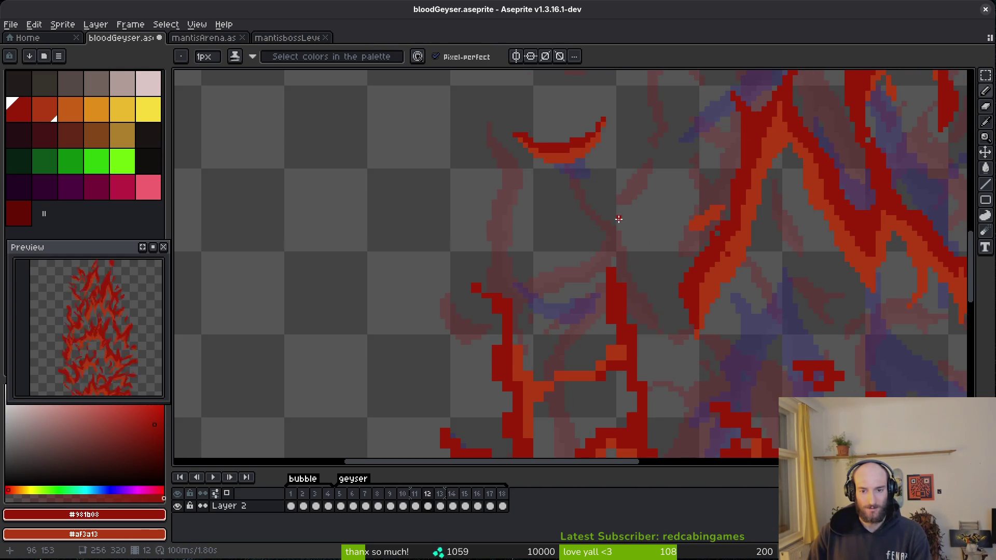
Erase a vertical run of red pixels and cap the streak's end with a dark-red pixel.
scroll(619, 218, up, 5)
key(e)
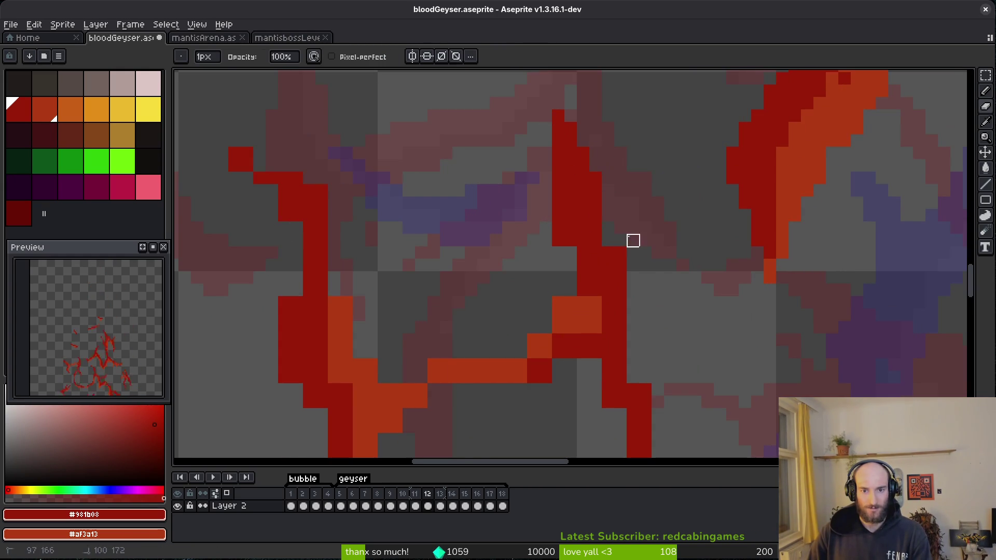
drag(558, 165, 558, 243)
key(b)
click(558, 238)
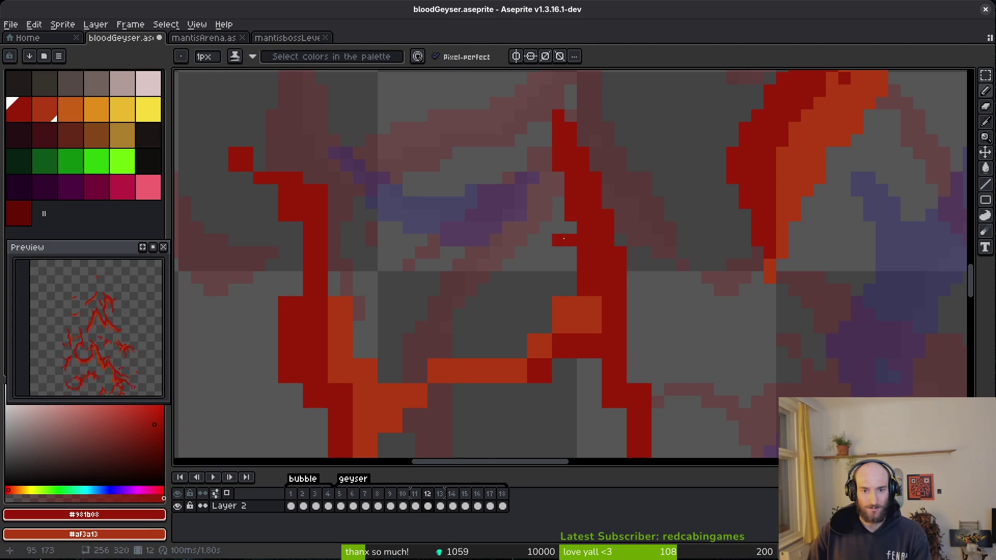
Erase the stray dark-red pixels beside the streak.
key(e)
scroll(601, 223, up, 3)
key(b)
click(484, 249)
key(e)
drag(484, 215, 484, 249)
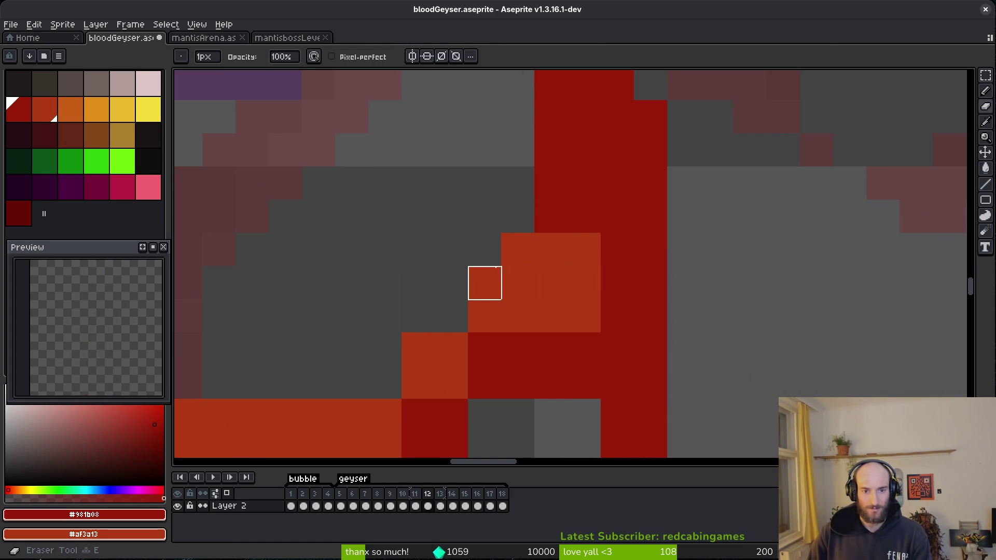
scroll(533, 237, down, 2)
Paint orange highlights along the dark-red streaks and add a single dark-red pixel.
key(b)
drag(533, 206, 533, 244)
mouse_move(484, 306)
mouse_down()
mouse_move(555, 273)
mouse_move(501, 297)
mouse_up()
click(571, 270)
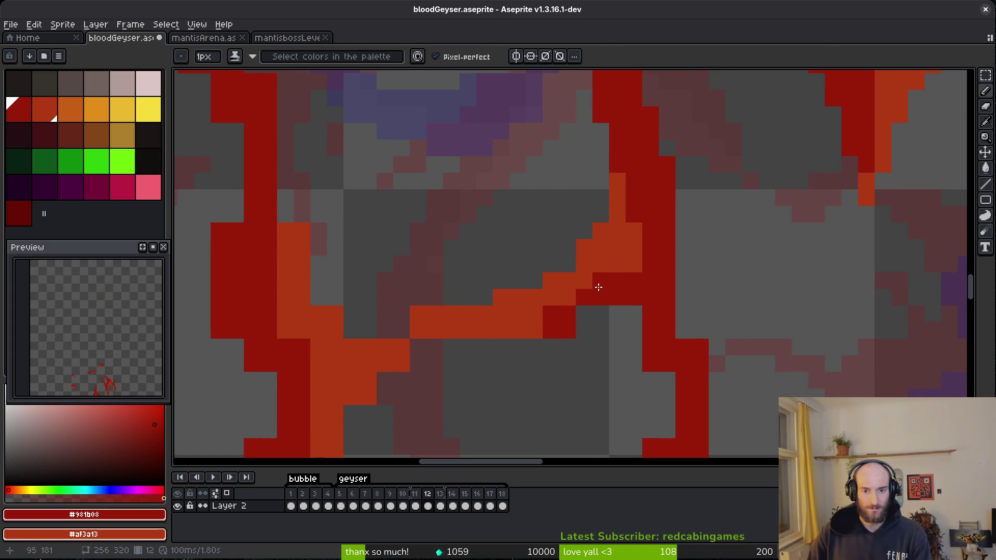
drag(634, 263, 618, 263)
Repaint the streak's lower edge and extend the right streak in dark red.
key(e)
drag(582, 327, 534, 330)
key(b)
drag(619, 314, 683, 332)
scroll(667, 249, down, 5)
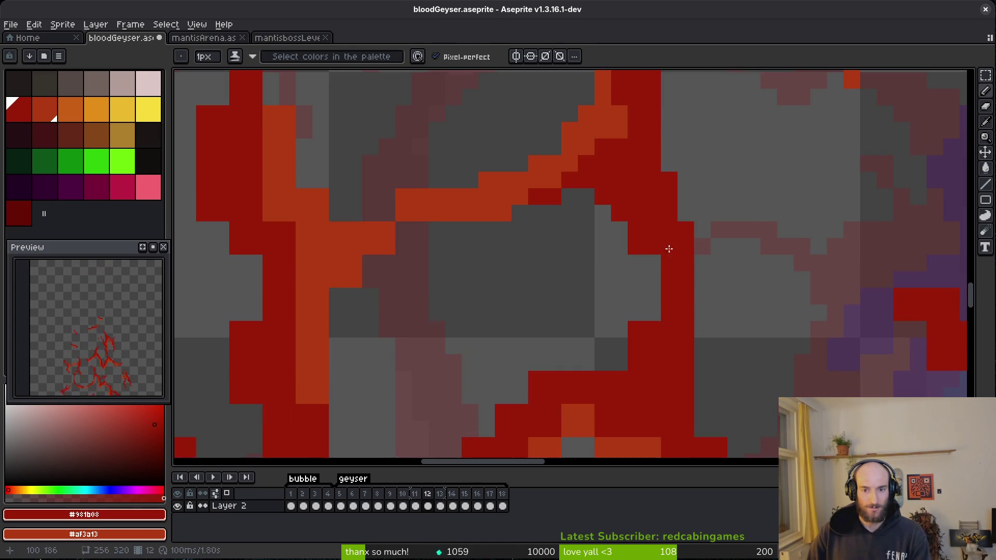
scroll(645, 258, down, 5)
mouse_move(655, 263)
mouse_down()
mouse_move(653, 306)
mouse_move(708, 358)
mouse_up()
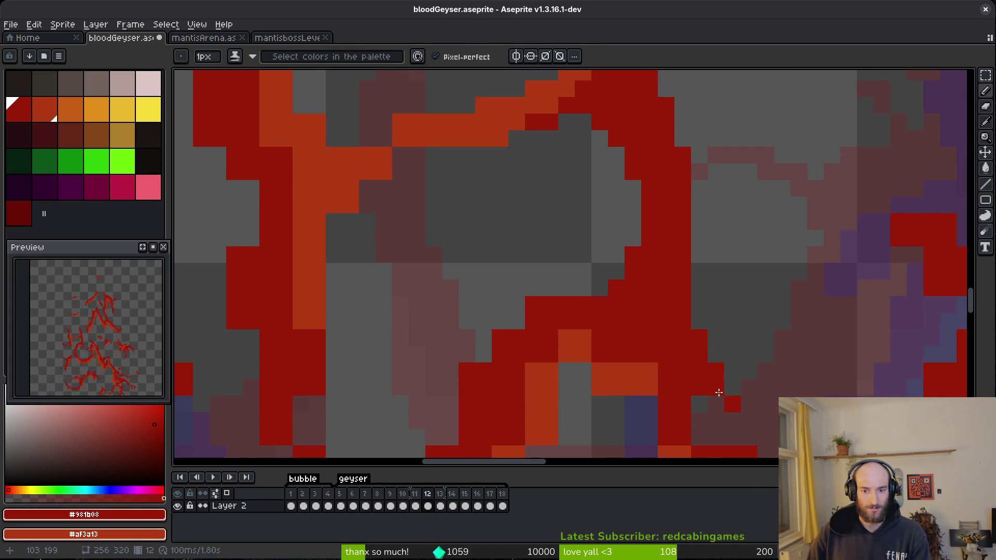
Paint dark red diagonally over the orange blocks, fill a grey gap, and edge the streak orange.
scroll(690, 363, down, 3)
drag(640, 295, 532, 218)
click(526, 250)
key(e)
click(554, 273)
key(b)
mouse_move(605, 289)
mouse_down()
mouse_move(621, 322)
mouse_move(647, 318)
mouse_up()
Remove a stray pixel and draw an orange diagonal line below the arc.
key(e)
click(621, 338)
key(b)
click(638, 321)
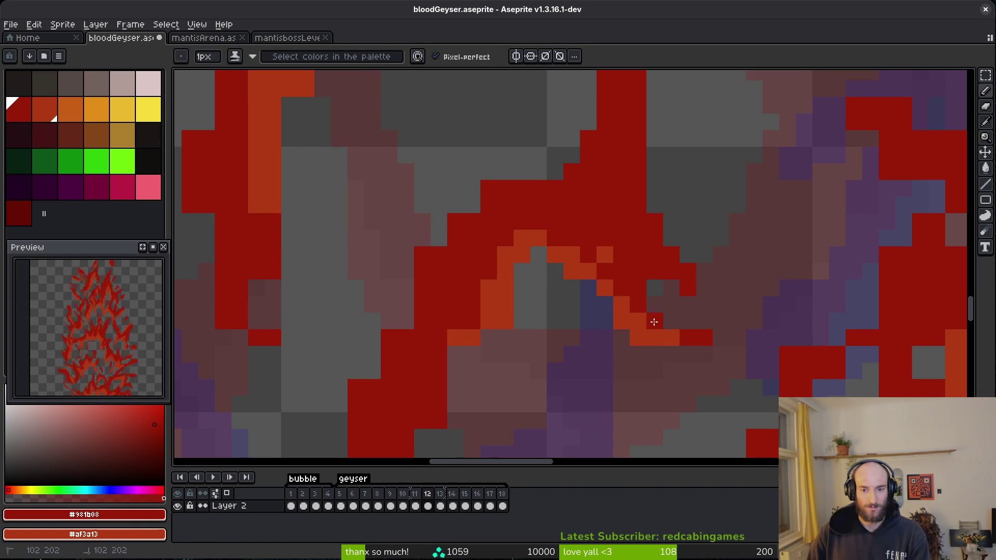
drag(439, 374, 439, 389)
drag(472, 314, 439, 403)
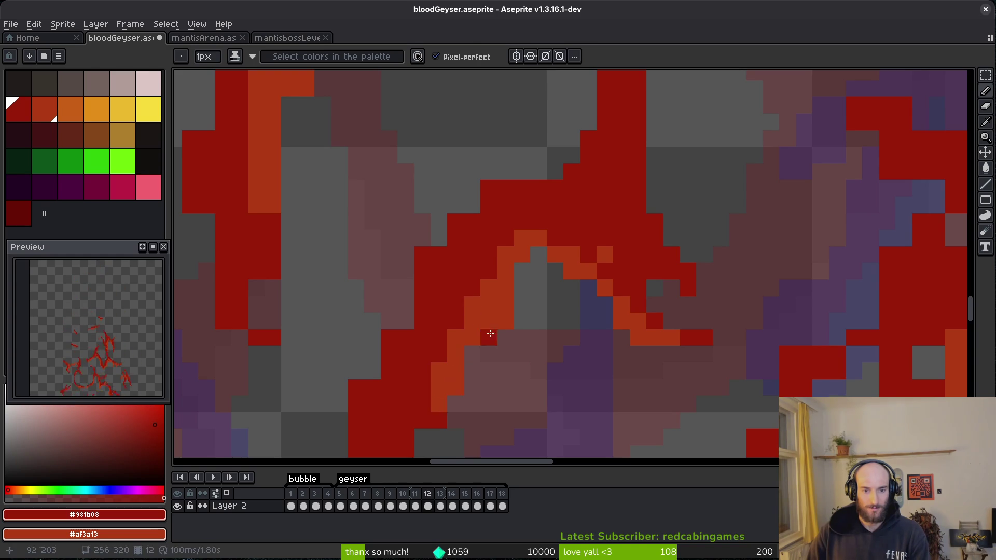
Thicken the streak with a diagonal run of red pixels.
key(e)
scroll(519, 285, left, 3)
scroll(565, 244, up, 3)
scroll(565, 244, right, 1)
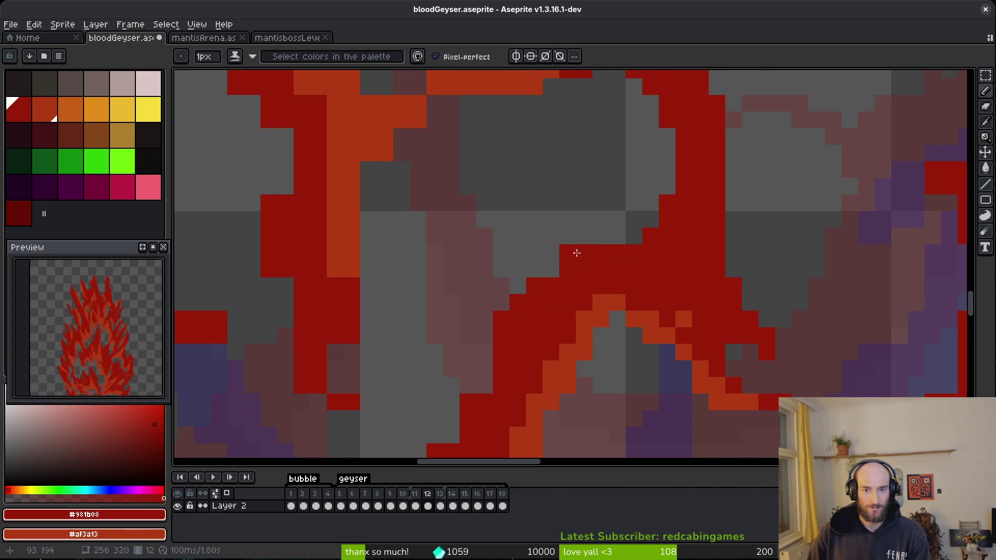
scroll(584, 252, down, 3)
scroll(622, 233, up, 3)
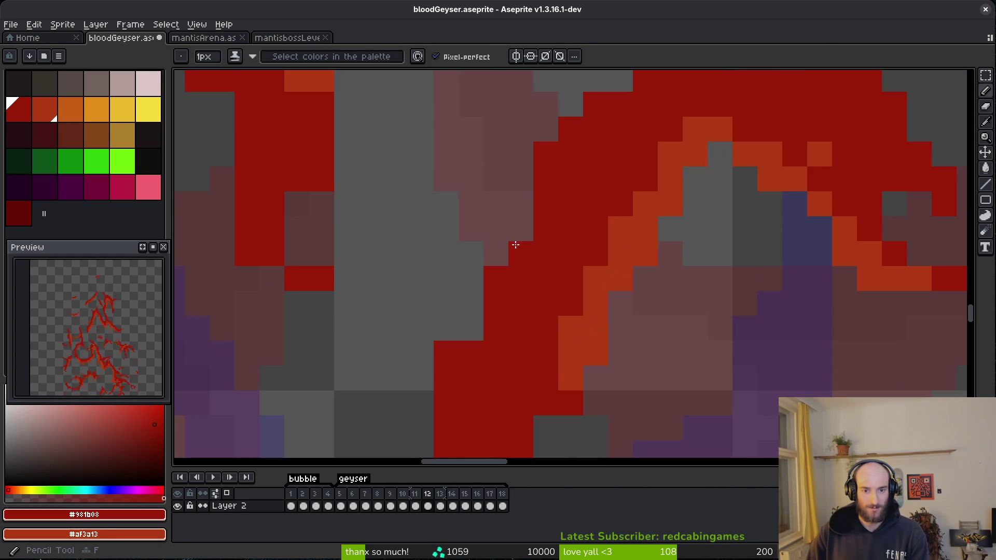
key(b)
click(485, 244)
scroll(488, 249, down, 5)
scroll(488, 249, right, 2)
mouse_move(513, 236)
mouse_down()
mouse_move(507, 253)
mouse_move(539, 275)
mouse_move(498, 309)
mouse_move(435, 328)
mouse_up()
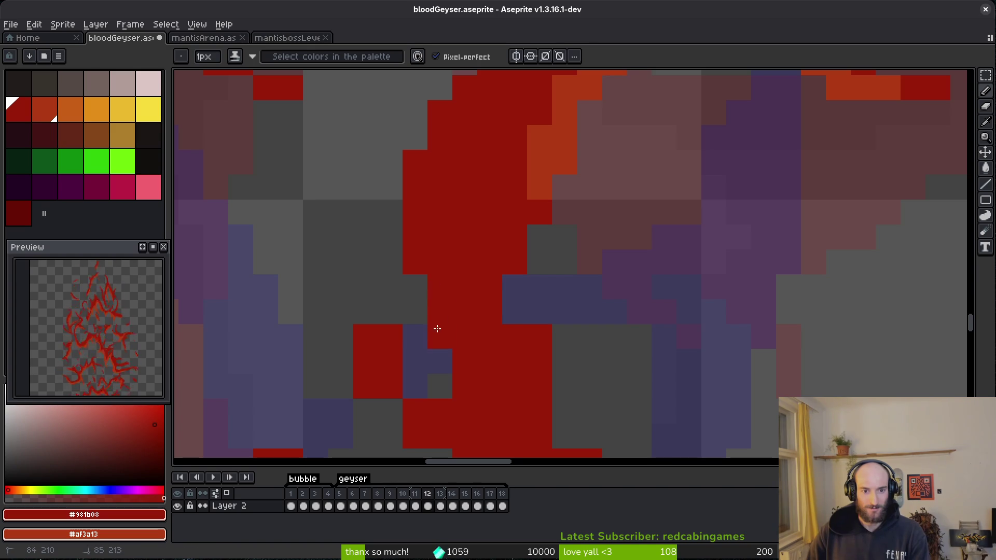
Add a red pixel into the left side of the streak.
scroll(441, 311, down, 3)
scroll(441, 311, left, 1)
key(e)
key(b)
click(417, 326)
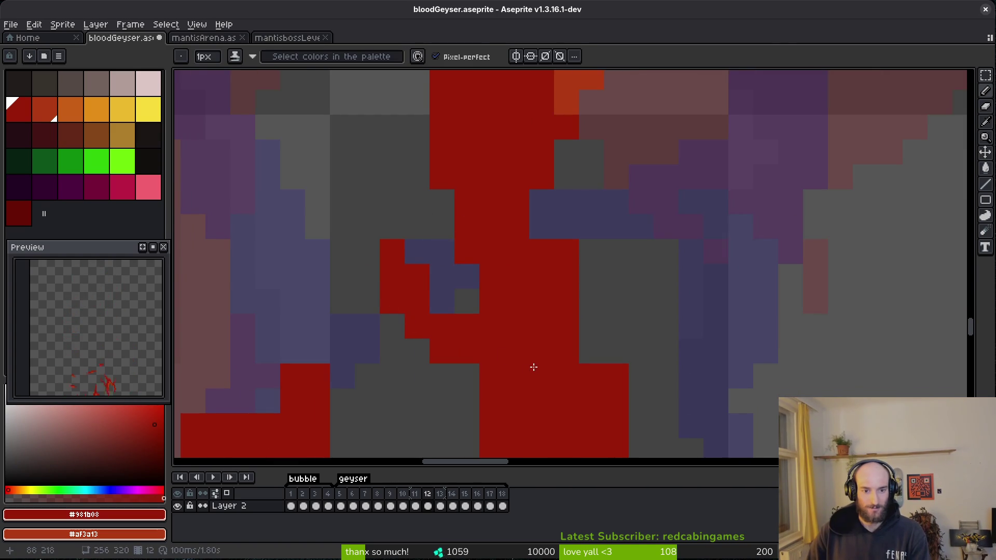
scroll(502, 353, down, 3)
scroll(502, 353, right, 2)
key(e)
key(b)
Fill the dark gap in the streak with red pixels.
key(e)
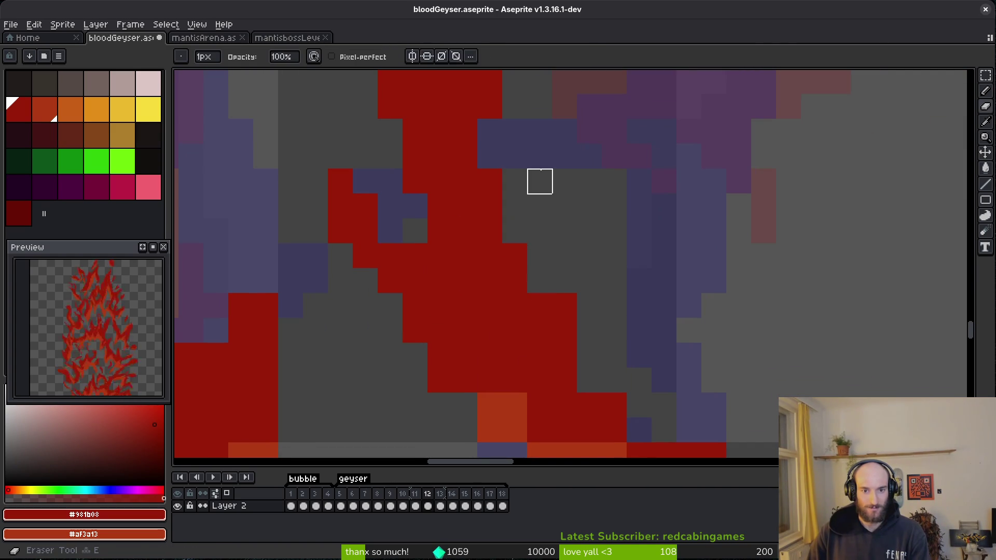
scroll(519, 259, down, 3)
scroll(518, 259, right, 2)
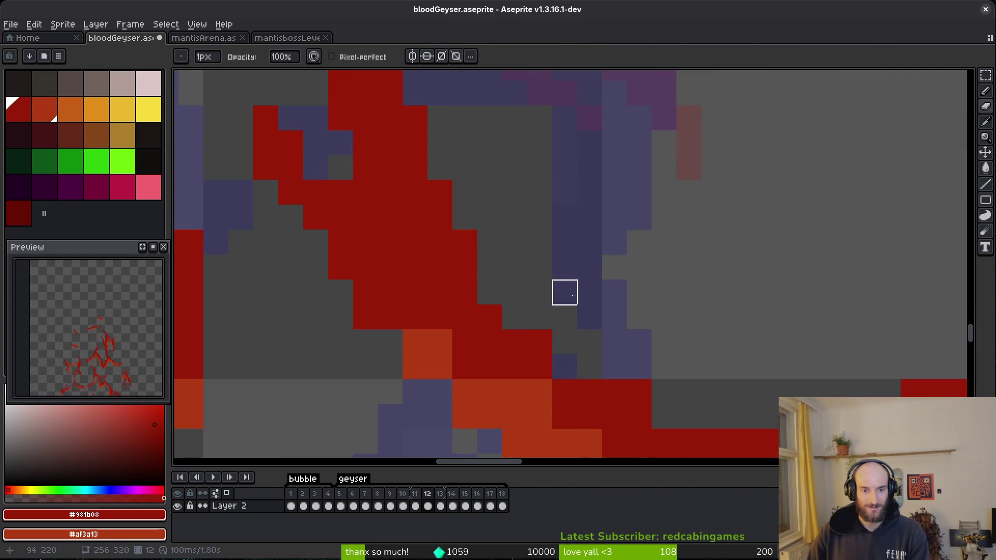
scroll(498, 293, down, 3)
scroll(498, 293, right, 2)
key(b)
click(581, 323)
click(606, 324)
click(644, 326)
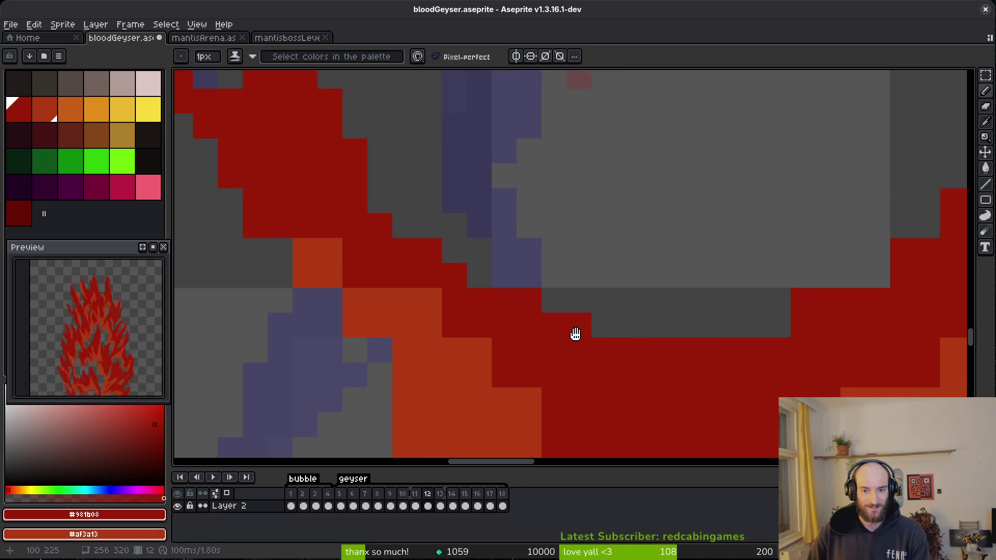
Erase the jagged diagonal red edge and an isolated red pixel.
scroll(644, 327, right, 5)
key(e)
drag(829, 195, 622, 291)
click(795, 192)
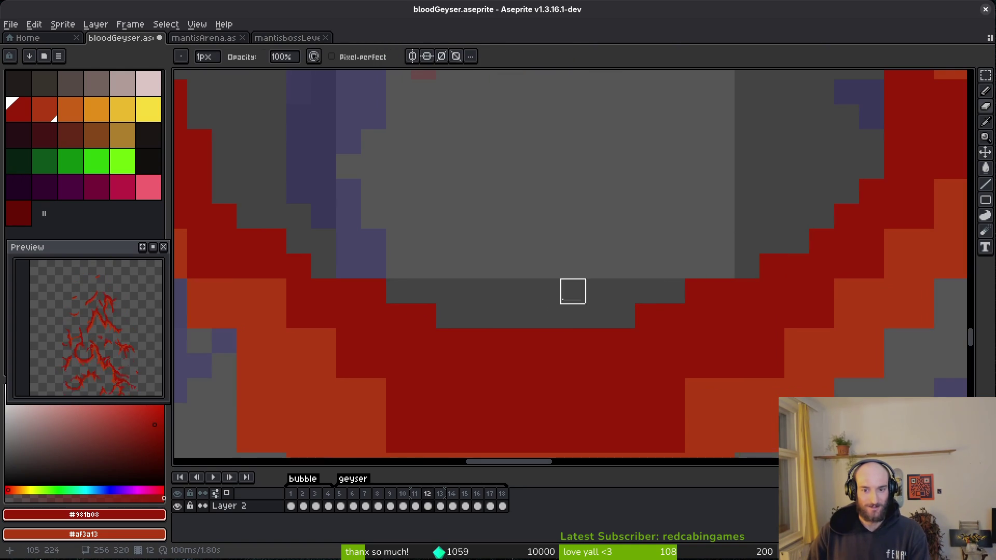
Touch up pixels around the orange block, turning one dark red and filling a grey gap orange.
scroll(550, 306, up, 5)
scroll(550, 306, left, 3)
key(b)
drag(280, 120, 466, 330)
click(342, 171)
key(ctrl+z)
click(389, 224)
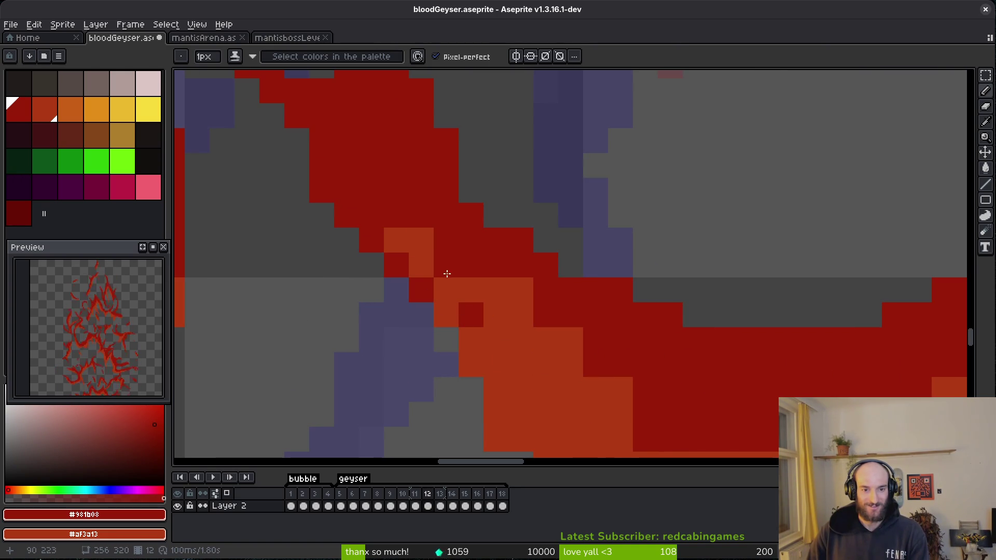
right_click(399, 268)
click(481, 333)
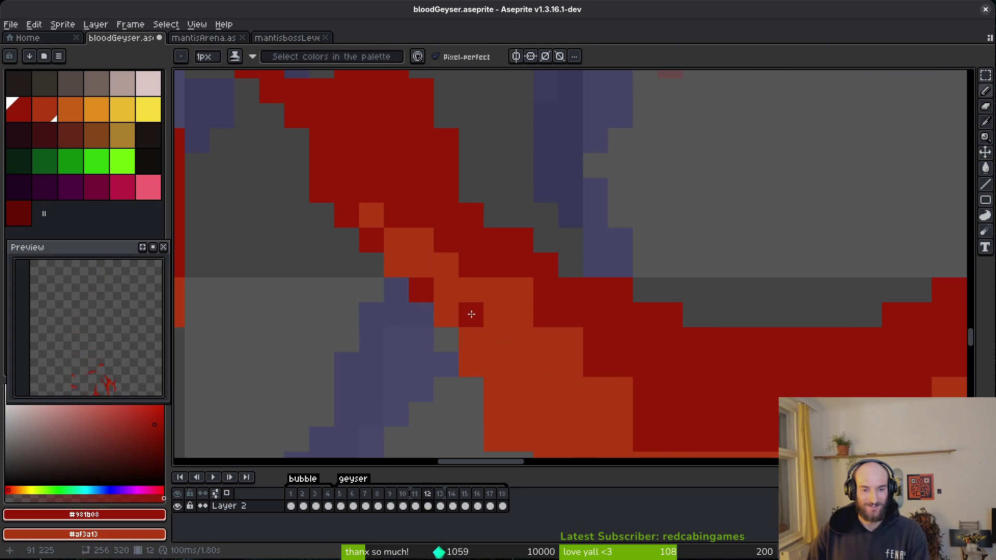
Add a dark-red pixel to the lower streak, save, and recolour the band's lower-left edge orange.
mouse_move(447, 296)
mouse_down()
mouse_move(452, 309)
mouse_move(366, 217)
mouse_up()
click(366, 216)
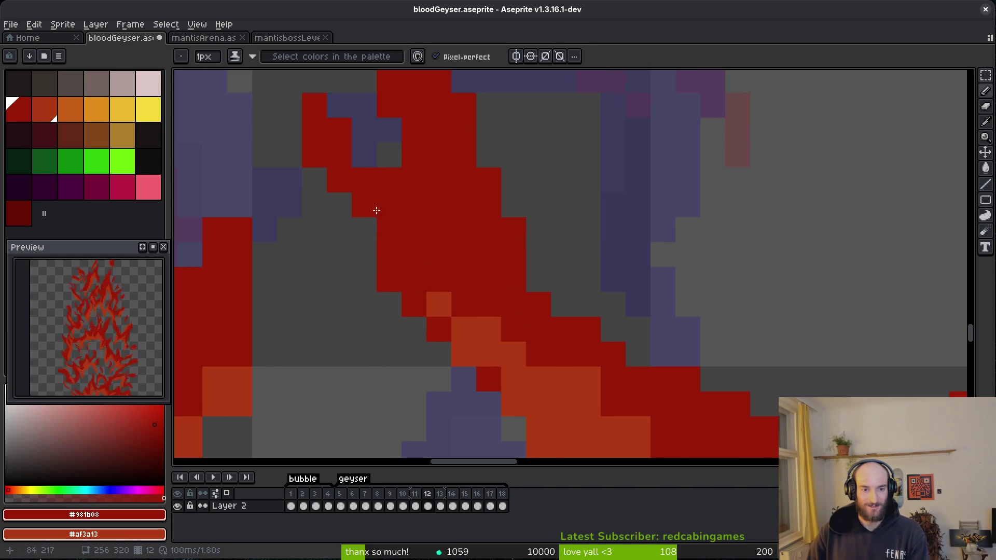
scroll(366, 217, down, 3)
scroll(441, 260, up, 3)
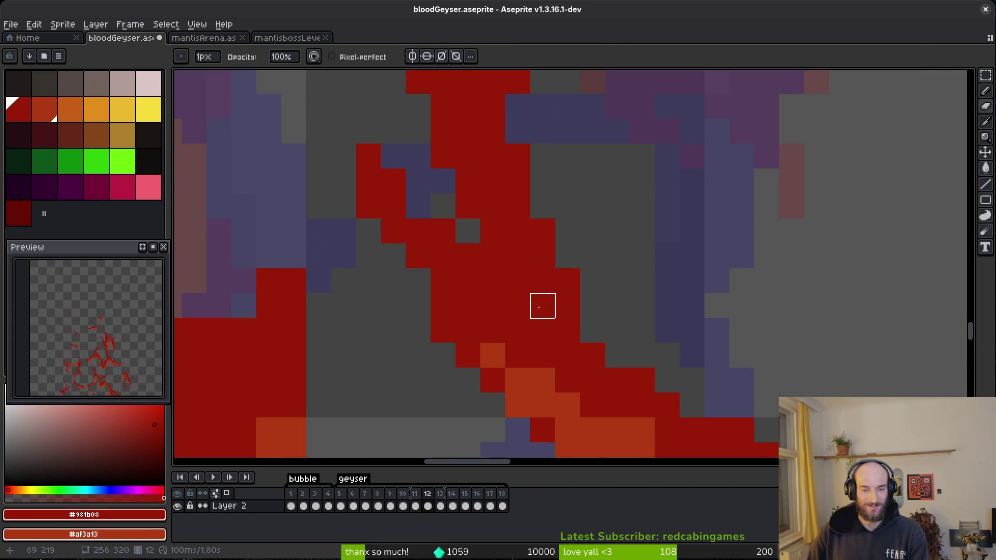
scroll(542, 306, down, 3)
key(ctrl+s)
scroll(556, 326, up, 4)
mouse_move(556, 326)
mouse_down()
mouse_move(467, 318)
mouse_move(397, 207)
mouse_up()
Swap one orange pixel to dark red and one dark-red pixel to orange on the band.
right_click(417, 244)
click(446, 283)
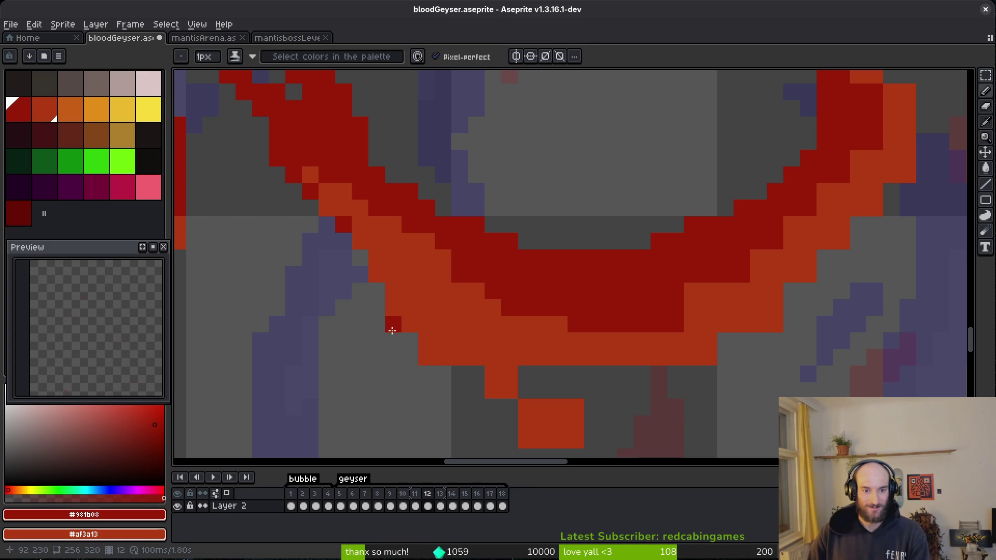
key(e)
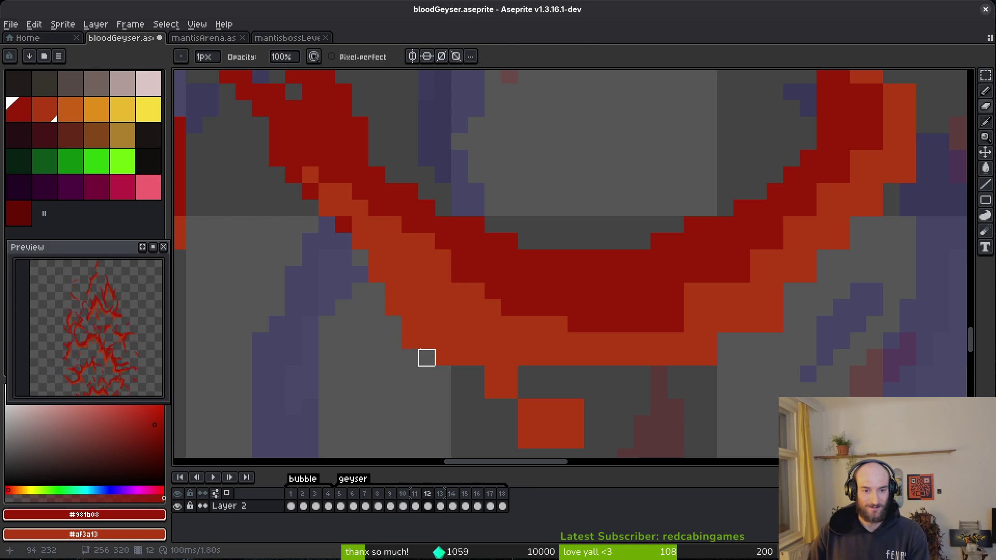
key(b)
scroll(543, 391, down, 3)
key(e)
Erase orange pixels along the block's bottom edge, its top-right corner, and the row's right end.
drag(474, 386, 518, 390)
key(b)
key(e)
click(534, 358)
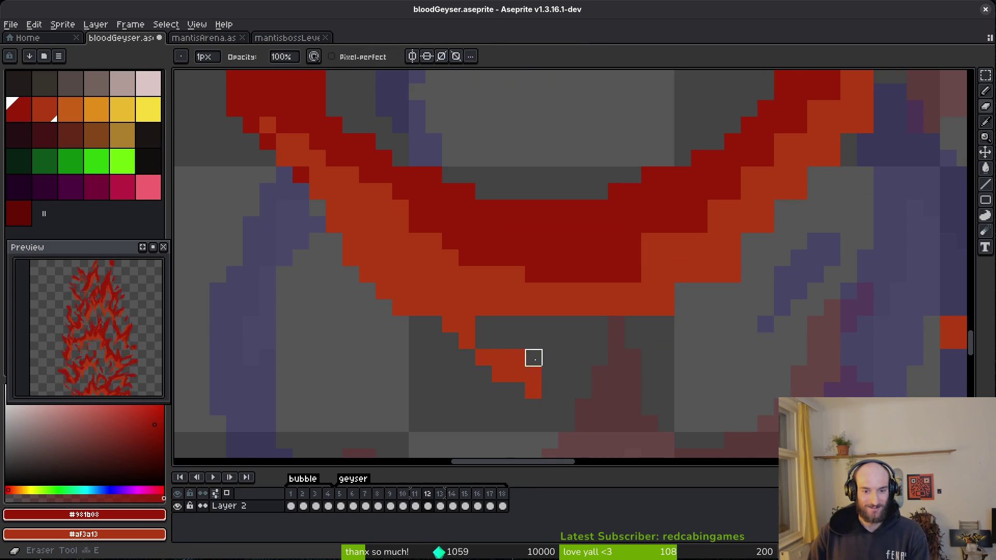
key(b)
key(e)
drag(666, 307, 600, 307)
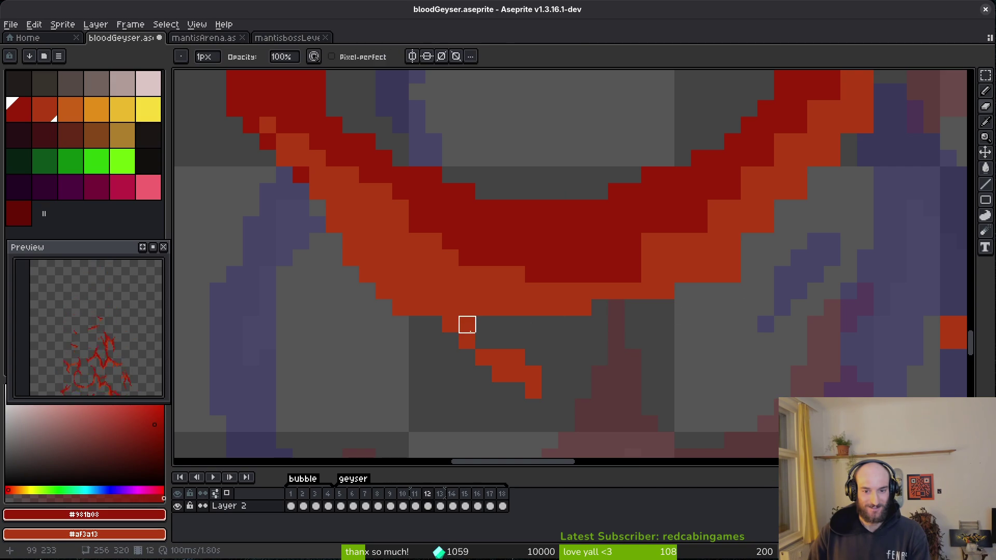
key(b)
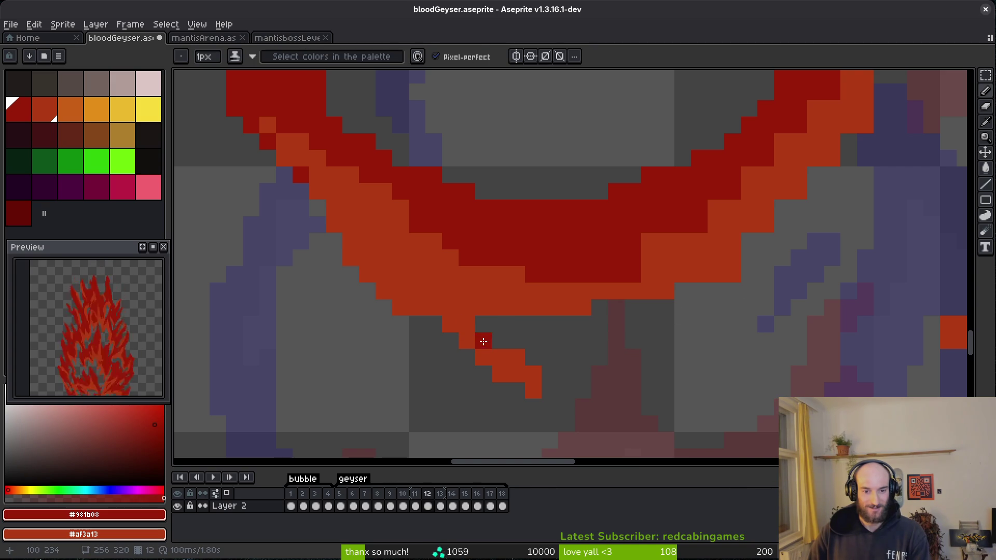
key(e)
Marquee-select the lower orange diagonal, nudge it one pixel right, and deselect.
key(m)
drag(472, 344, 596, 419)
drag(545, 394, 562, 394)
key(ctrl+d)
key(b)
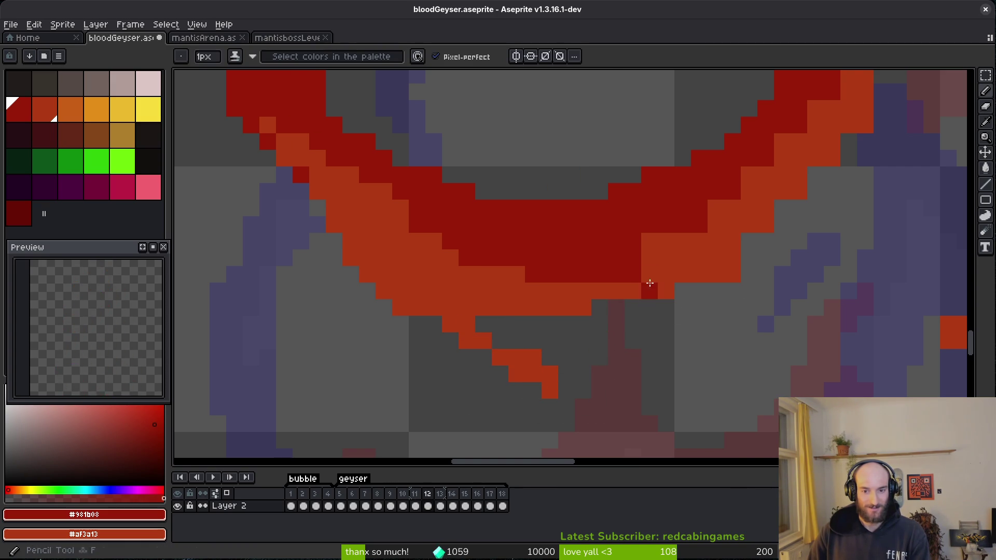
Widen the dark-red band's edge into the orange, adding an orange edge pixel where needed.
scroll(634, 264, up, 3)
scroll(635, 264, right, 3)
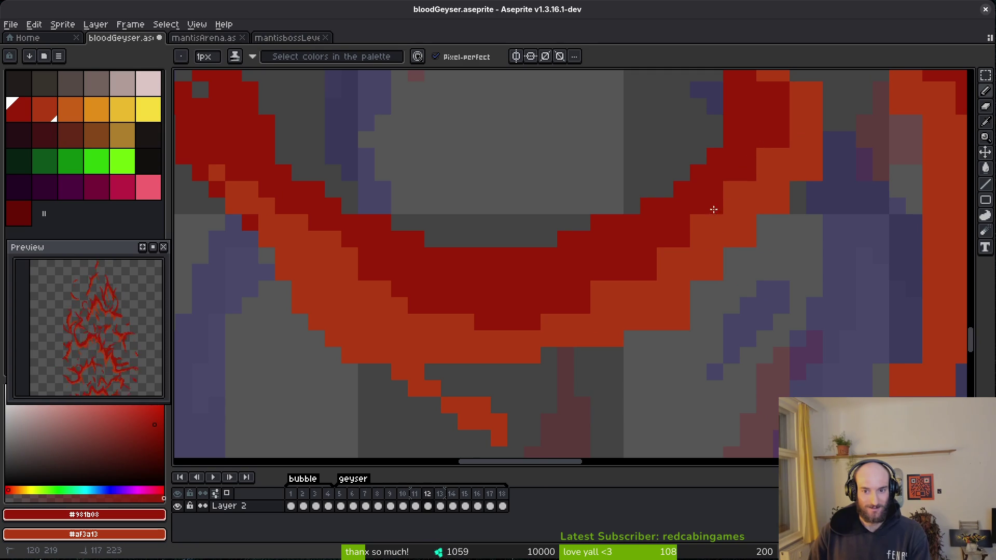
drag(714, 222, 696, 256)
drag(627, 284, 615, 300)
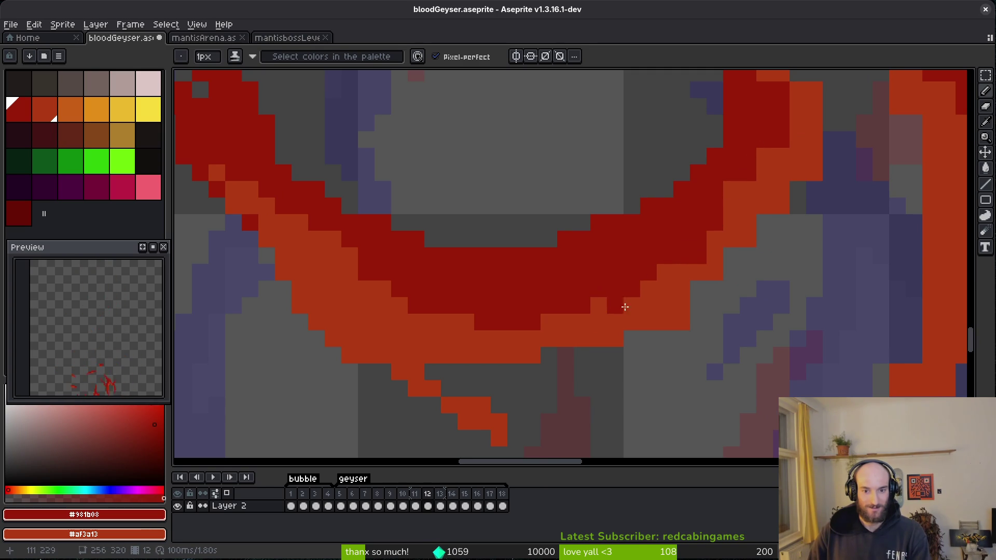
right_click(797, 190)
click(687, 328)
scroll(675, 332, down, 2)
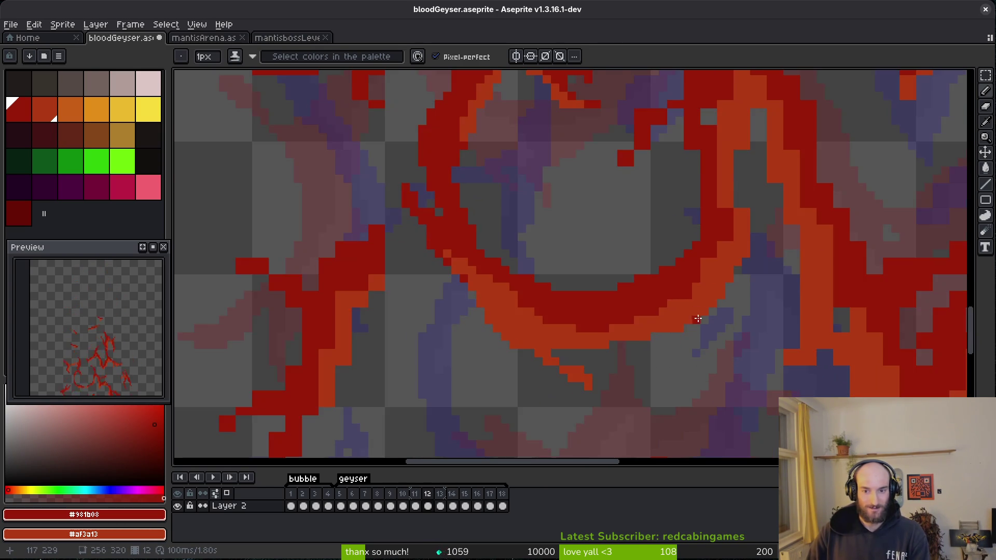
scroll(651, 318, up, 4)
click(707, 198)
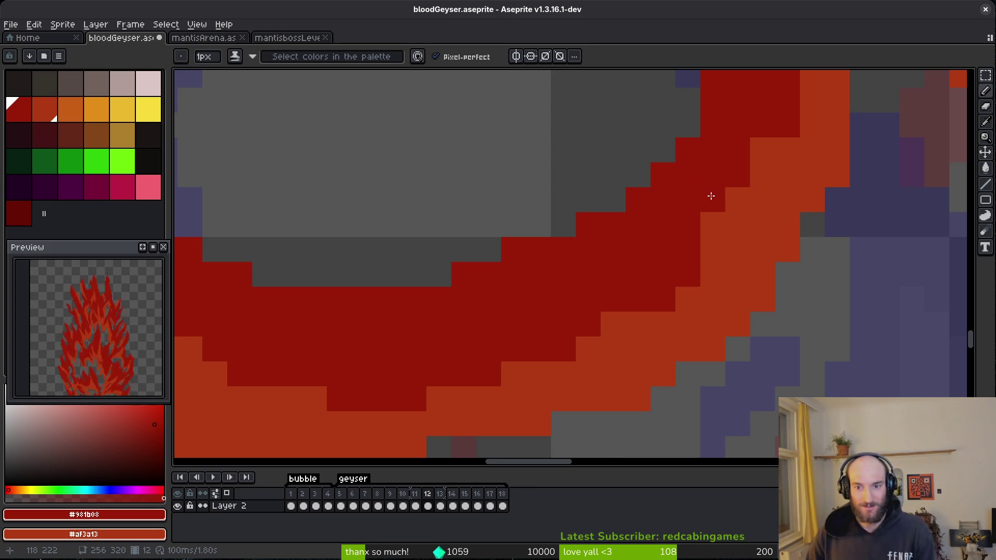
scroll(707, 197, down, 3)
scroll(722, 273, up, 4)
scroll(722, 273, down, 2)
Paint the orange band cells and a vertical stroke dark red, filling grey gap and purple pixels.
drag(658, 155, 658, 228)
drag(726, 187, 718, 265)
scroll(692, 386, up, 3)
scroll(692, 386, down, 2)
scroll(640, 272, up, 3)
drag(597, 371, 601, 309)
drag(599, 370, 608, 279)
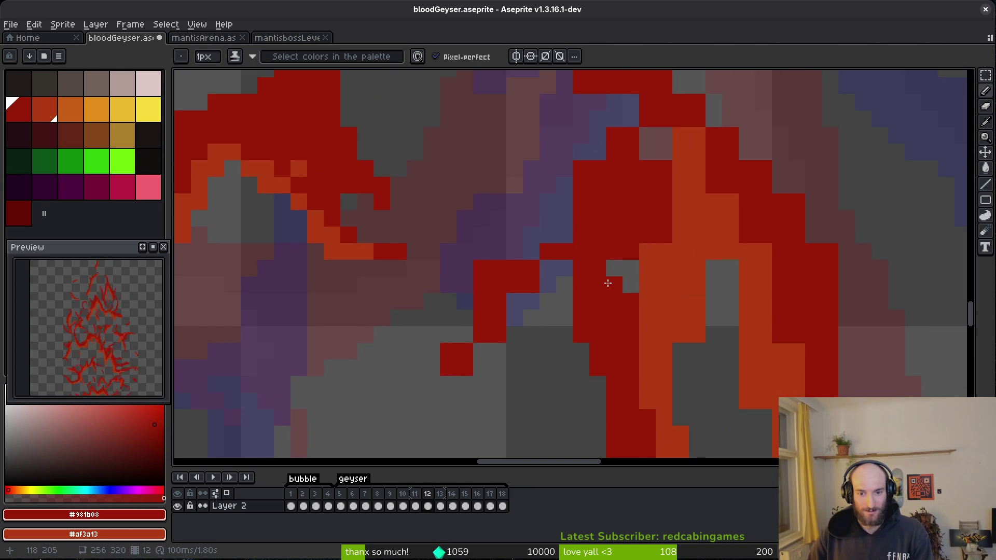
click(631, 269)
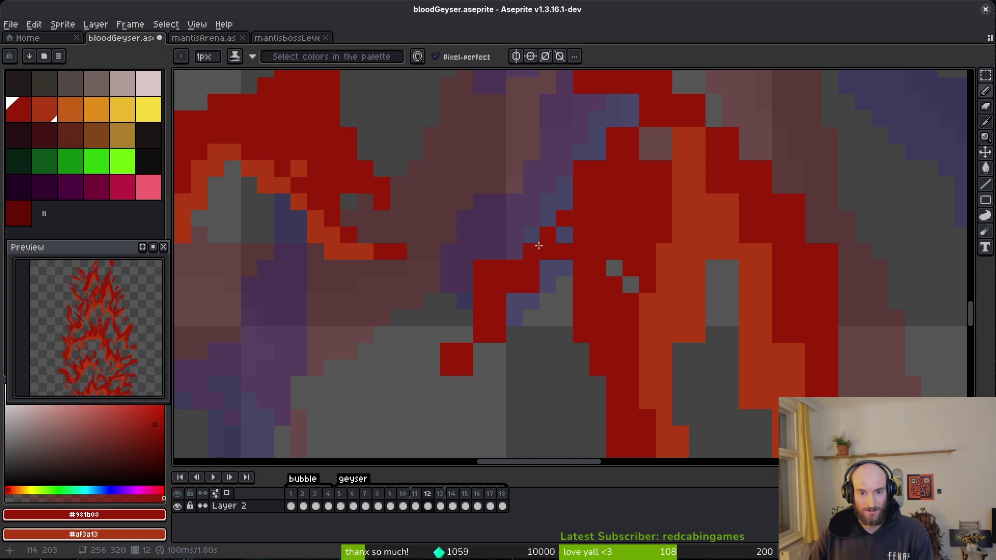
click(542, 285)
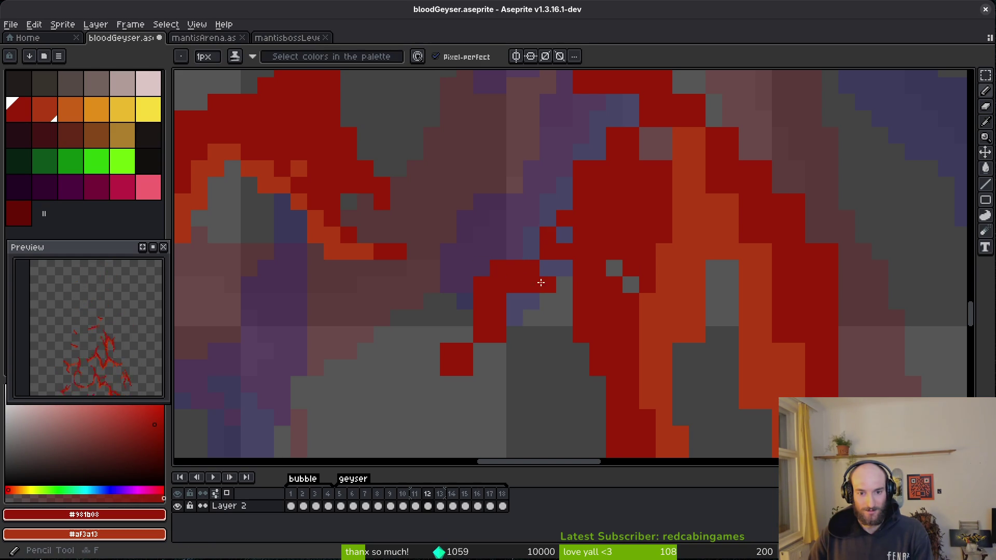
click(517, 300)
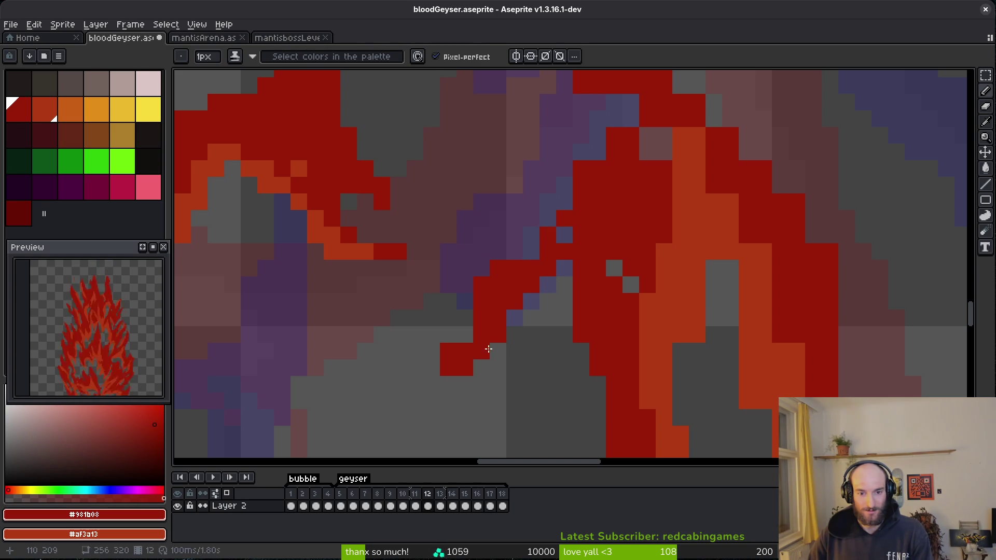
Erase stray red pixels so the purple cells beneath show through.
key(e)
click(448, 351)
click(481, 284)
click(498, 269)
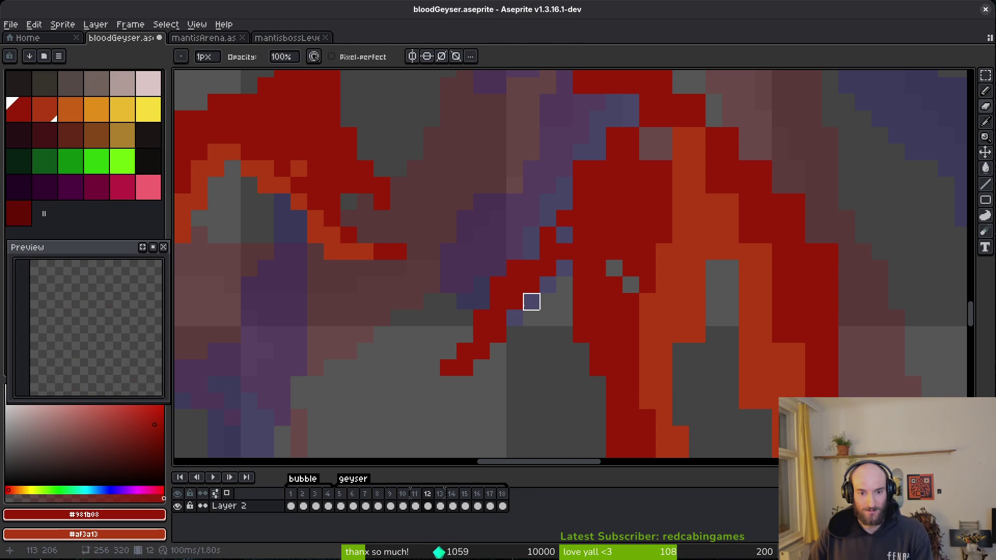
Reshape the upper branch: paint orange cells dark red, erase extra red, redden one purple cell.
drag(562, 222, 552, 260)
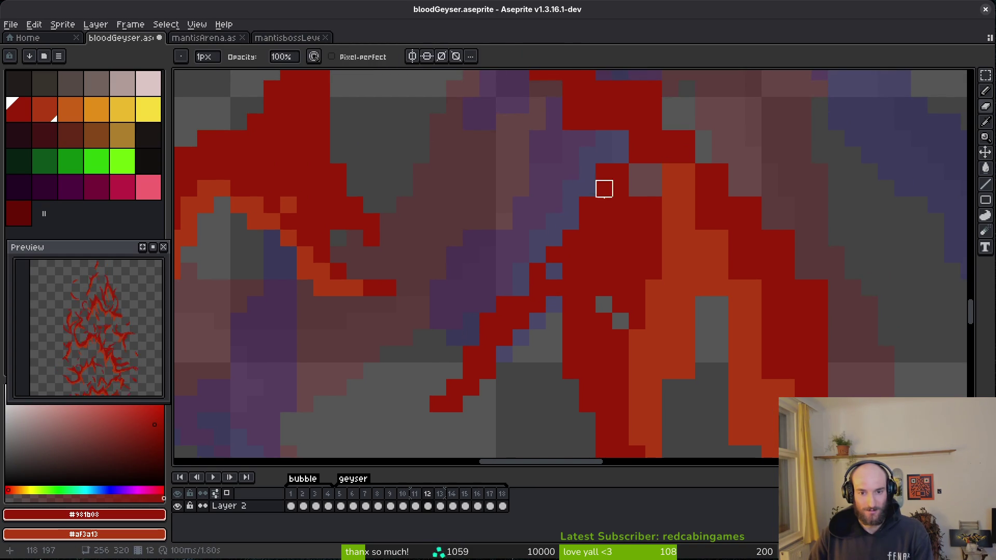
key(b)
drag(627, 188, 623, 221)
mouse_move(681, 205)
mouse_down()
mouse_move(685, 235)
mouse_move(665, 204)
mouse_up()
scroll(649, 205, up, 3)
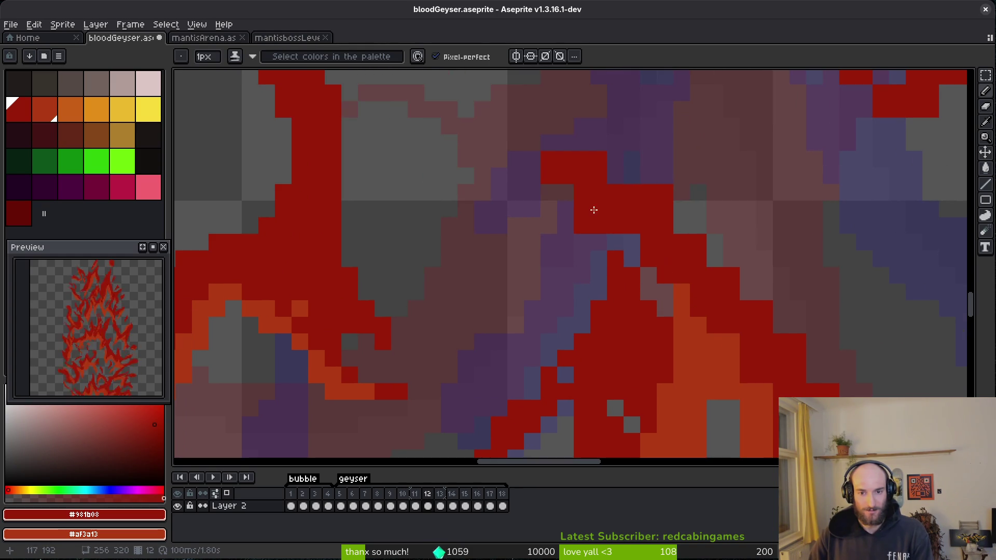
key(e)
drag(582, 225, 516, 193)
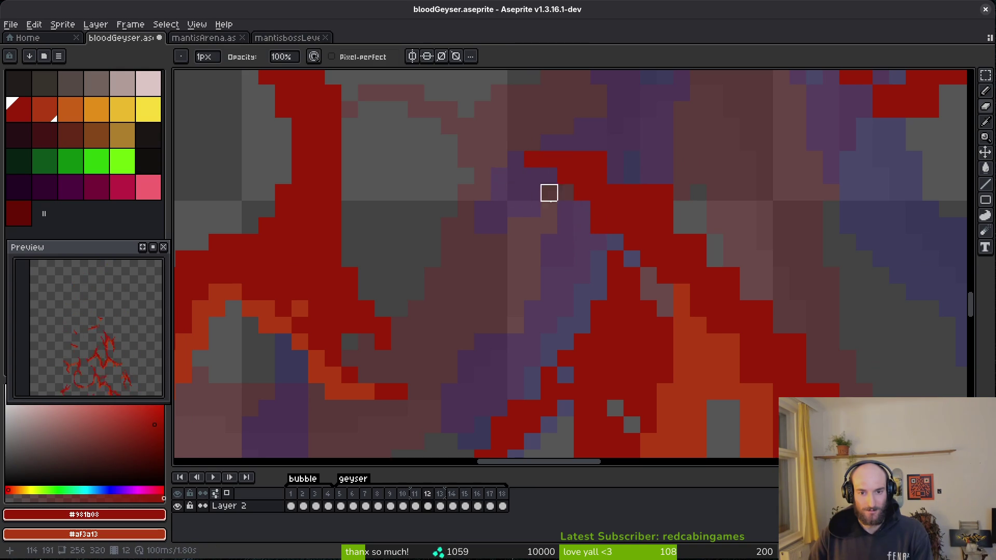
key(b)
click(582, 209)
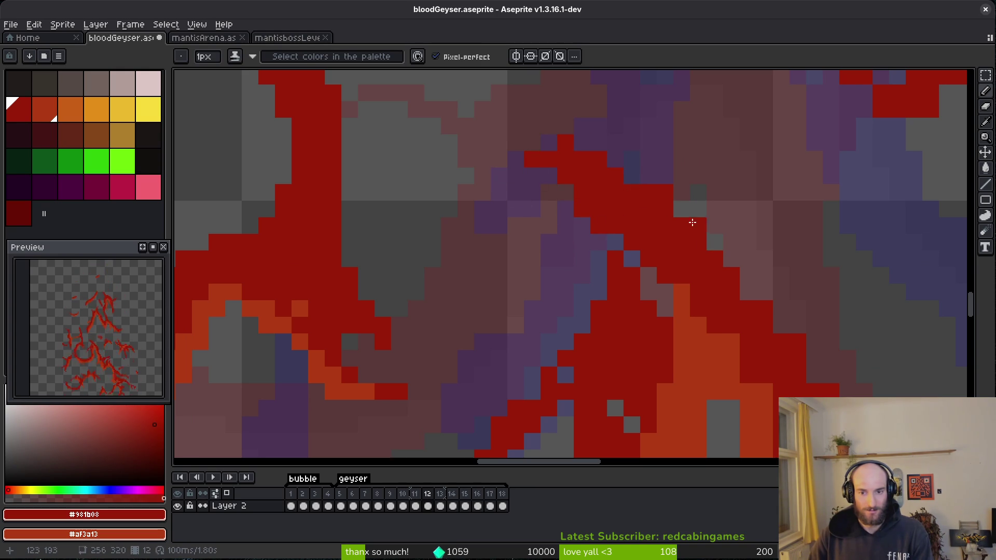
Paint a diagonal run of red cells and repaint cells orange and red along the streak.
key(e)
scroll(594, 191, right, 5)
key(b)
mouse_move(544, 208)
mouse_down()
mouse_move(606, 262)
mouse_move(579, 252)
mouse_up()
key(e)
key(b)
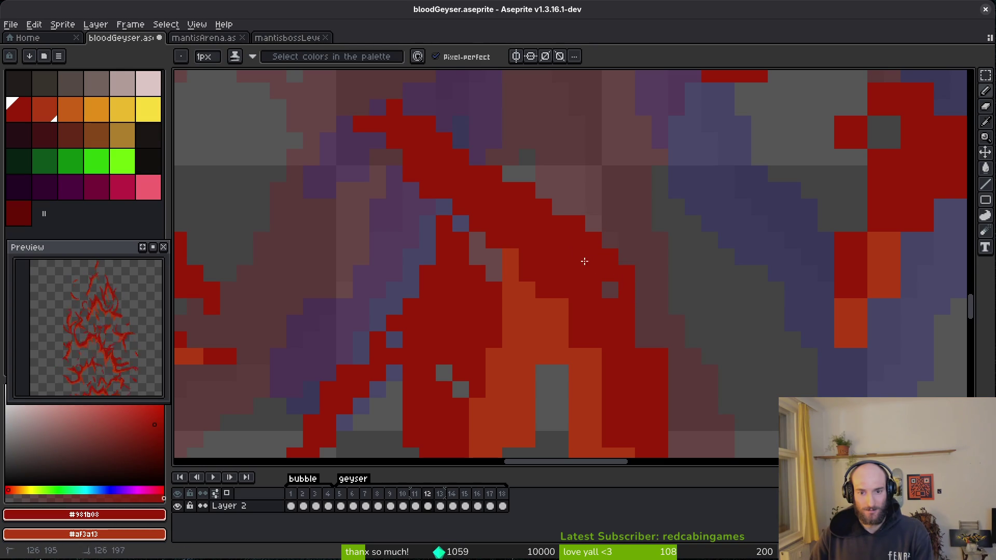
key(e)
scroll(658, 304, down, 2)
scroll(658, 304, right, 2)
key(b)
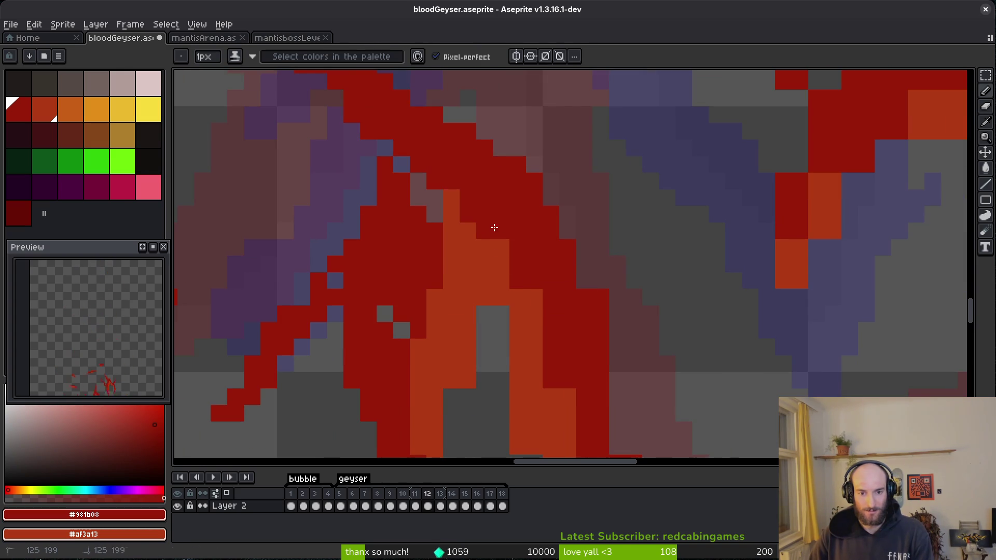
mouse_move(550, 310)
mouse_down()
mouse_move(536, 300)
mouse_move(549, 362)
mouse_move(547, 318)
mouse_move(562, 338)
mouse_up()
scroll(521, 311, down, 2)
scroll(520, 310, right, 1)
Undo the stray orange and red cells and place a single red pixel.
key(ctrl+z)
key(e)
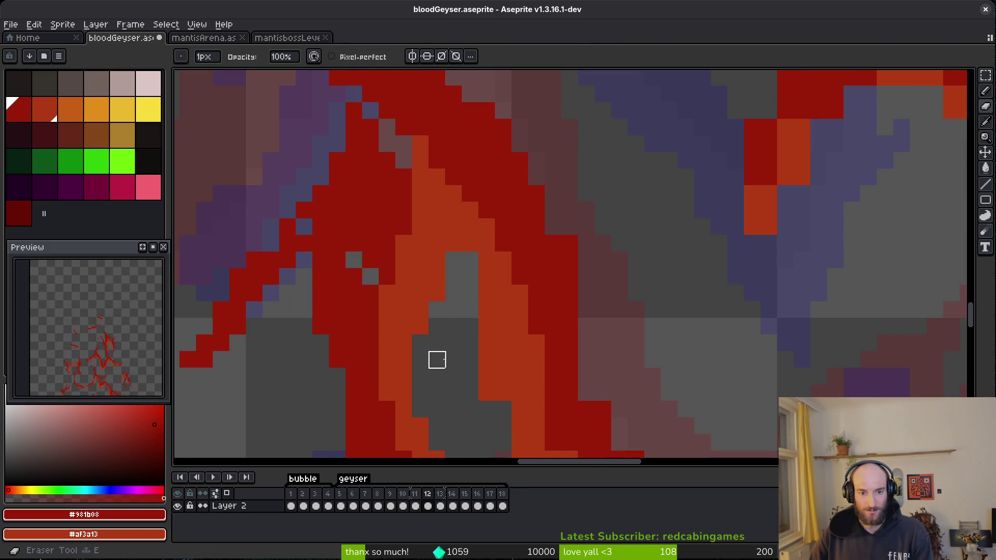
key(b)
click(453, 260)
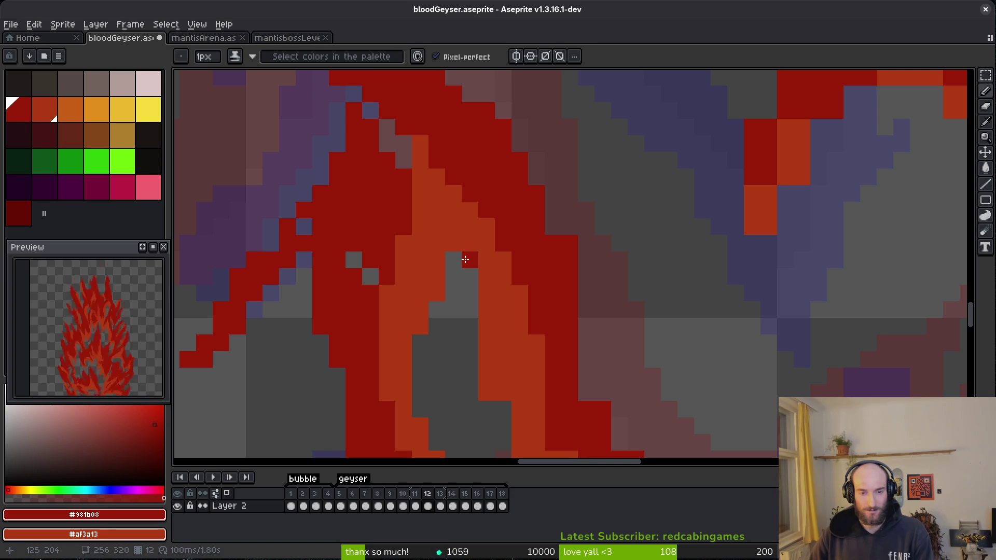
Draw a straight red line up the upper streak with a Shift-click Pencil line.
drag(491, 346, 433, 212)
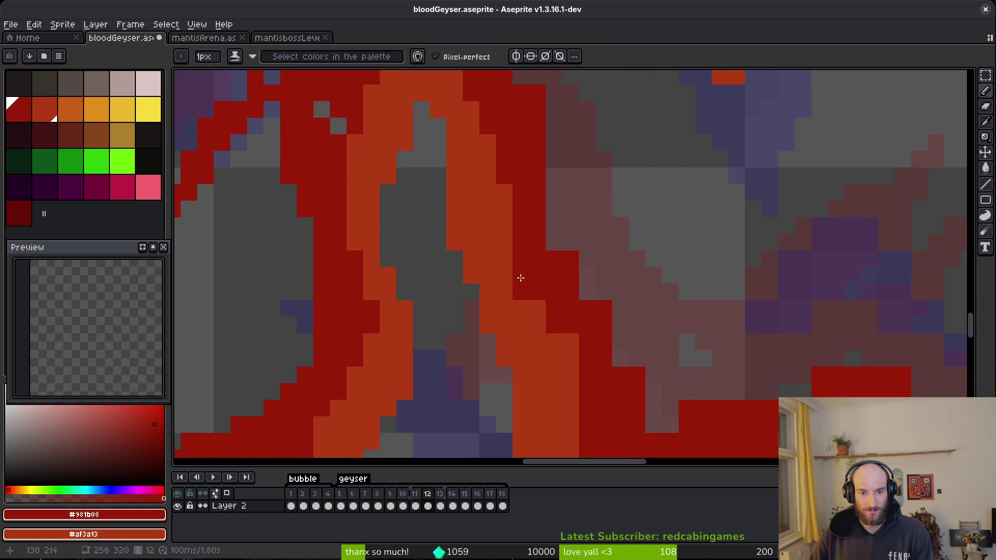
drag(543, 358, 550, 258)
click(571, 289)
shift+click(555, 216)
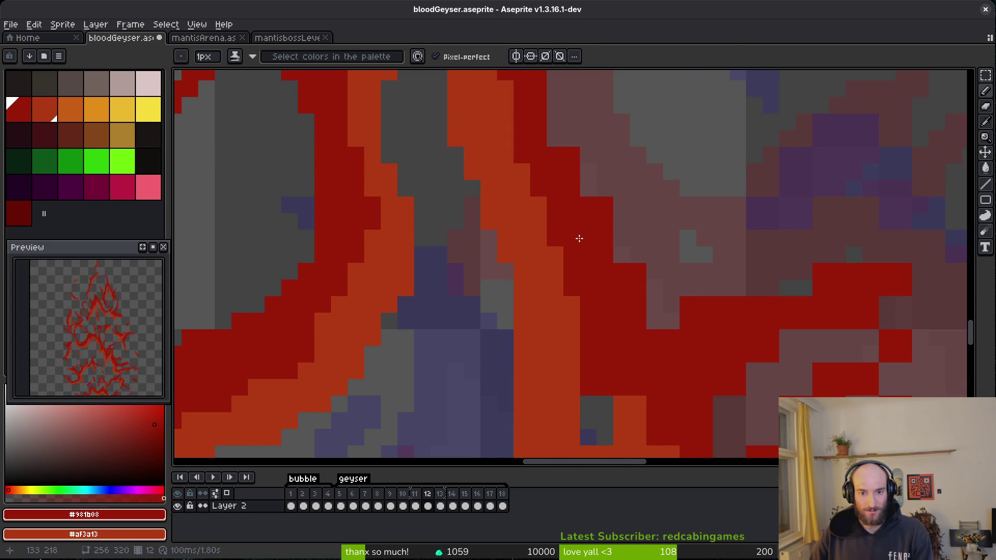
scroll(642, 242, up, 1)
Add an orange column beside the grey strip and orange highlight pixels, keeping its top pixel red.
drag(576, 179, 579, 321)
click(645, 349)
right_click(645, 349)
right_click(612, 349)
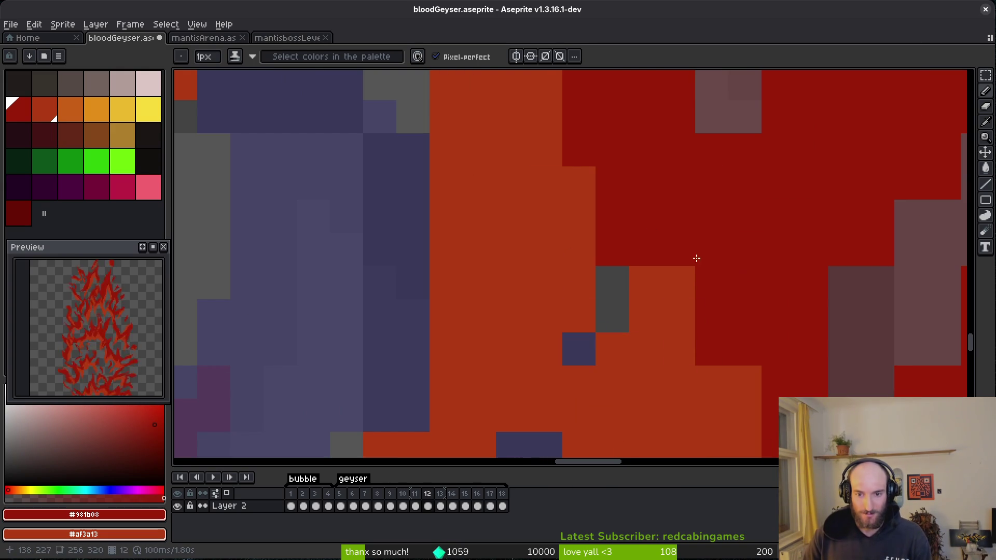
right_click(712, 216)
right_click(711, 249)
right_click(712, 283)
click(712, 215)
scroll(741, 225, down, 1)
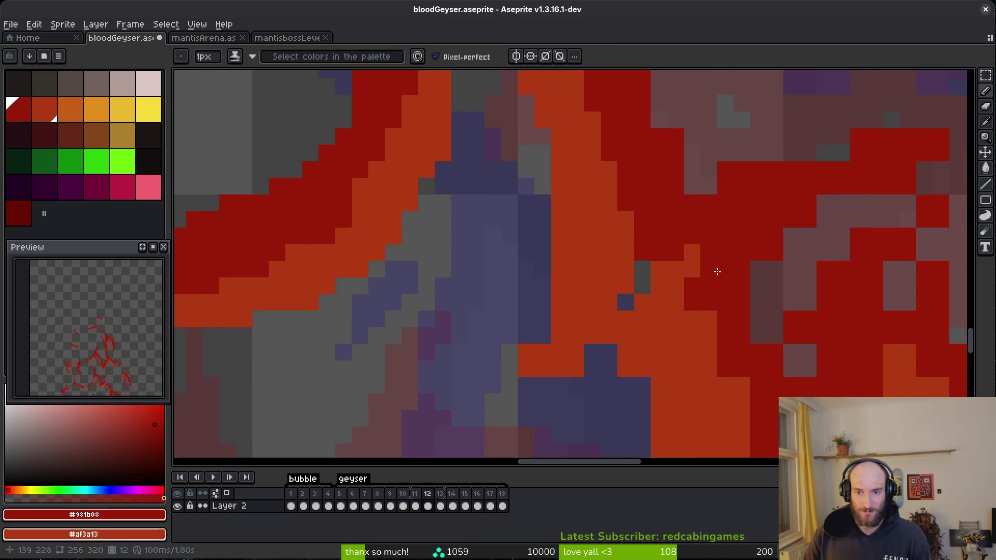
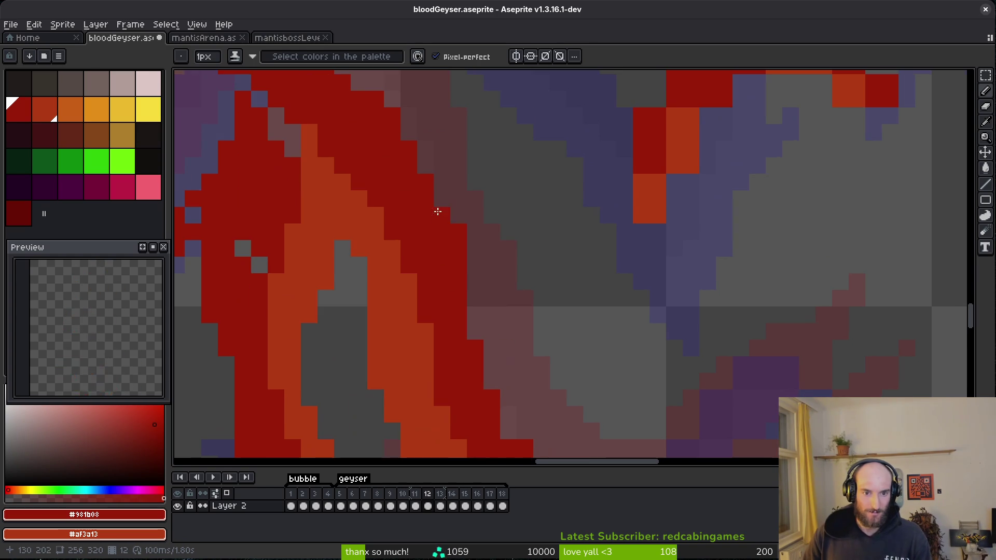
Fill the grey gaps along the red band edge with red pixels.
scroll(474, 265, down, 1)
drag(422, 240, 464, 358)
scroll(465, 289, down, 1)
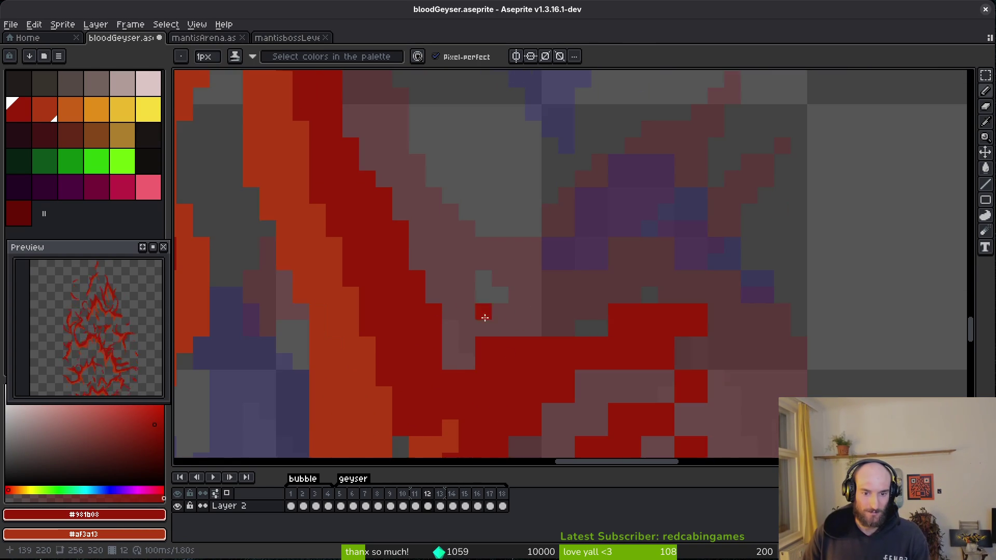
scroll(727, 288, down, 1)
drag(845, 244, 821, 275)
drag(742, 328, 649, 366)
click(704, 329)
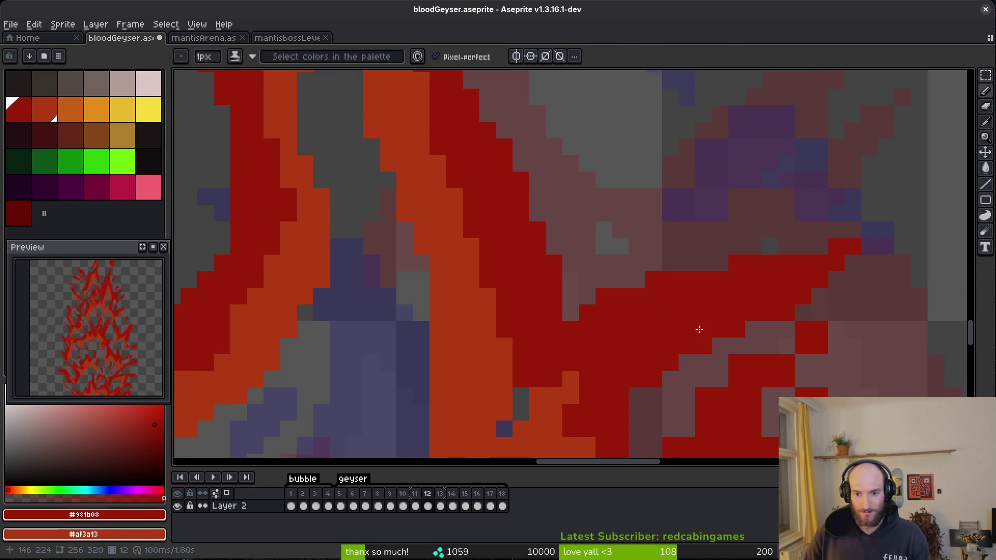
scroll(690, 311, down, 1)
drag(645, 328, 645, 316)
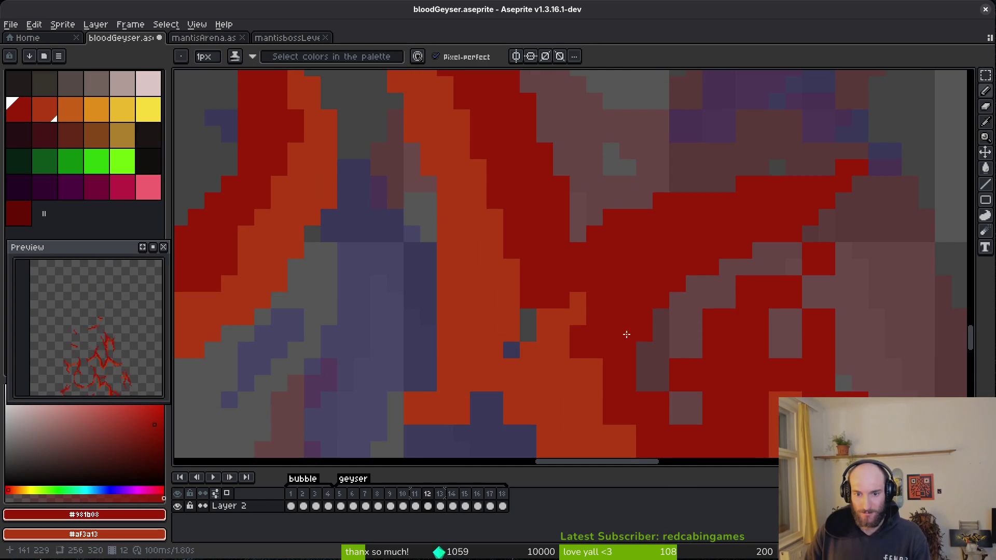
click(593, 366)
scroll(607, 312, down, 1)
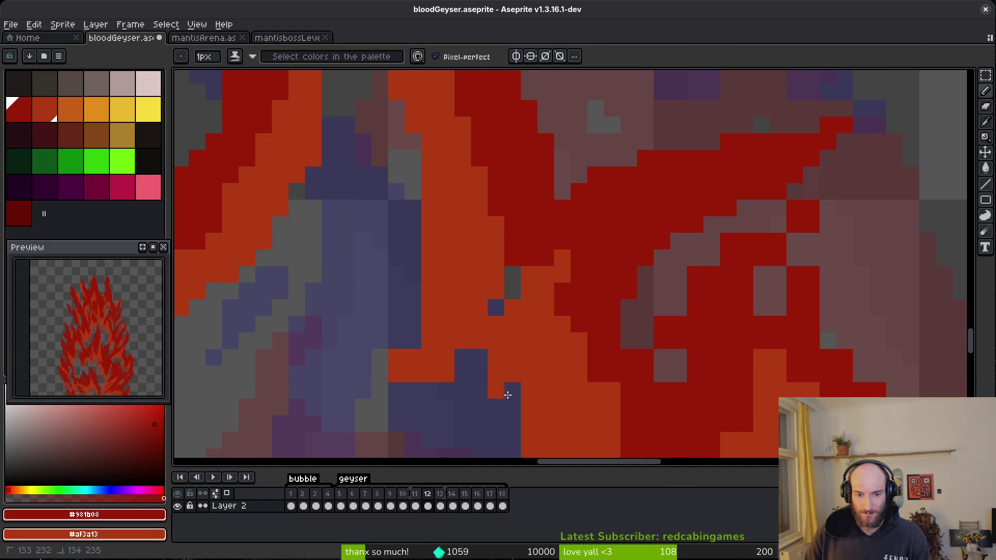
scroll(515, 378, right, 1)
Recolour the orange edge pixels, adding orange and shading dark-red pixels to orange.
key(e)
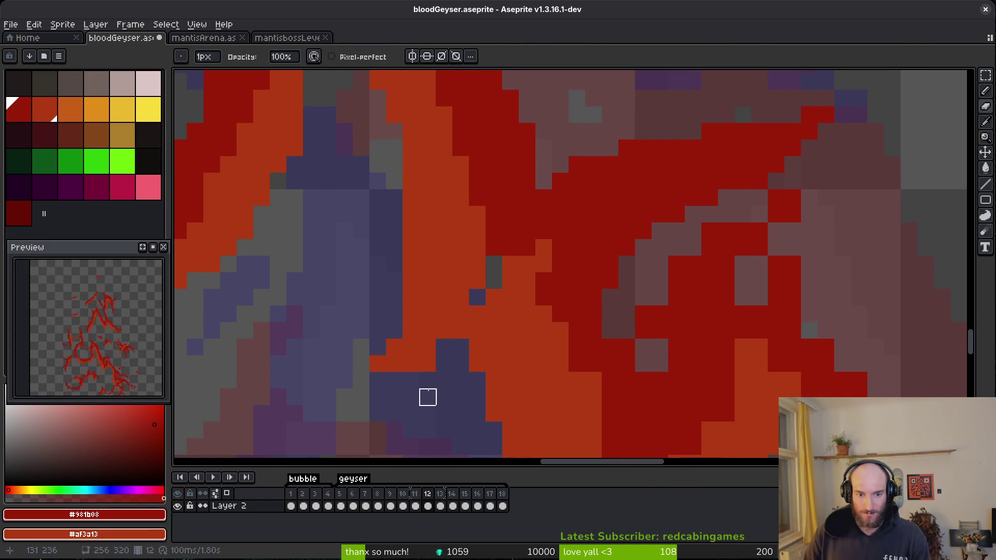
scroll(508, 332, down, 1)
scroll(540, 278, left, 2)
key(b)
click(524, 280)
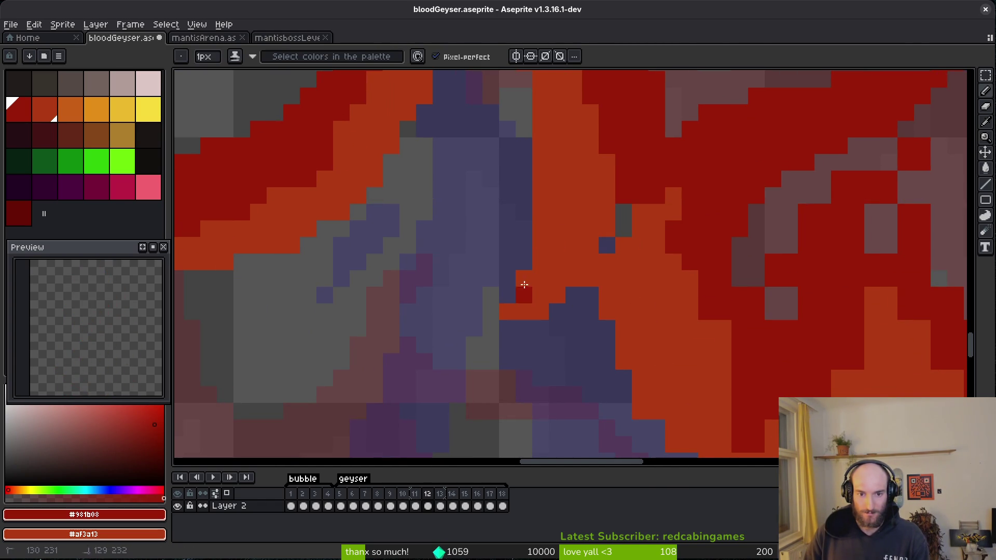
click(523, 294)
click(515, 300)
drag(507, 329, 490, 329)
click(491, 344)
click(491, 345)
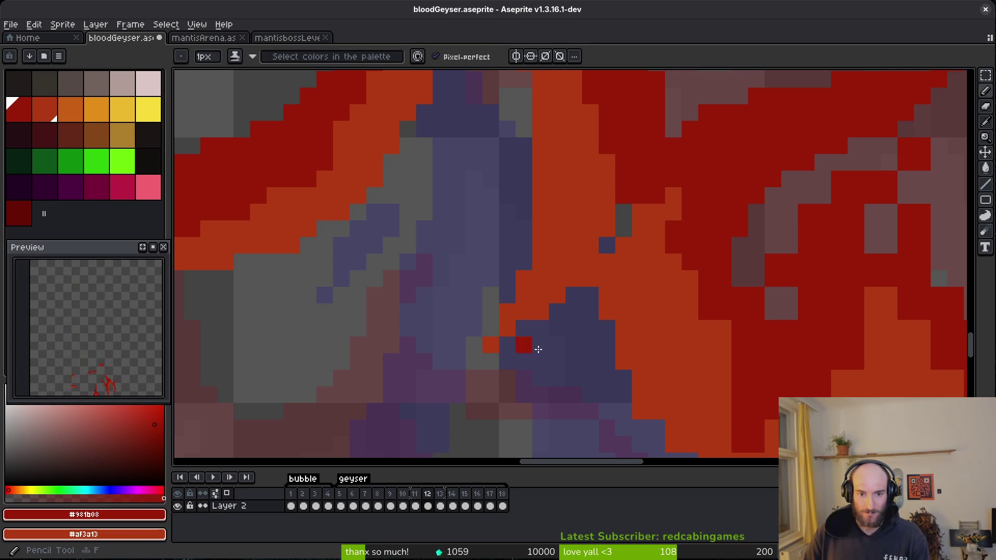
scroll(573, 329, right, 2)
Paint a grey pixel dark red and erase stray red pixels along the diagonal edge.
click(527, 241)
key(ctrl+z)
click(526, 229)
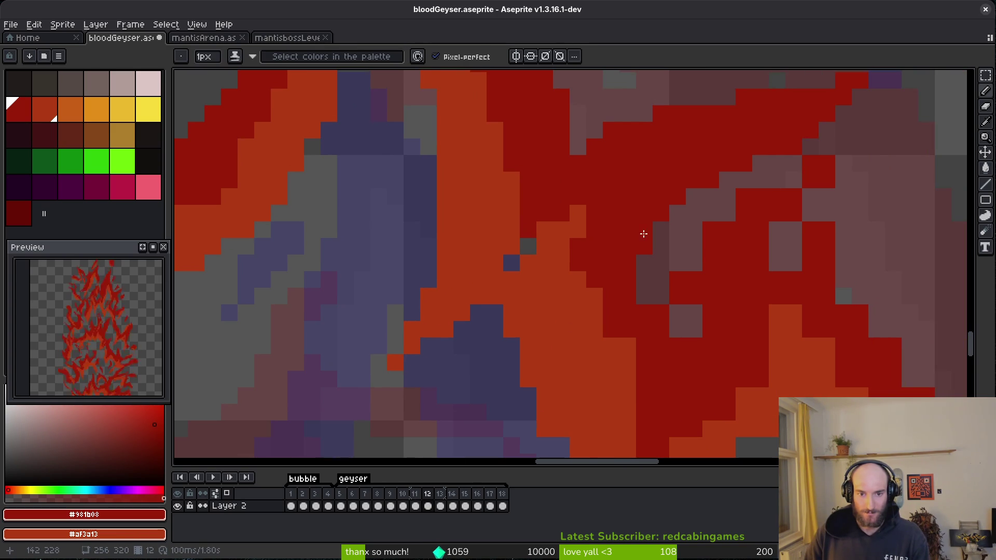
scroll(639, 234, right, 2)
scroll(639, 234, up, 1)
key(e)
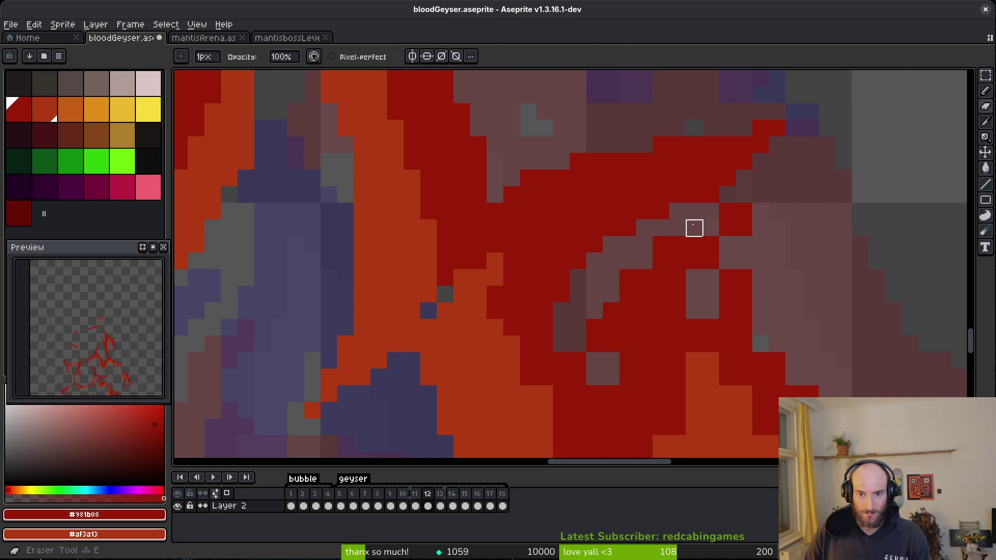
drag(694, 229, 742, 224)
key(f)
click(694, 294)
Paint the remaining grey pixels red or dark red and reshade between the red and orange bands.
click(578, 344)
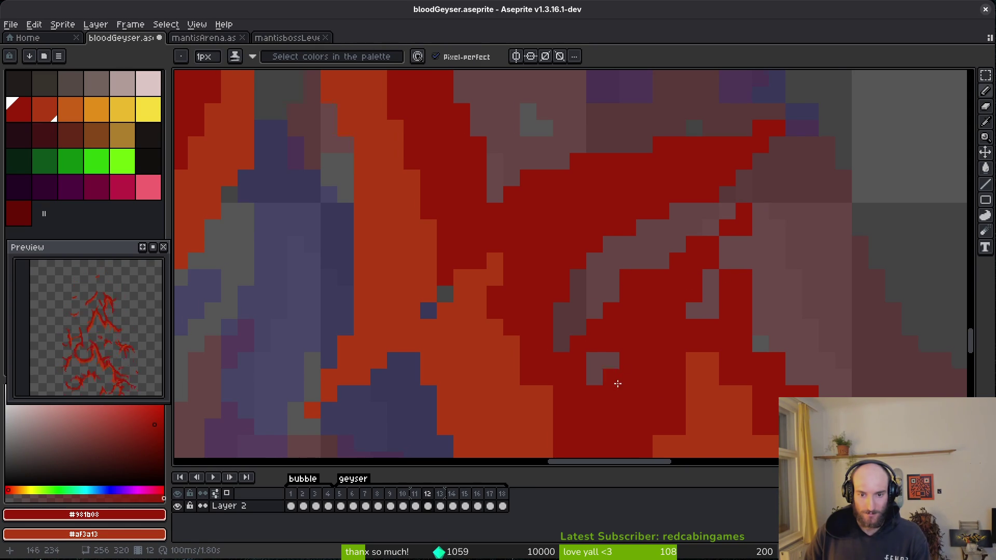
scroll(602, 358, down, 1)
scroll(602, 358, right, 1)
click(580, 316)
click(681, 267)
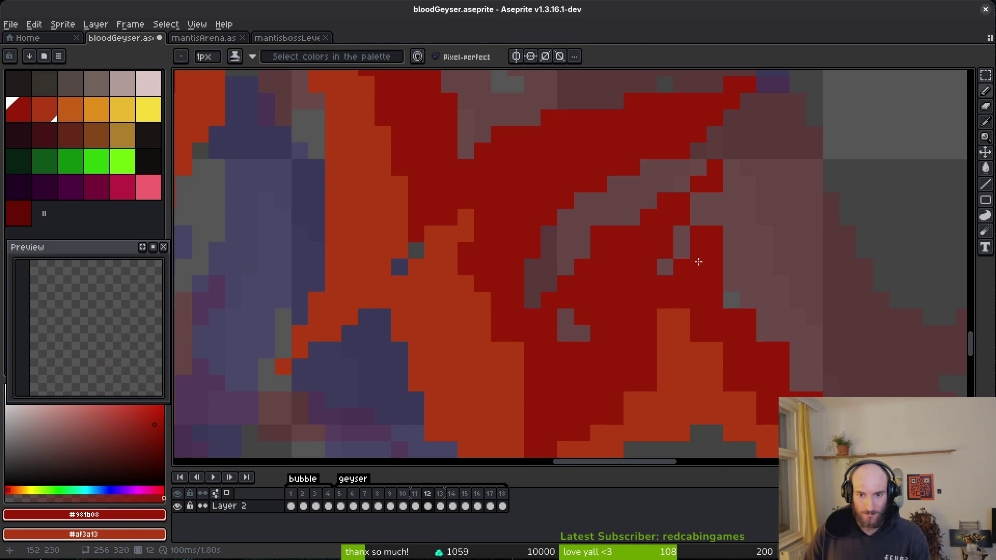
click(582, 233)
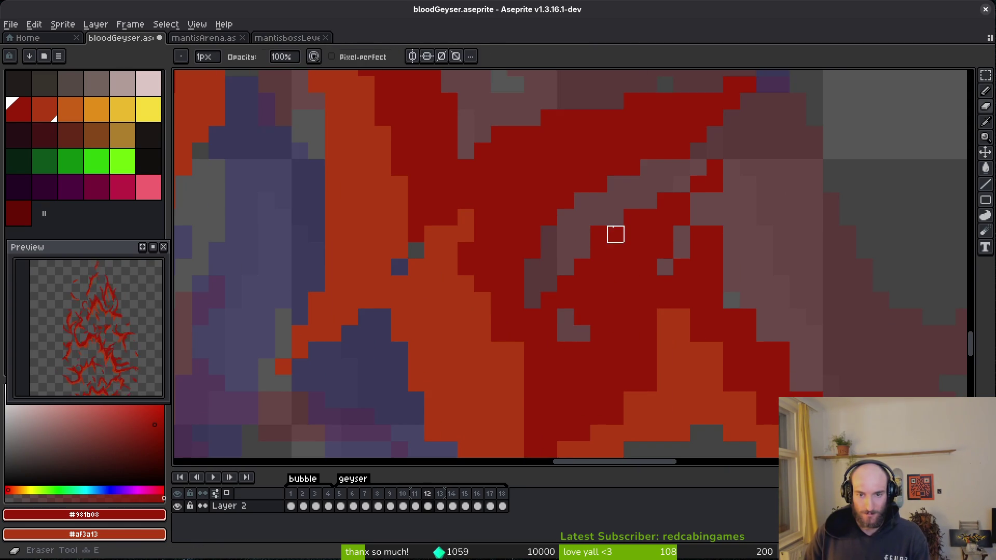
click(746, 286)
scroll(667, 233, down, 1)
scroll(667, 233, right, 2)
scroll(667, 234, right, 3)
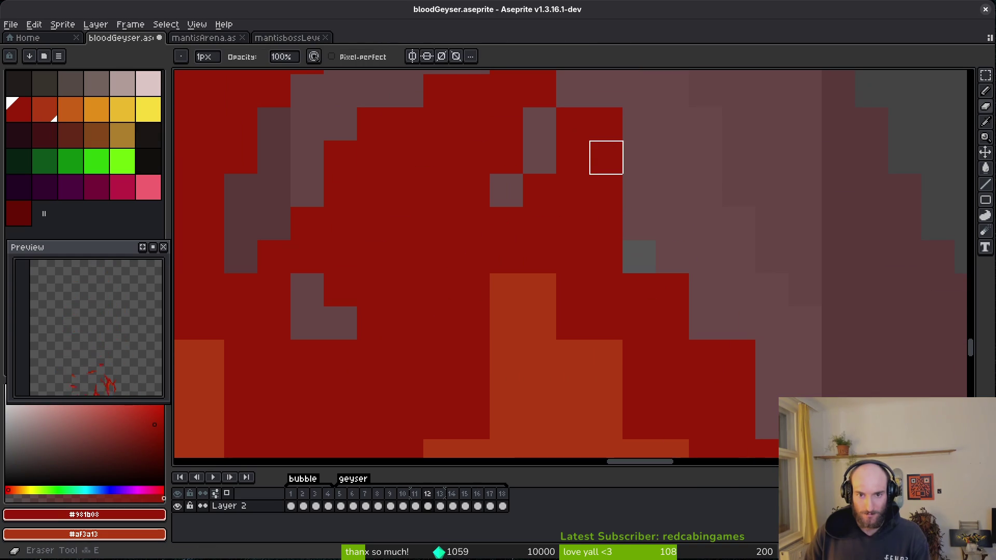
scroll(738, 289, left, 1)
mouse_move(498, 251)
mouse_down()
mouse_move(524, 266)
mouse_move(492, 322)
mouse_move(466, 324)
mouse_up()
scroll(467, 325, down, 1)
scroll(467, 325, left, 1)
Shade a column of orange pixels to red and erase a stray pixel.
mouse_move(567, 267)
mouse_down()
mouse_move(567, 318)
mouse_move(522, 318)
mouse_move(463, 371)
mouse_up()
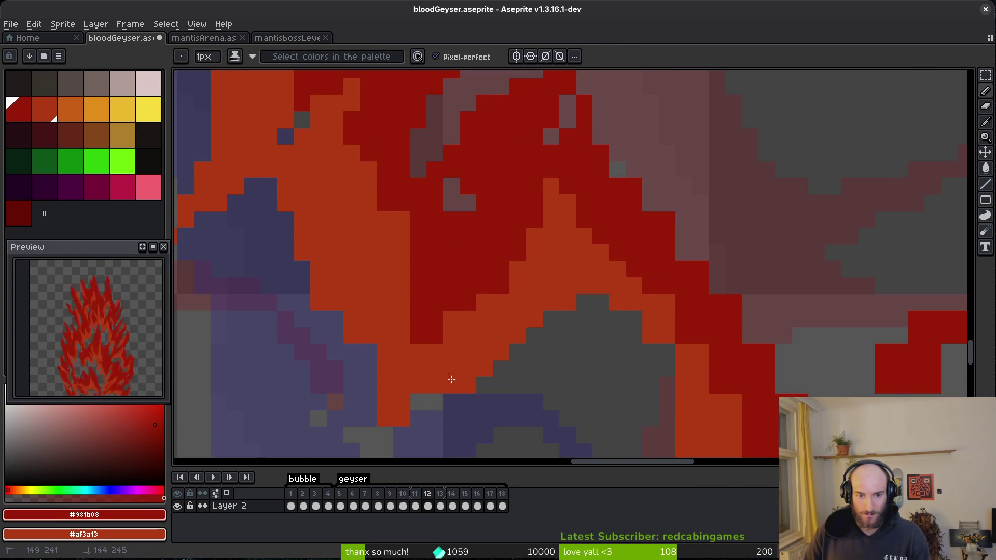
mouse_move(405, 228)
mouse_down()
mouse_move(451, 318)
mouse_move(421, 369)
mouse_up()
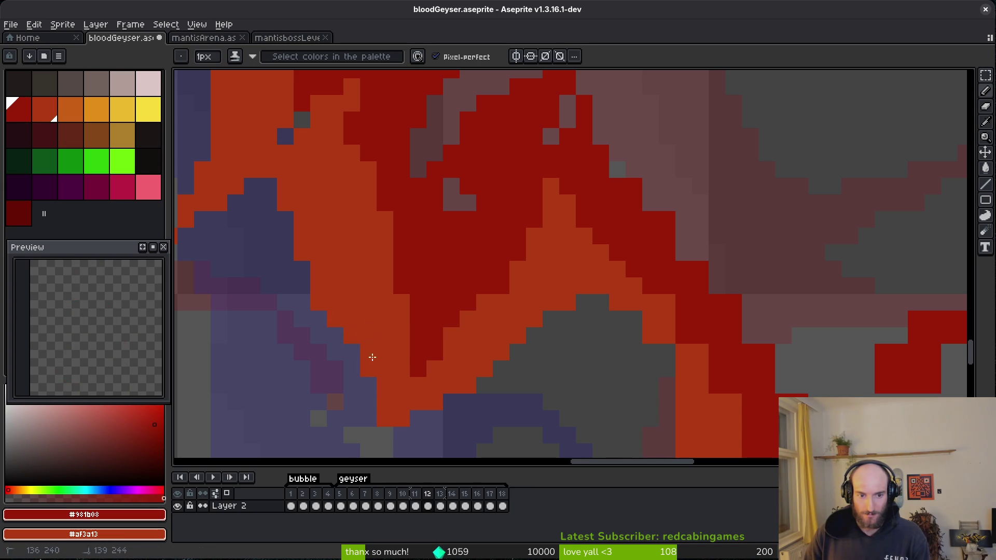
key(e)
click(318, 302)
key(f)
mouse_move(385, 435)
mouse_down()
mouse_move(369, 379)
mouse_move(379, 397)
mouse_up()
key(ctrl+z)
key(ctrl+z)
Repaint the orange/dark-red boundary and extend the red band with dark-red pixels.
drag(599, 369, 514, 289)
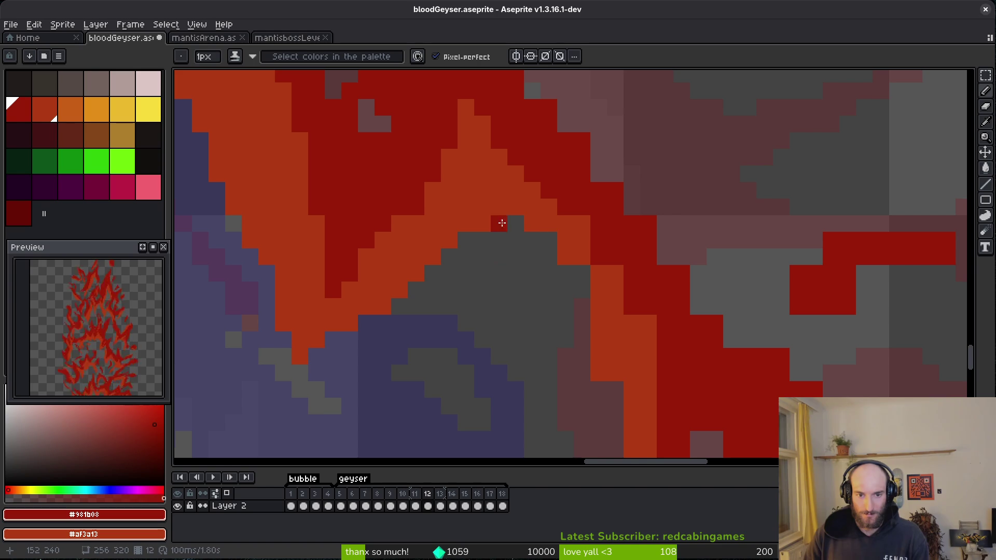
right_click(582, 274)
mouse_move(581, 223)
mouse_down()
mouse_move(663, 397)
mouse_move(638, 332)
mouse_up()
drag(524, 90, 644, 266)
drag(532, 94, 634, 207)
drag(660, 292, 540, 223)
Erase red edge pixels along the diagonal and tidy the red block's left edge.
key(e)
drag(638, 283, 795, 355)
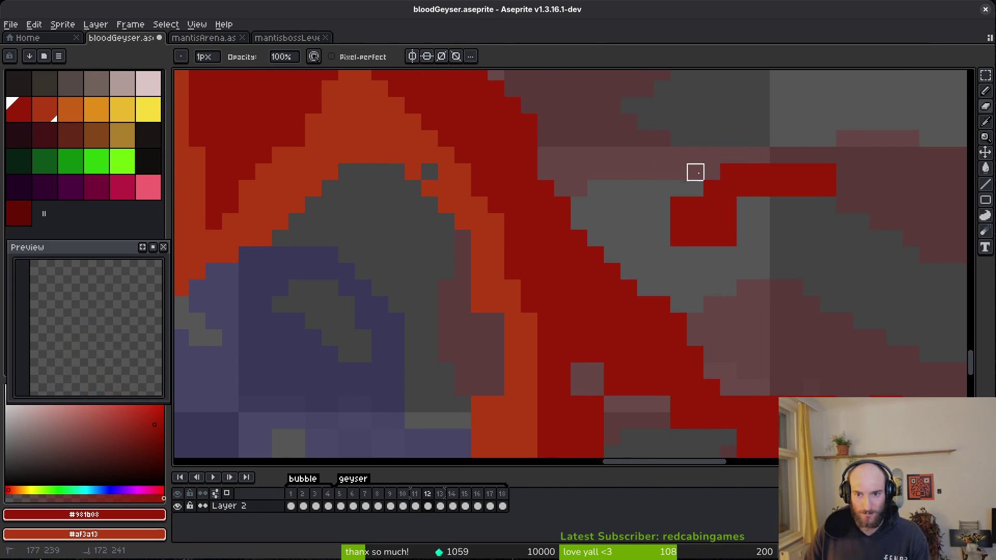
drag(728, 172, 712, 189)
click(711, 188)
click(729, 238)
click(695, 205)
click(679, 205)
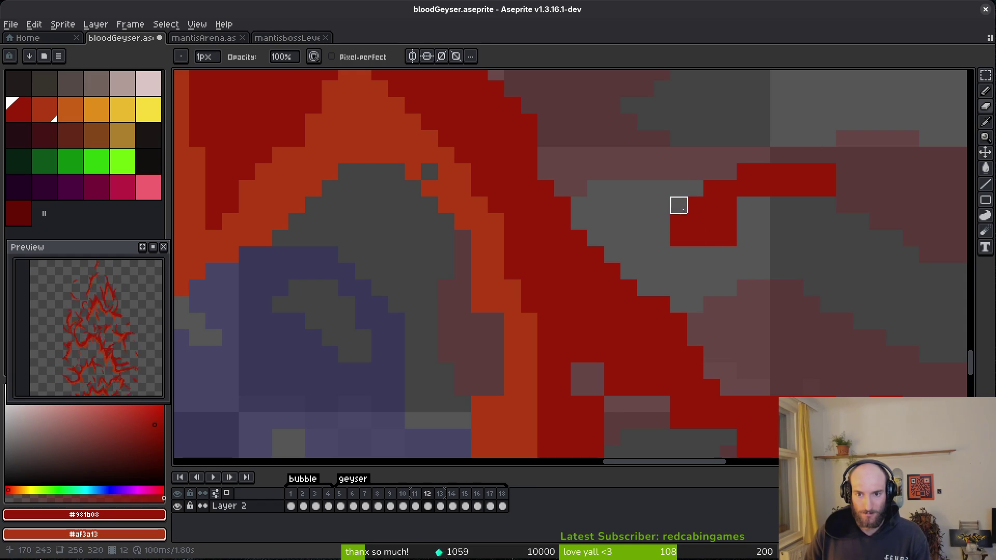
drag(827, 204, 799, 213)
Save bloodGeyser.aseprite and pan around the sprite to inspect other areas.
key(b)
key(ctrl+s)
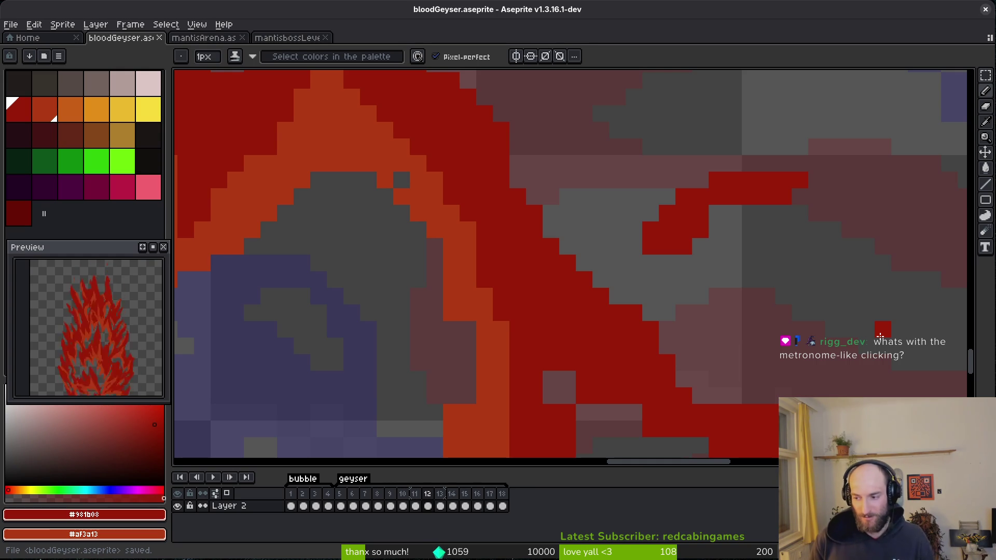
mouse_move(729, 218)
mouse_down()
mouse_move(655, 329)
mouse_move(500, 289)
mouse_move(476, 271)
mouse_move(523, 295)
mouse_move(445, 272)
mouse_move(504, 301)
mouse_move(337, 267)
mouse_up()
key(e)
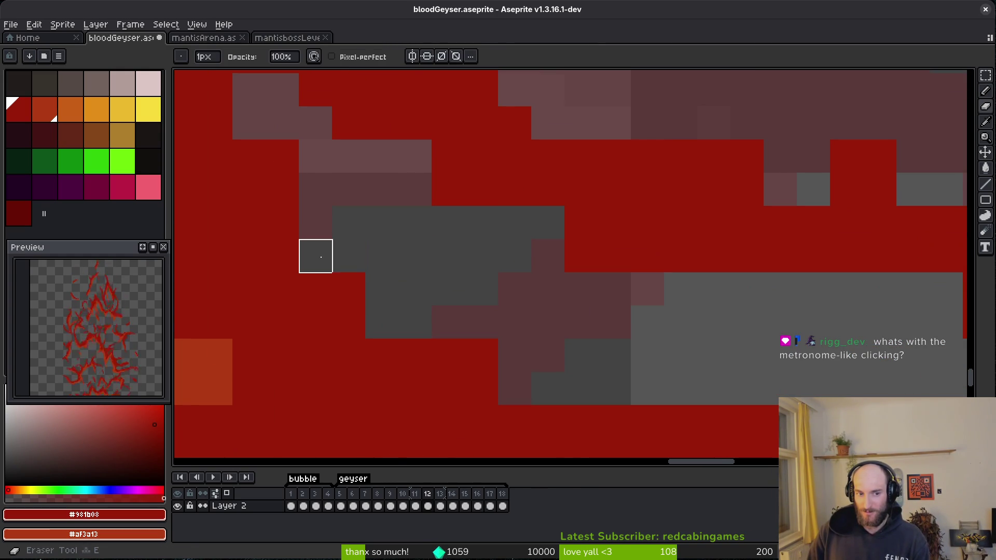
mouse_move(581, 356)
mouse_down()
mouse_move(391, 309)
mouse_move(573, 287)
mouse_up()
key(b)
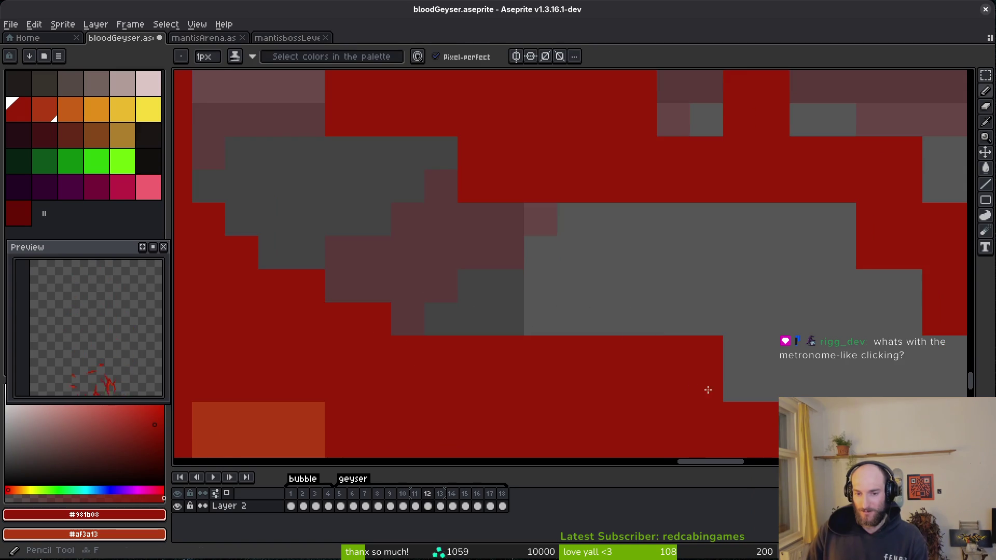
drag(692, 385, 529, 304)
drag(662, 400, 560, 255)
key(e)
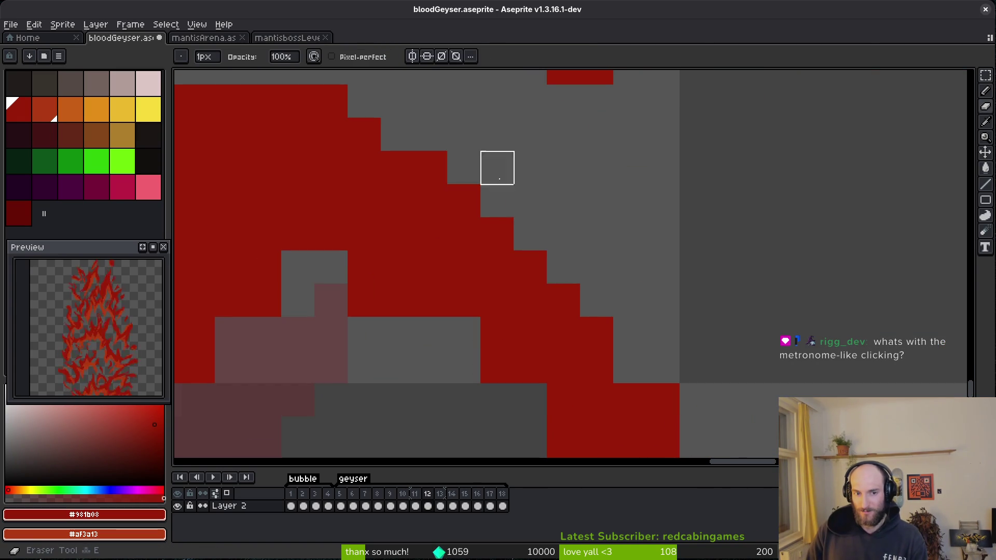
scroll(645, 240, down, 1)
key(i)
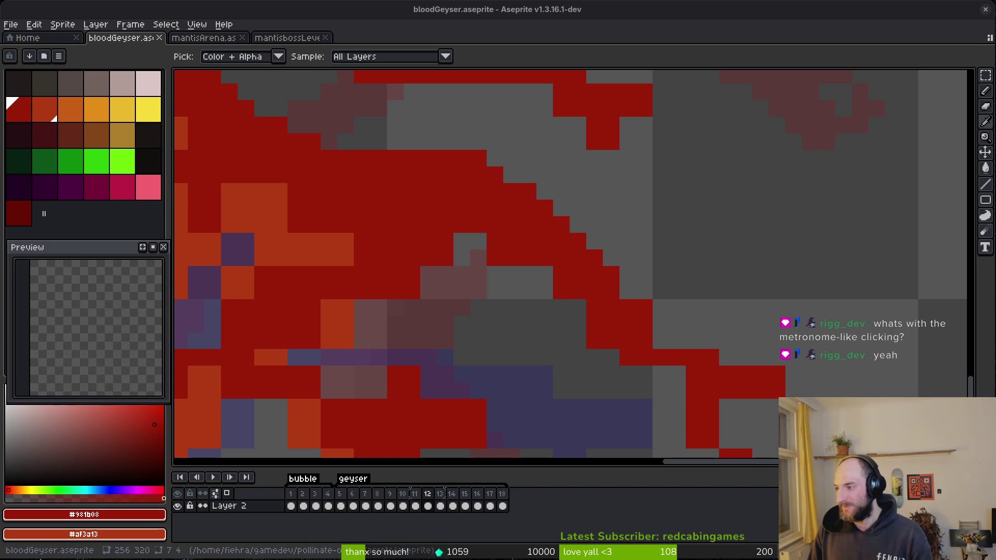
key(b)
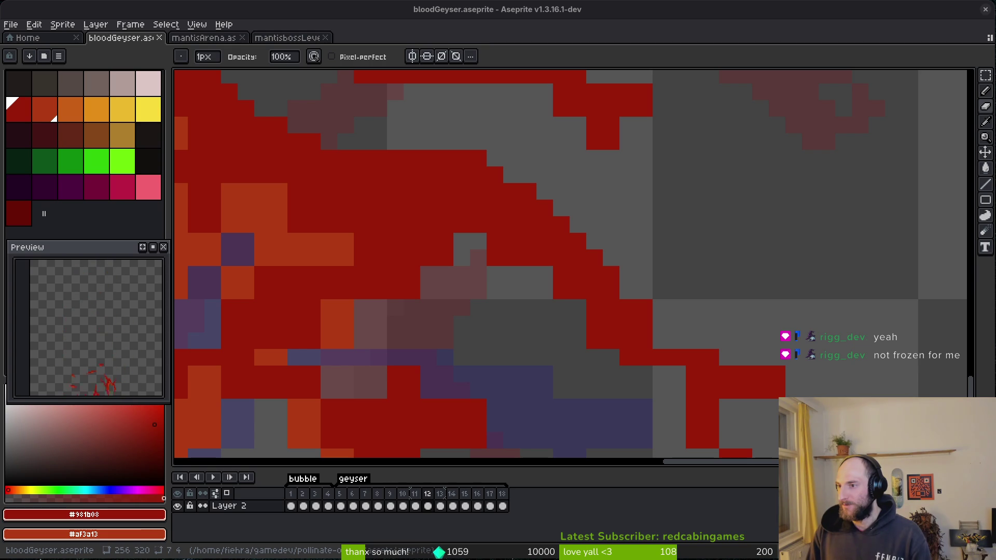
key(super+s)
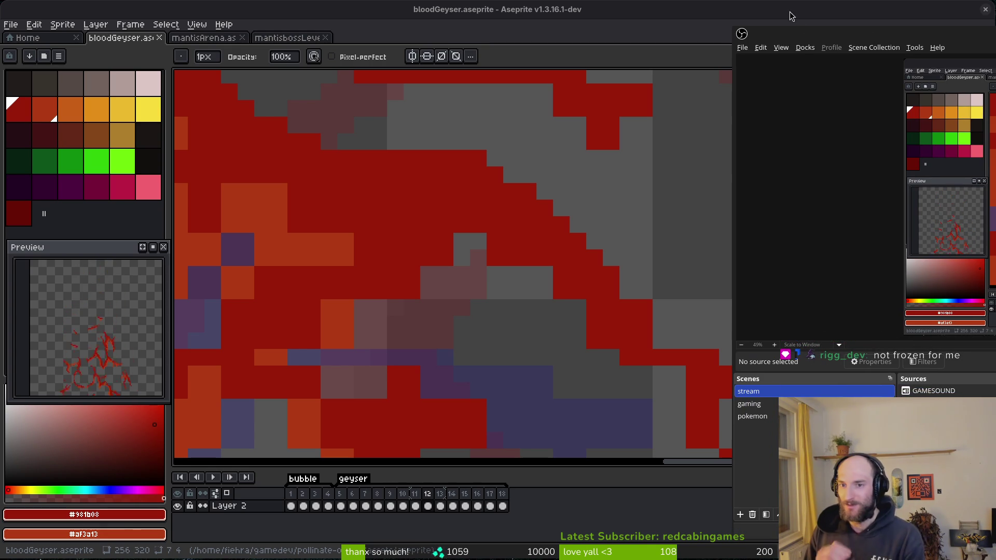
Hide the OBS window with Super+S and take the editor out of full screen.
key(super+s)
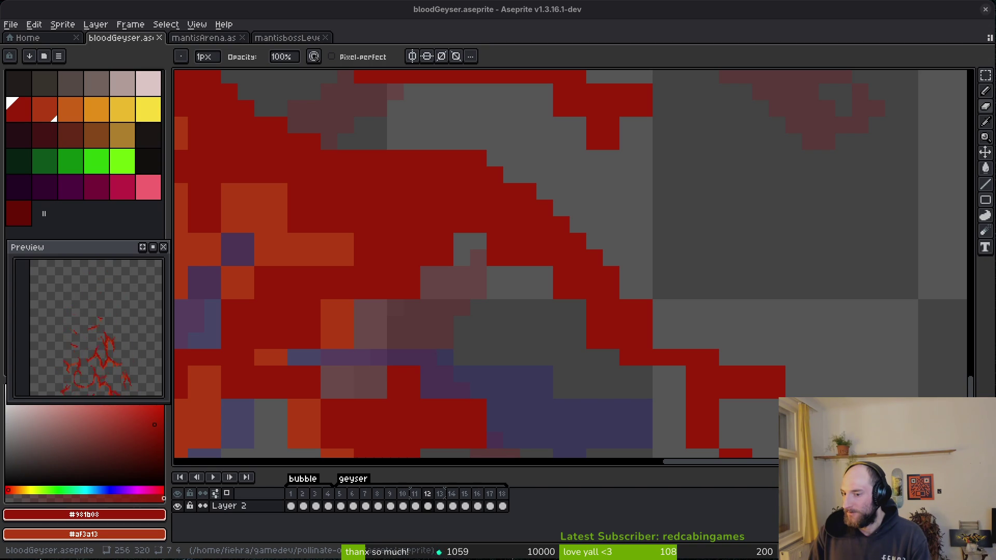
key(super+f)
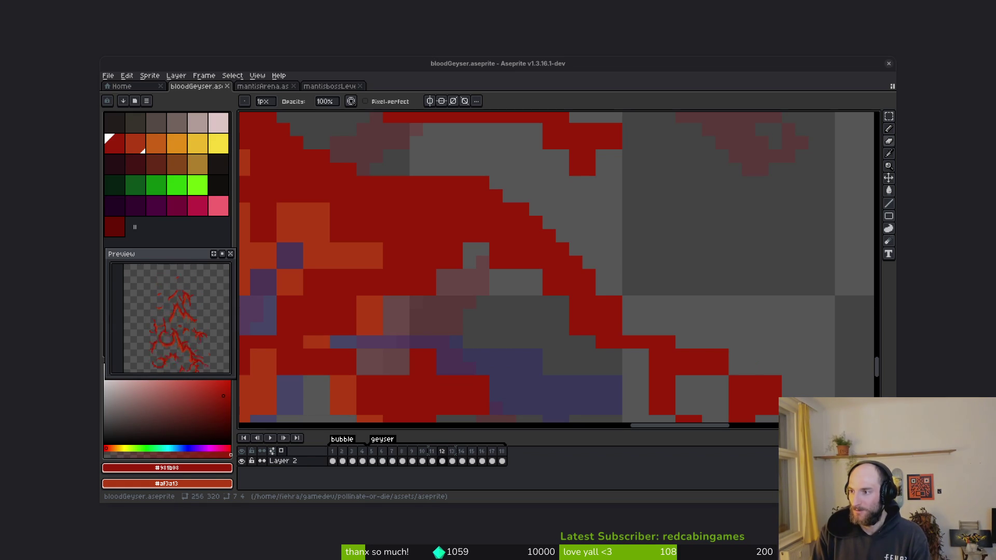
Return Aseprite to full screen and save bloodGeyser.aseprite with Ctrl+S.
key(super+f)
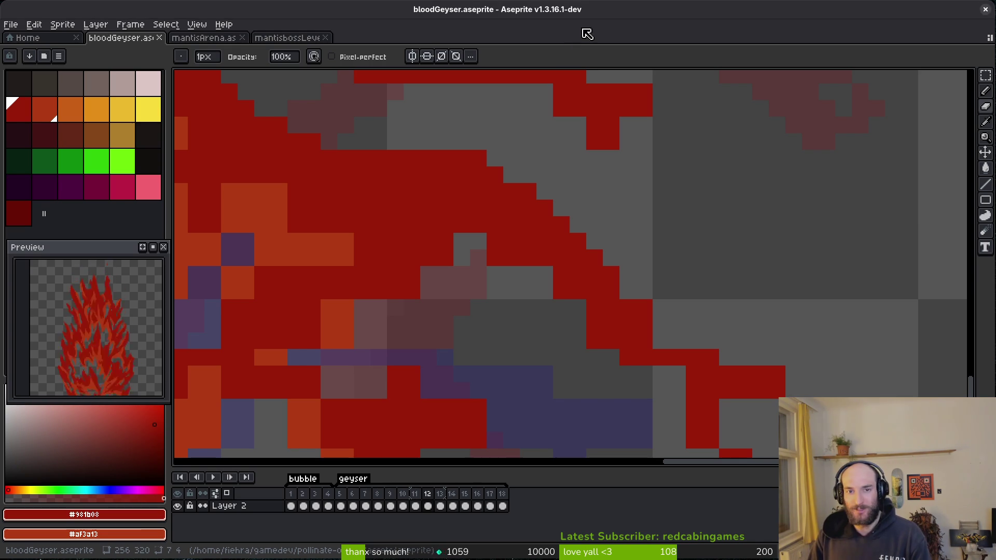
key(ctrl+s)
scroll(707, 282, down, 4)
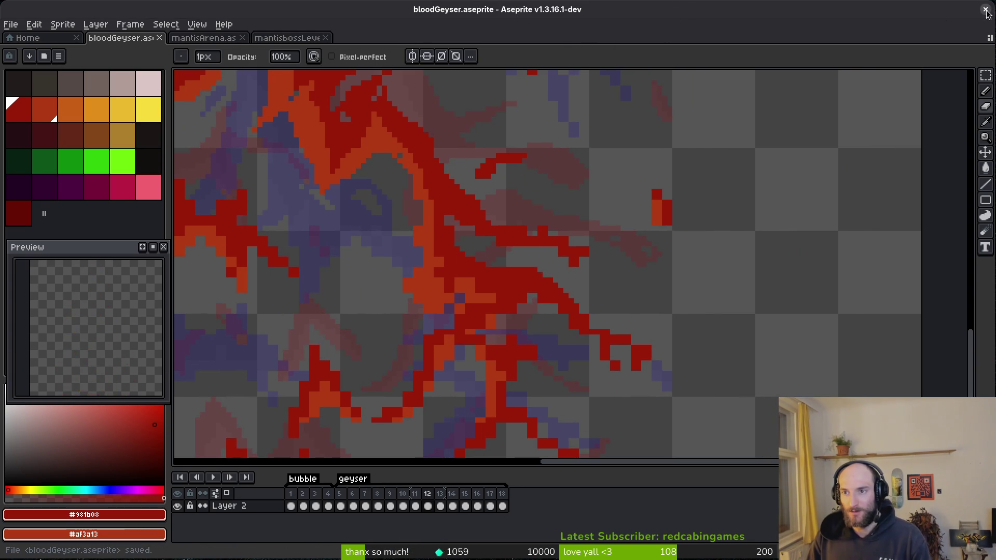
Close Aseprite, open a terminal, and type 'reboot' at the prompt.
click(986, 9)
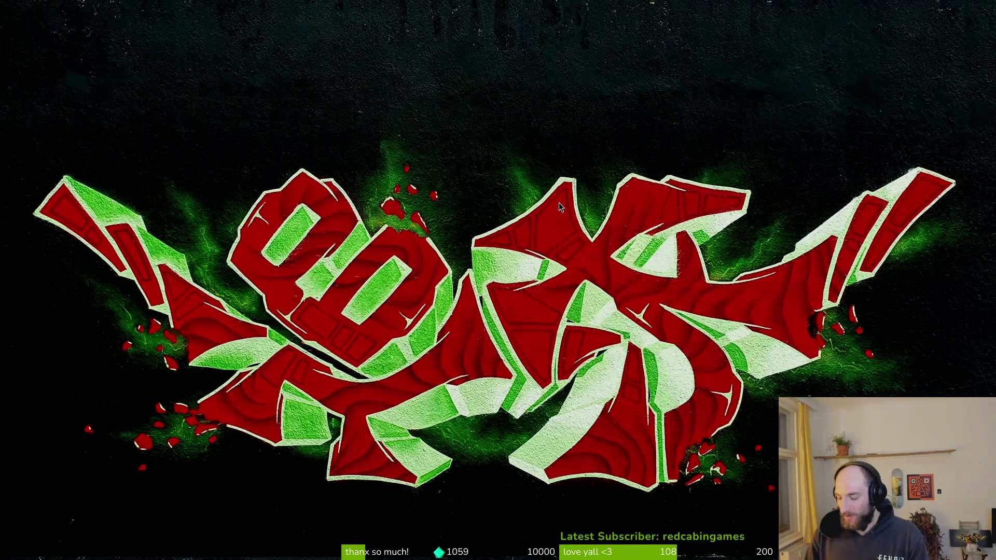
key(super+Return)
text(reboot)
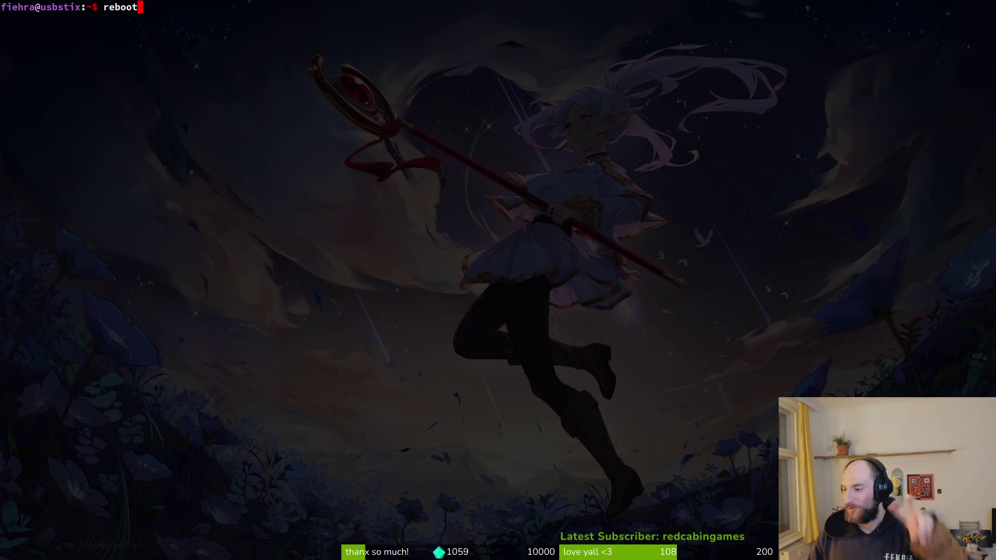
Run the reboot command to restart the computer.
key(Return)
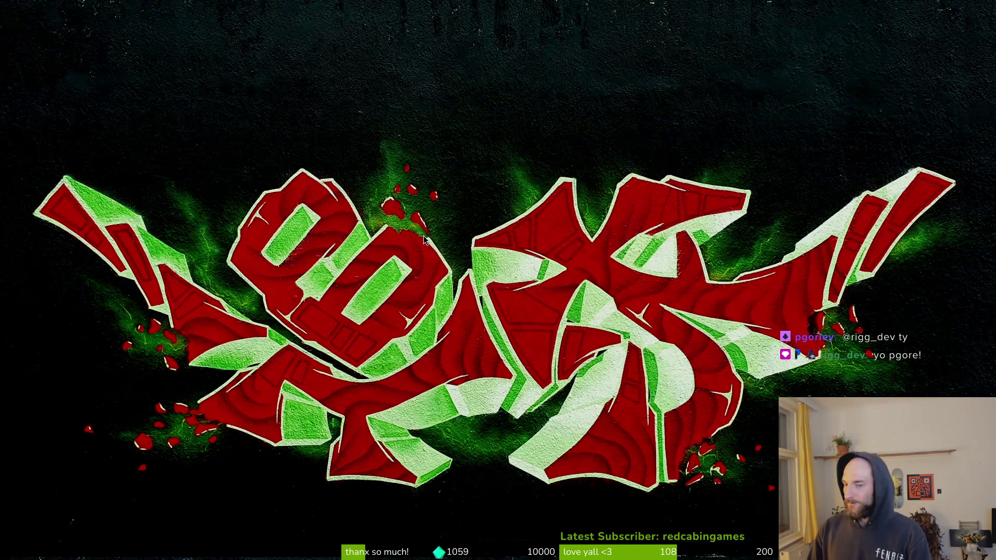
In gamedev/pollinate-or-die, stage gif.tscn via tig status and review the debug.helper.gd change.
text(qcd gam)
key(Tab)
text(pol)
key(Tab)
key(Return)
text(ti)
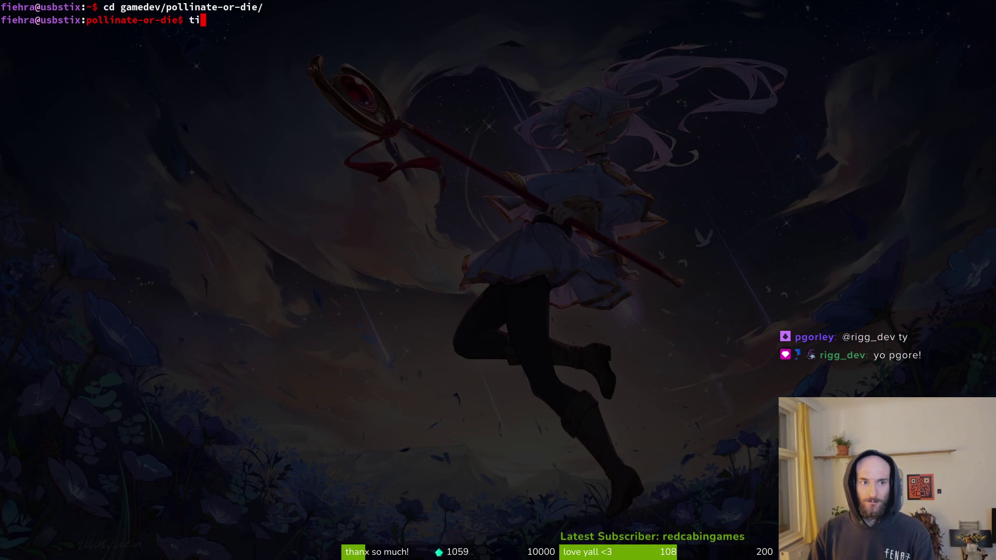
text(g status)
key(Return)
key(Down)
key(Down)
key(Return)
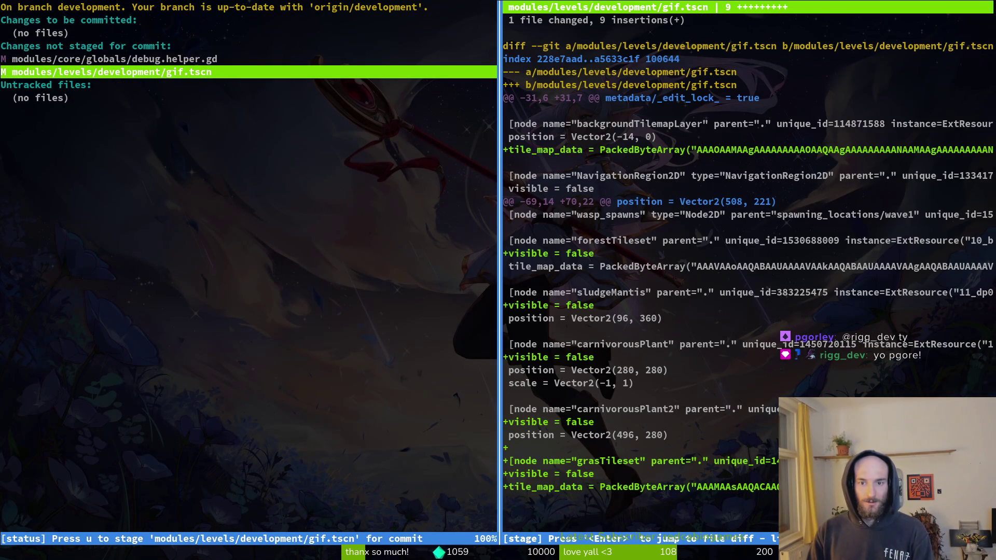
key(u)
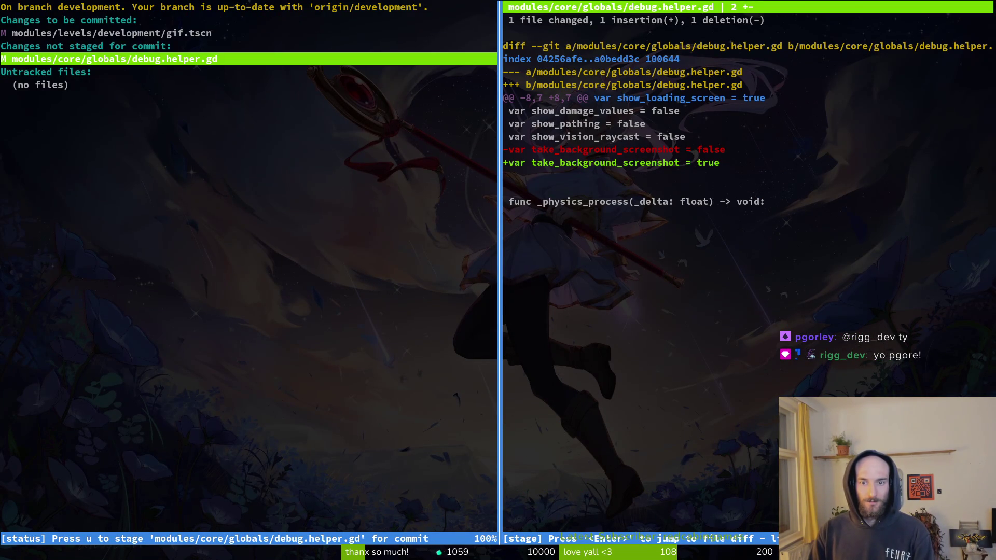
key(@)
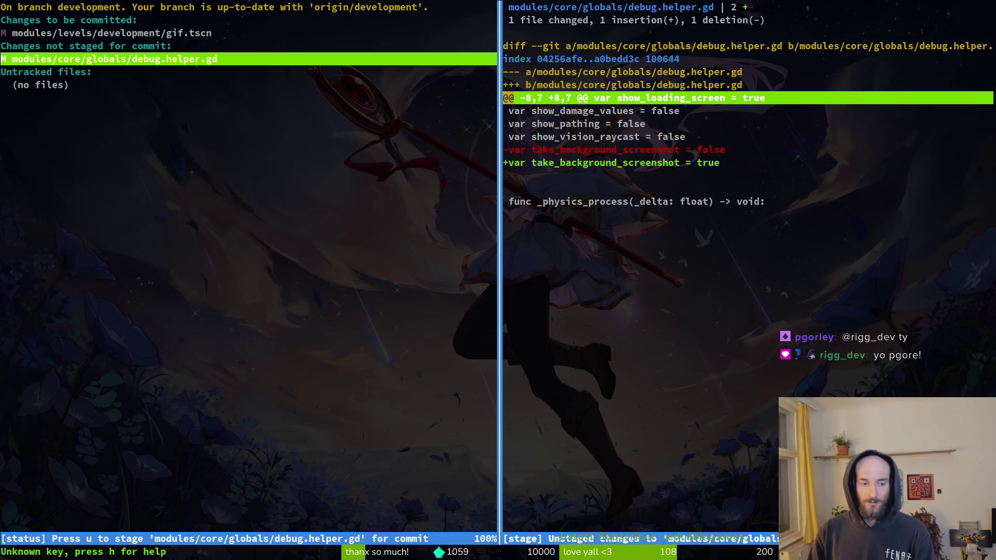
key(q)
key(q)
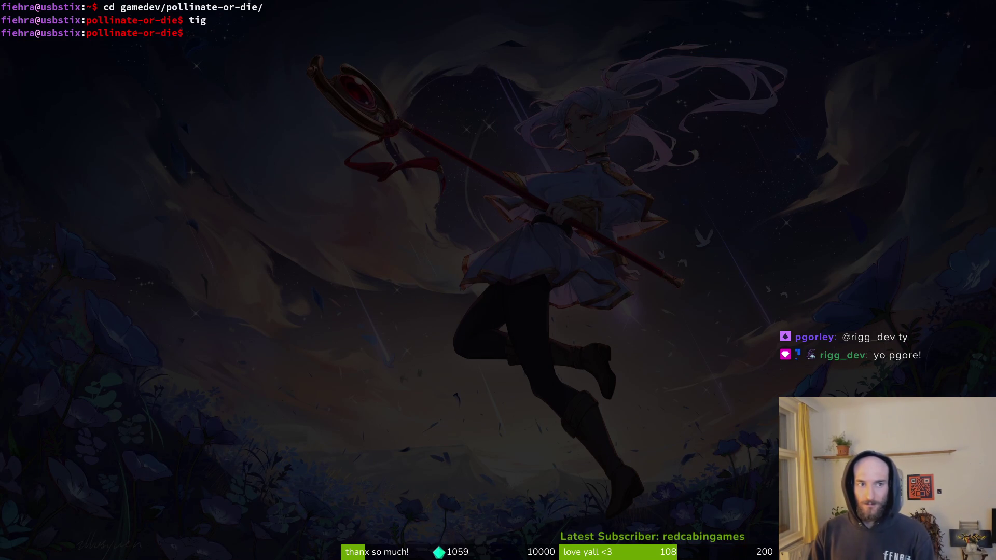
Launch Godot and open the pollinate-or-die project.
key(super)
text(godot)
key(Return)
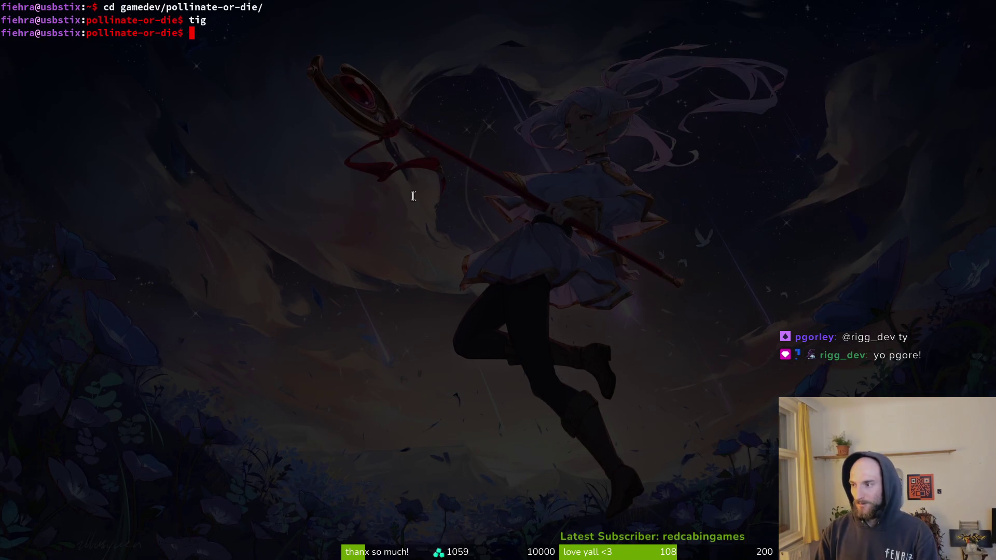
double_click(403, 132)
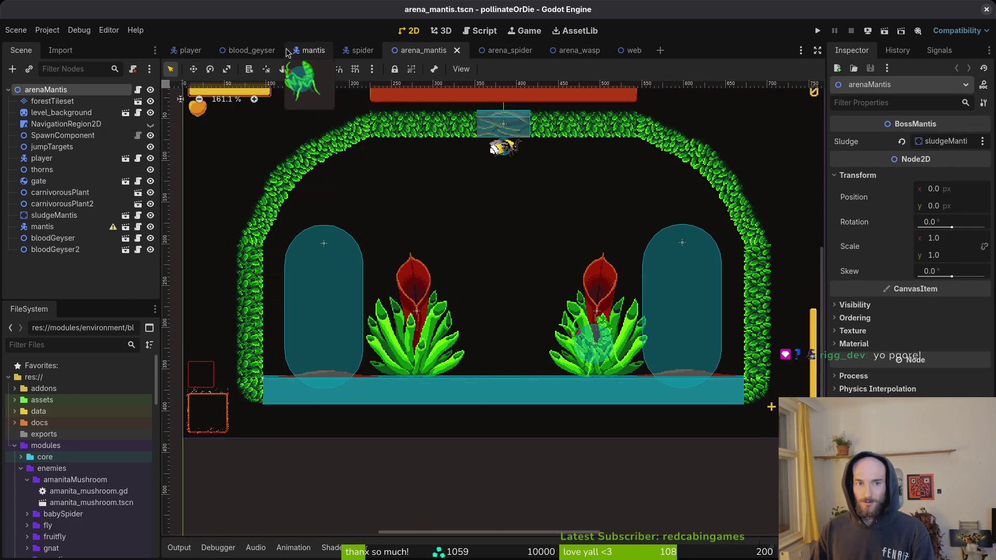
Preview blood_geyser's geyser and bubble animations in its AnimationPlayer, then return to arena_mantis.
click(249, 51)
click(45, 113)
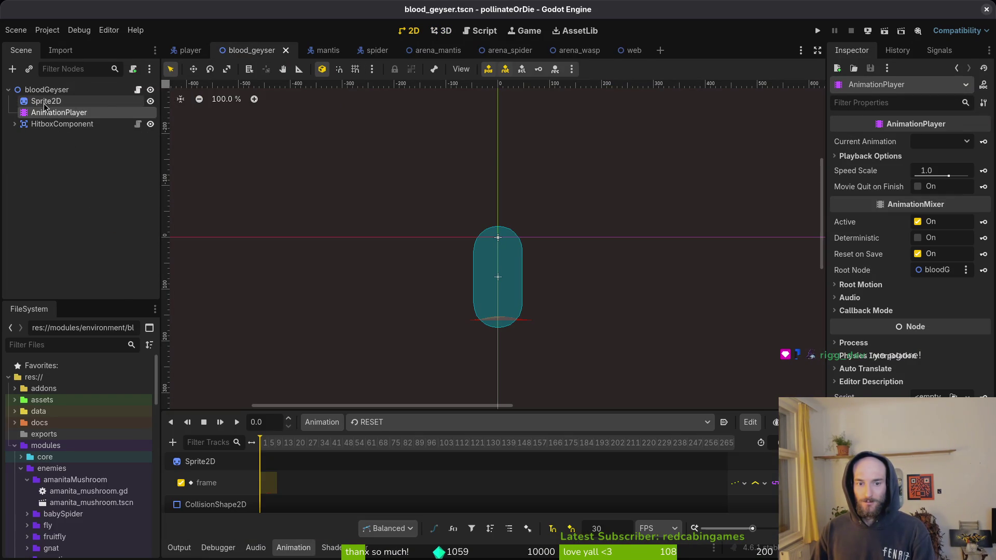
click(46, 101)
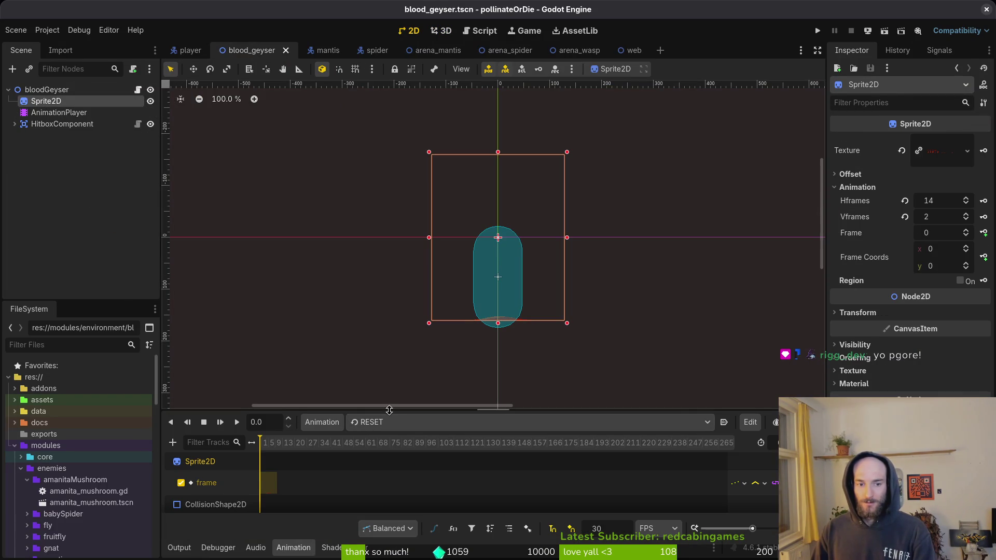
drag(389, 410, 389, 358)
click(386, 371)
click(415, 414)
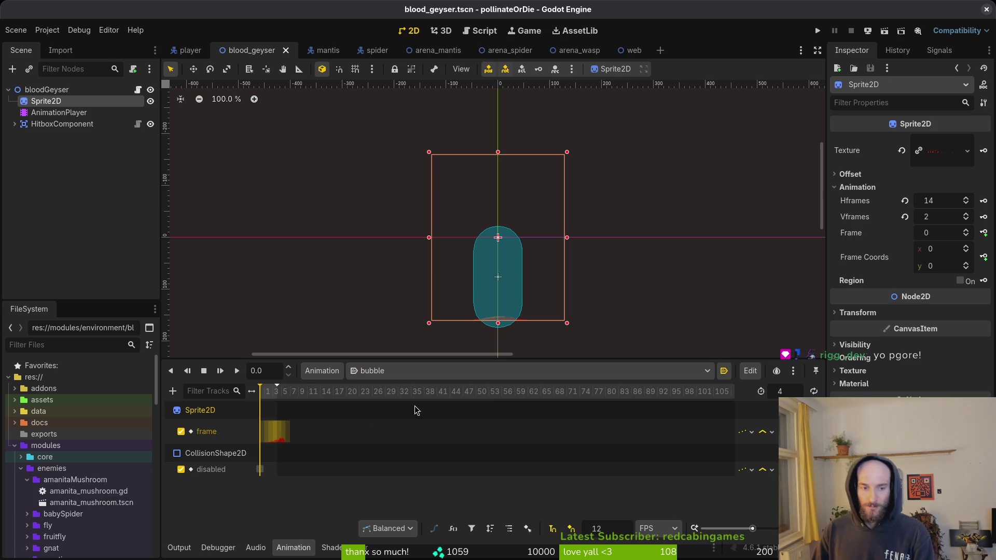
click(422, 371)
click(391, 402)
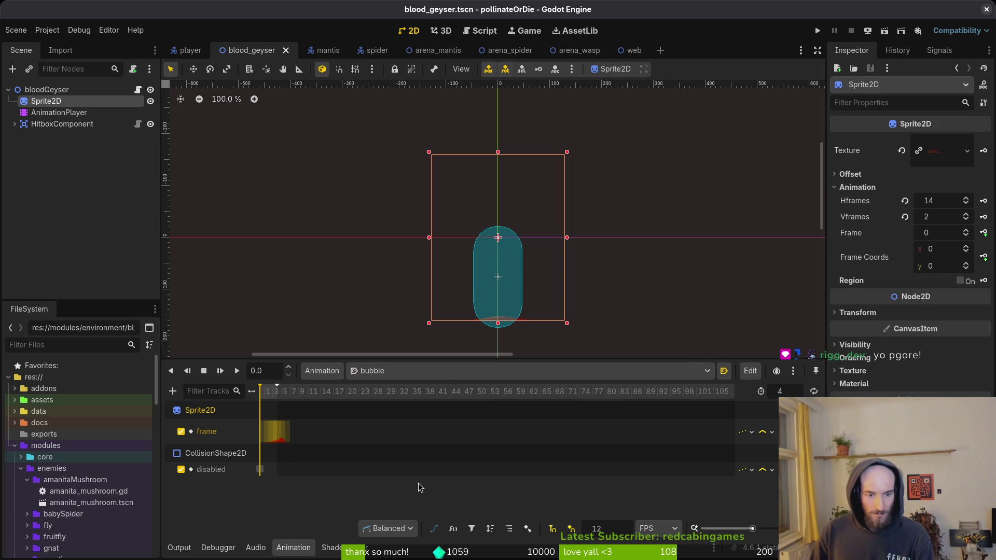
click(374, 371)
click(374, 414)
scroll(303, 447, up, 10)
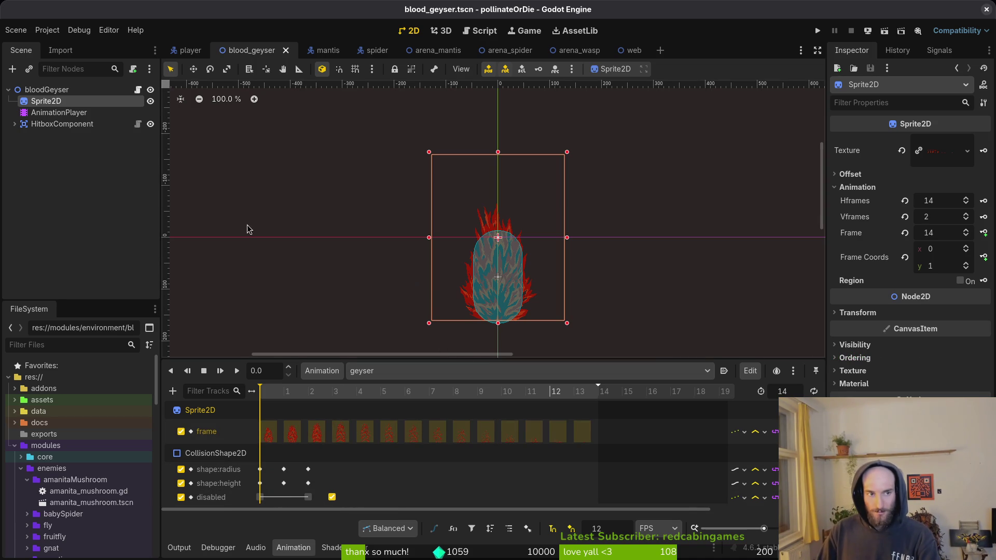
click(103, 185)
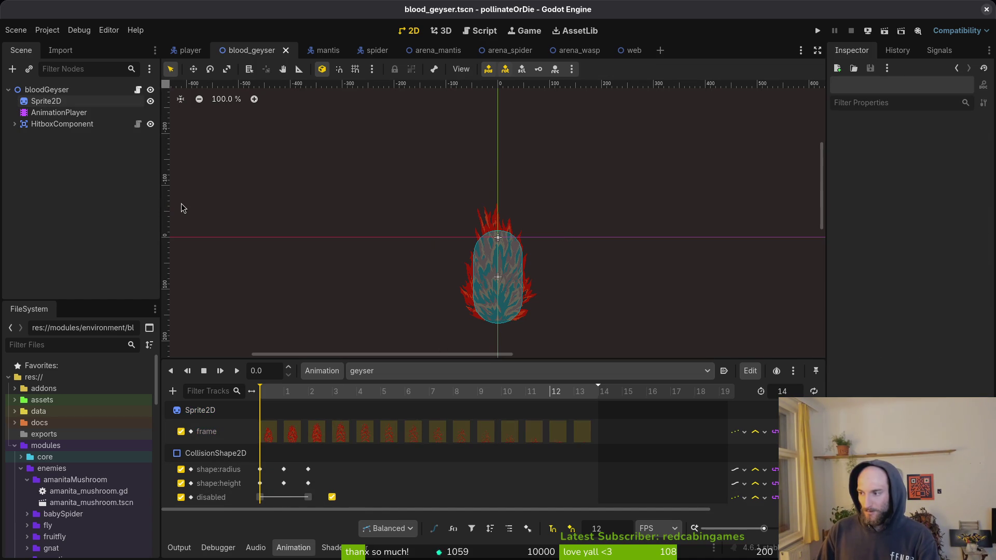
click(435, 51)
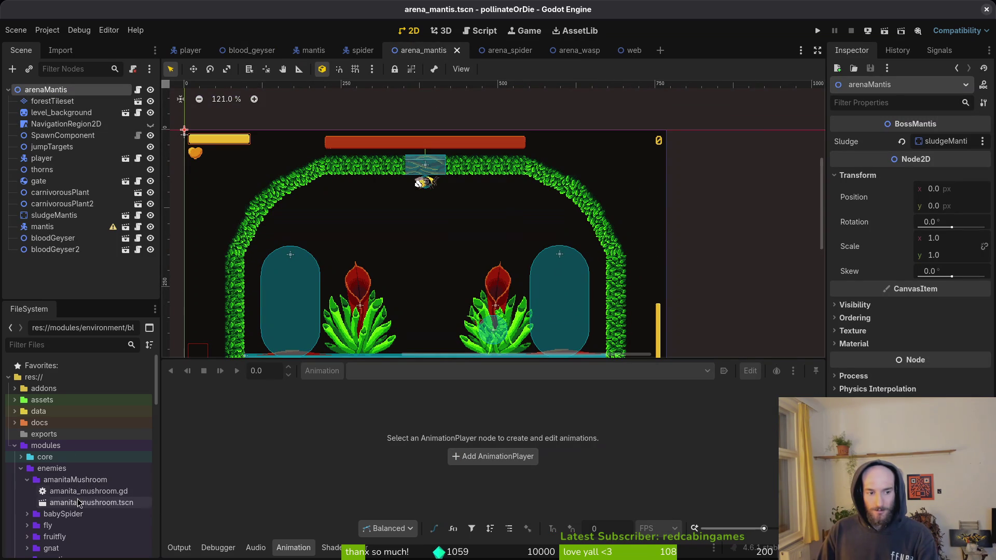
Drag blood_geyser.tscn into arena_mantis as bloodGeyser3 between the plants and save the scene.
right_click(253, 54)
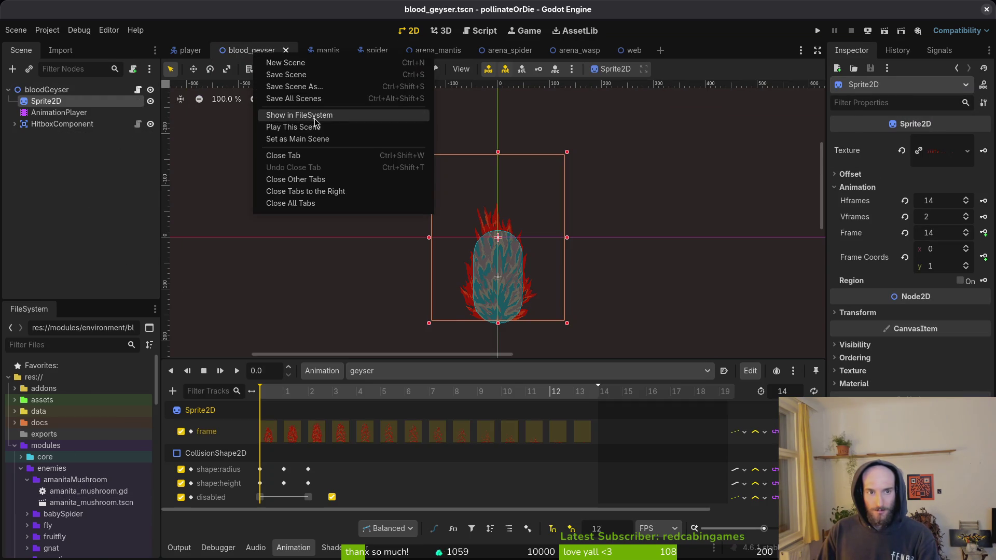
click(423, 50)
drag(124, 551, 415, 244)
scroll(434, 222, up, 2)
scroll(435, 222, up, 4)
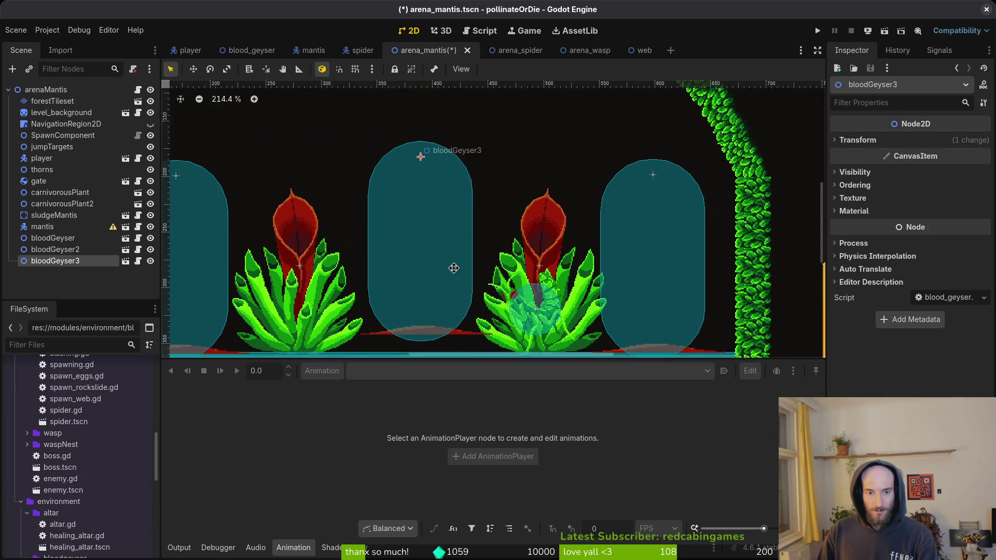
drag(463, 162, 457, 185)
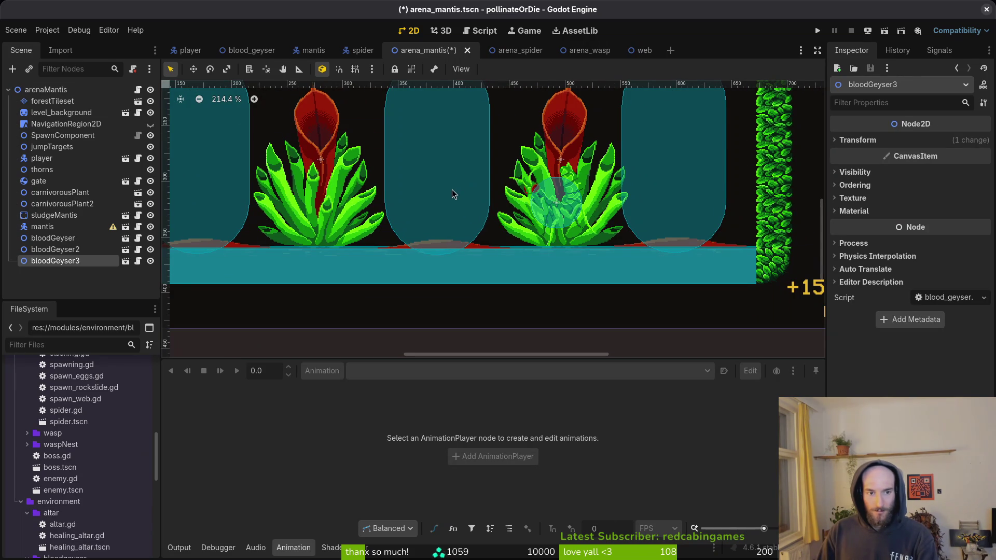
scroll(460, 204, up, 1)
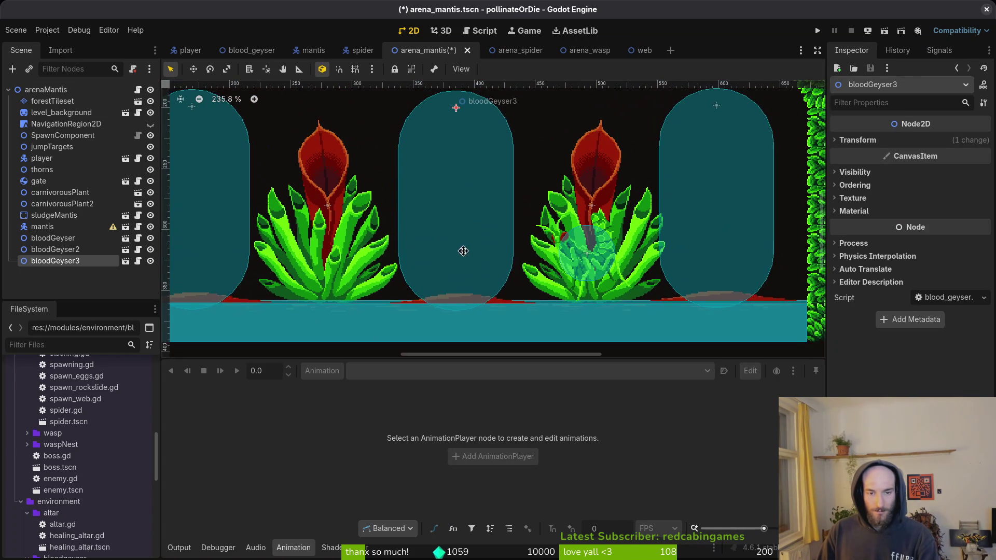
key(ctrl+s)
scroll(472, 238, down, 4)
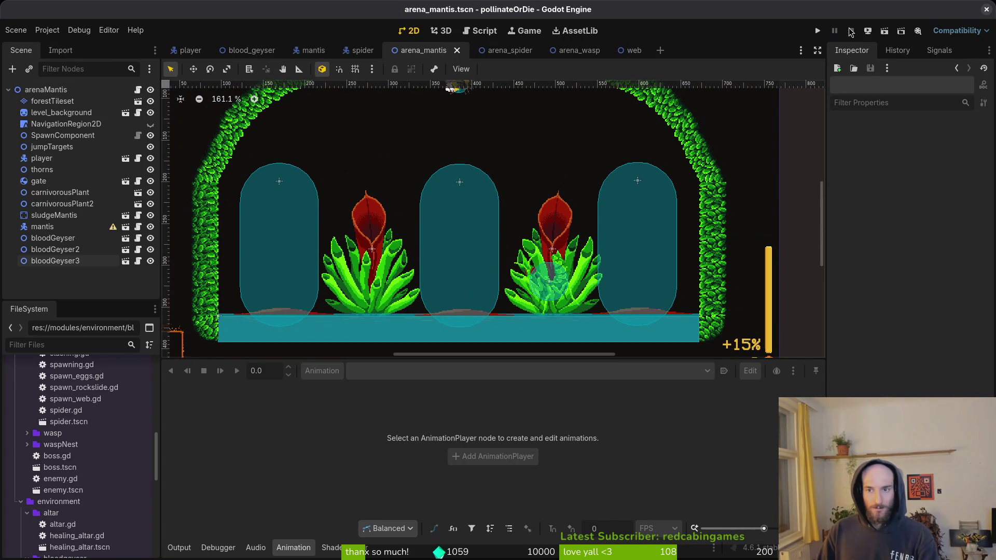
key(F5)
Continue into the game, load the mantis level from level select, then close the game window.
key(Return)
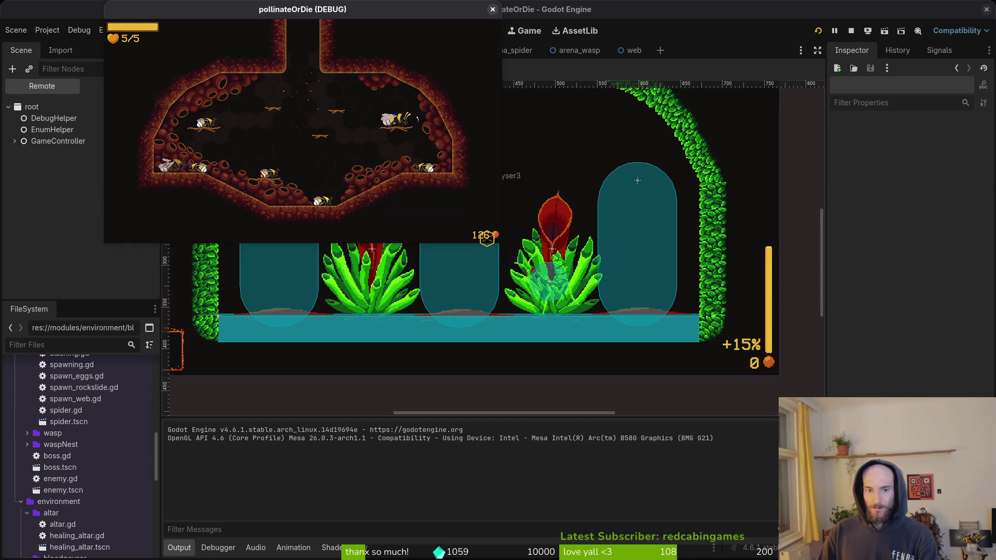
key(Escape)
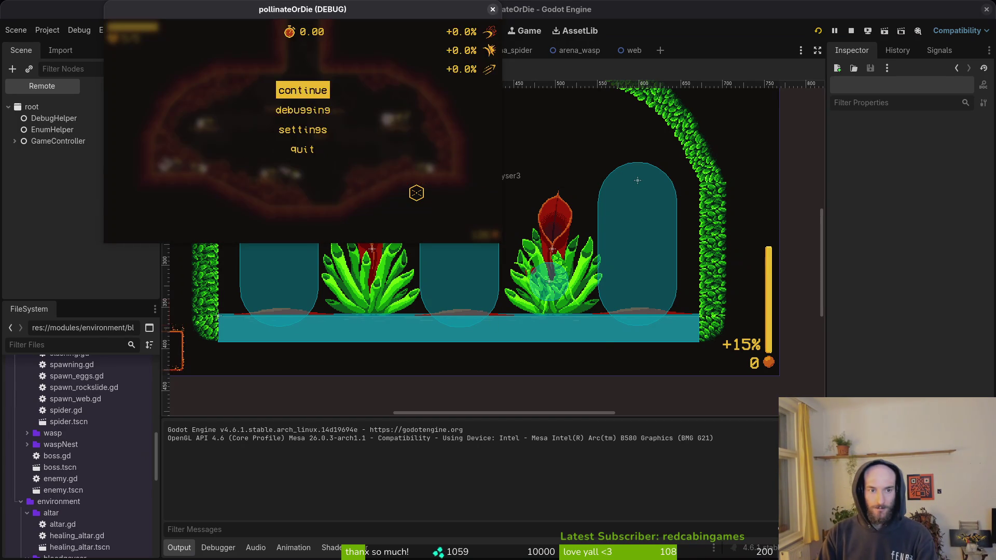
key(Escape)
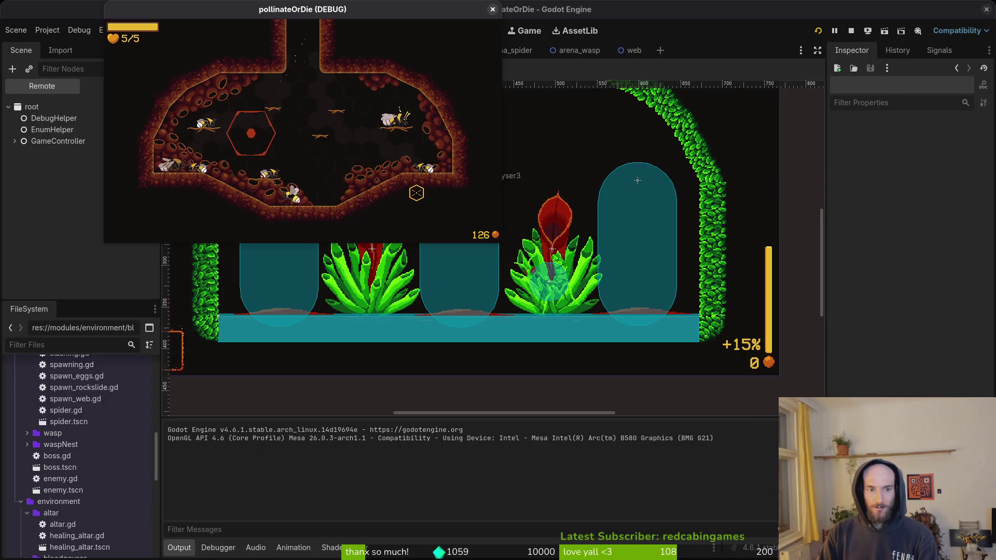
key(l)
key(Down)
key(Return)
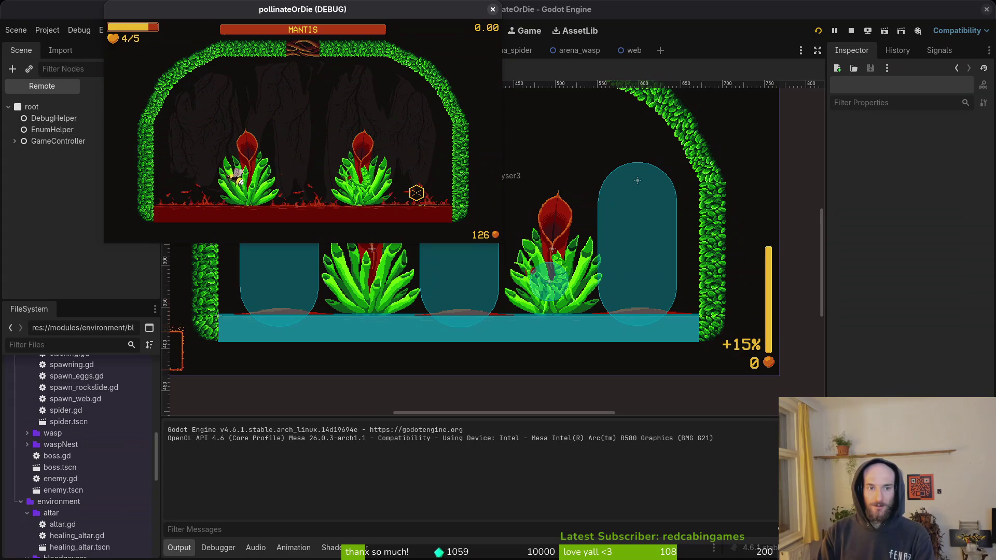
key(Escape)
click(493, 9)
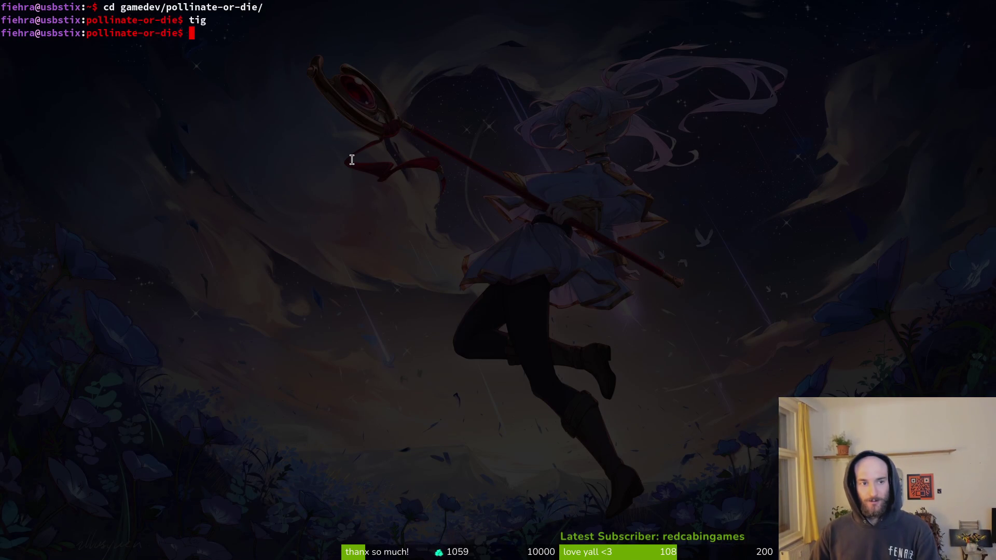
text(tig)
Review the git status in tig, quit it, and move to the slimeBubble sprite in Aseprite.
key(Return)
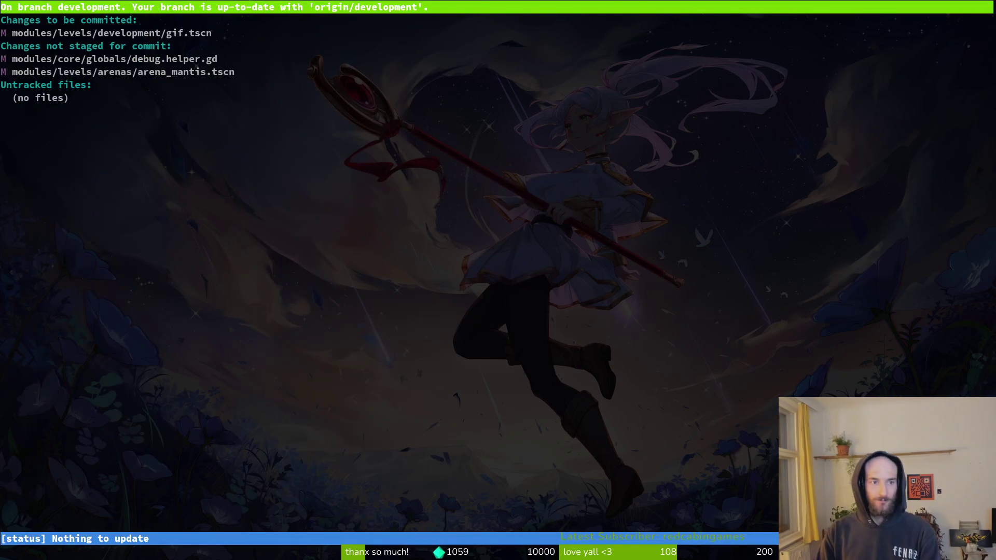
key(q)
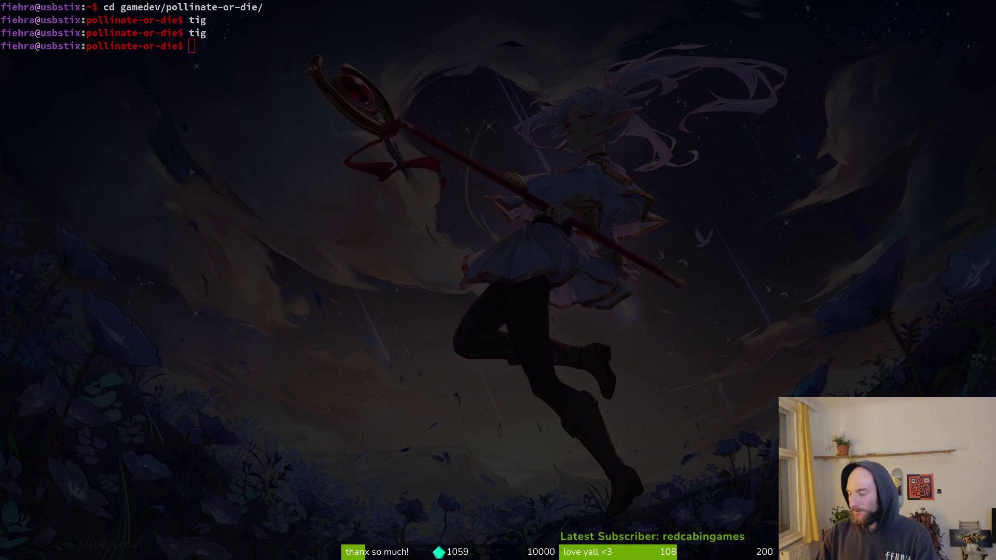
key(alt+Tab)
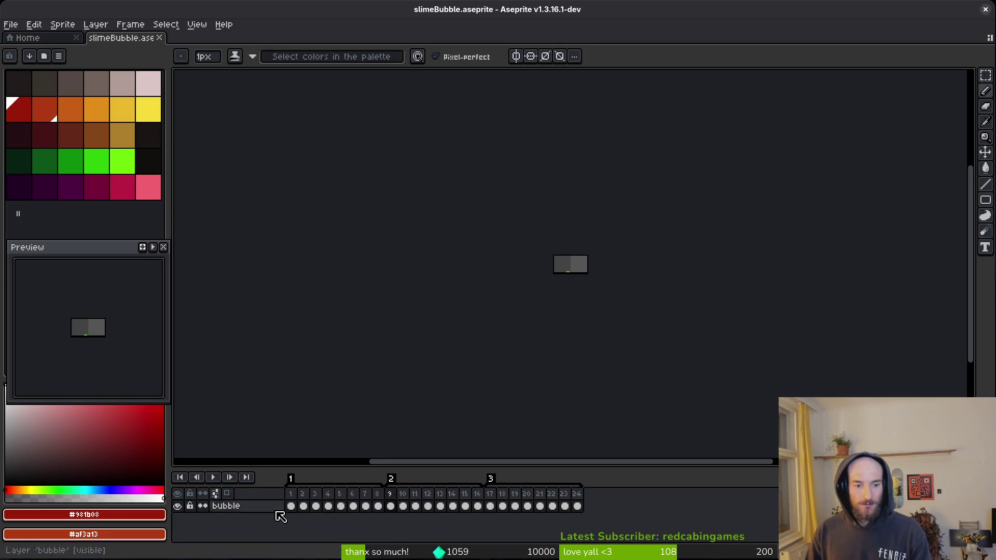
Add a new Layer 1 above the bubble layer and select its cels across all frames.
key(shift+n)
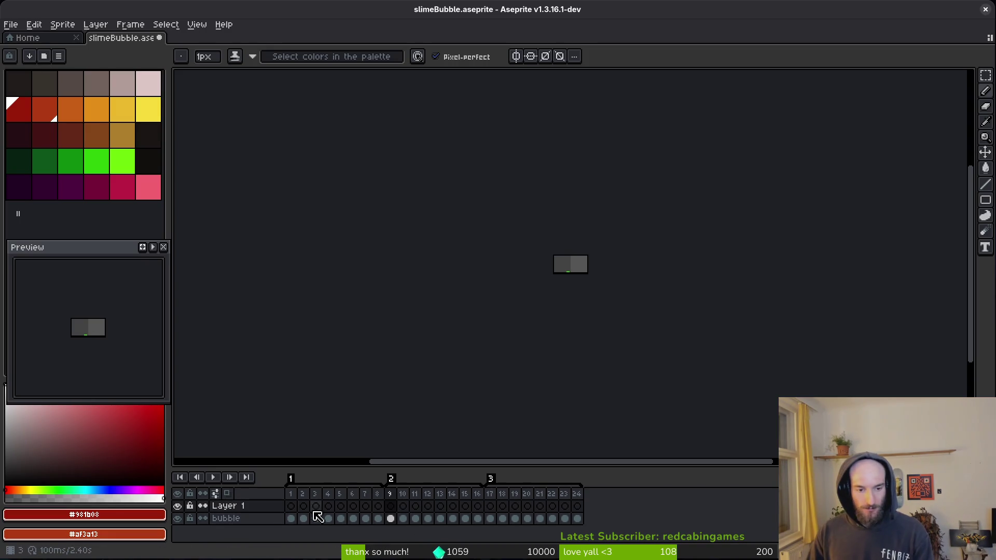
mouse_move(291, 519)
mouse_down()
mouse_move(589, 527)
mouse_move(577, 507)
mouse_up()
click(290, 507)
scroll(571, 269, up, 6)
scroll(581, 267, down, 6)
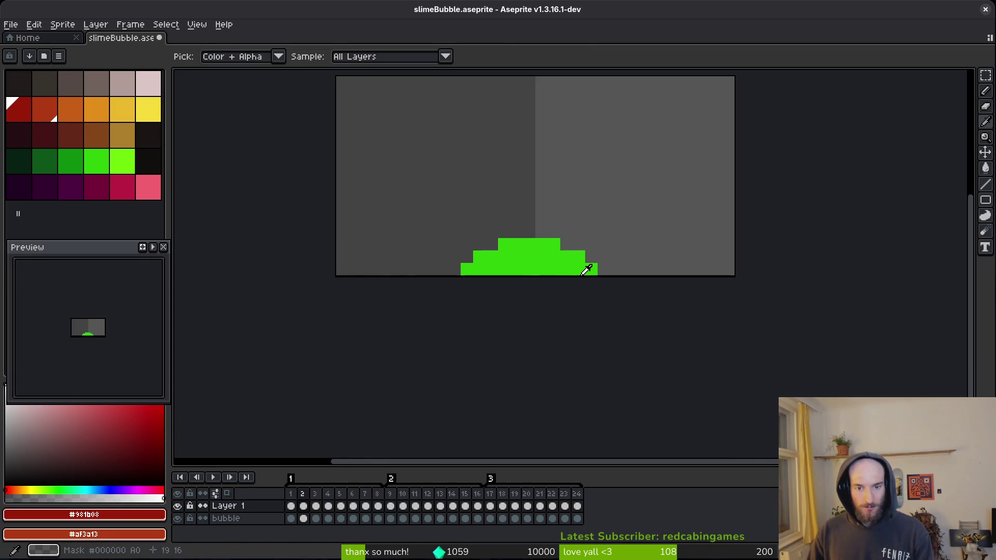
scroll(603, 292, down, 6)
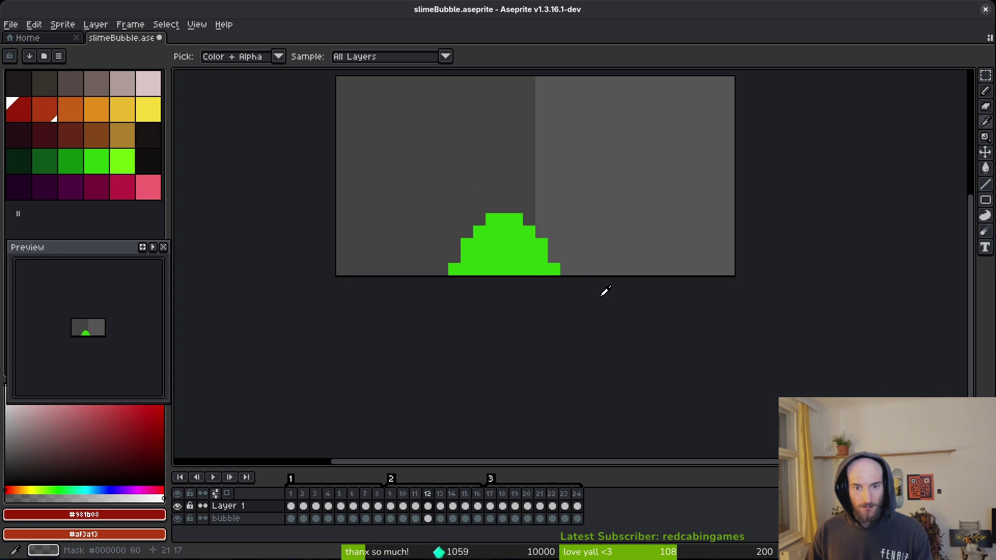
Replace the bubble's bright green with red across all 24 Layer 1 frames.
alt+click(540, 253)
right_click(540, 254)
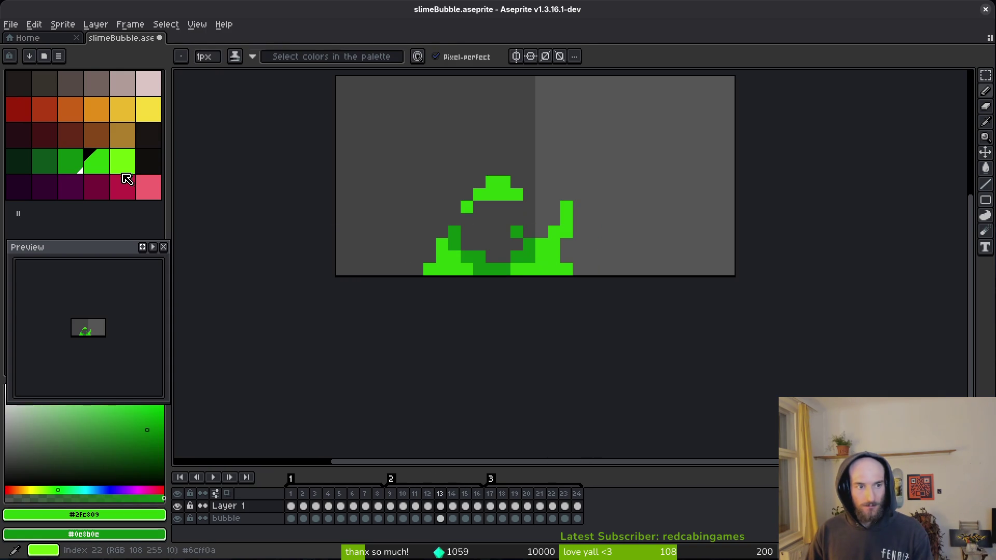
click(58, 114)
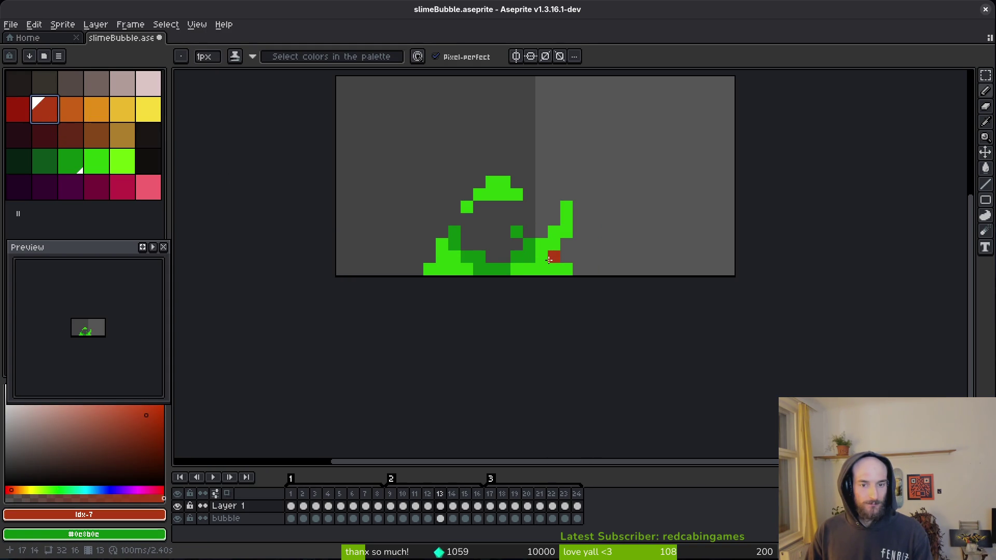
key(ctrl+z)
alt+click(540, 253)
right_click(45, 110)
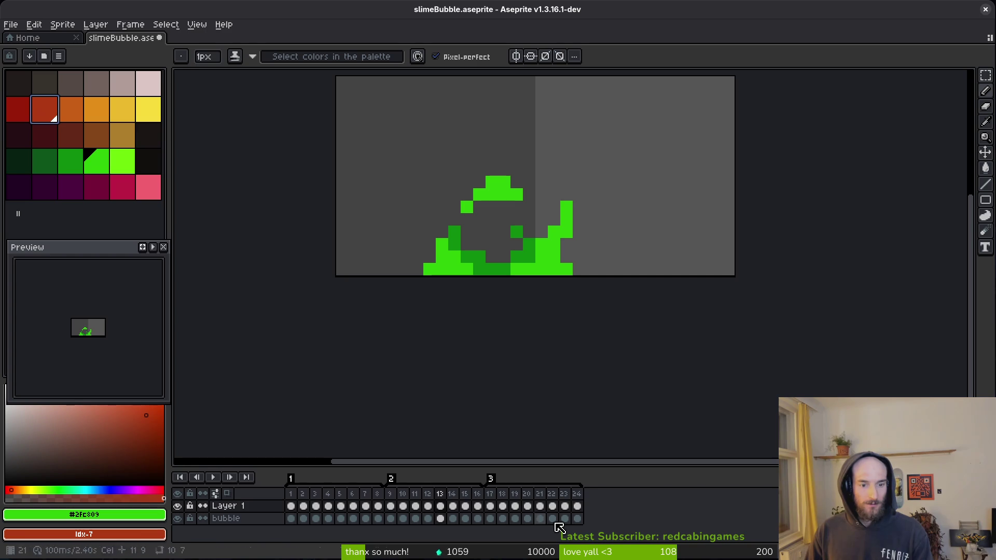
drag(582, 507, 291, 506)
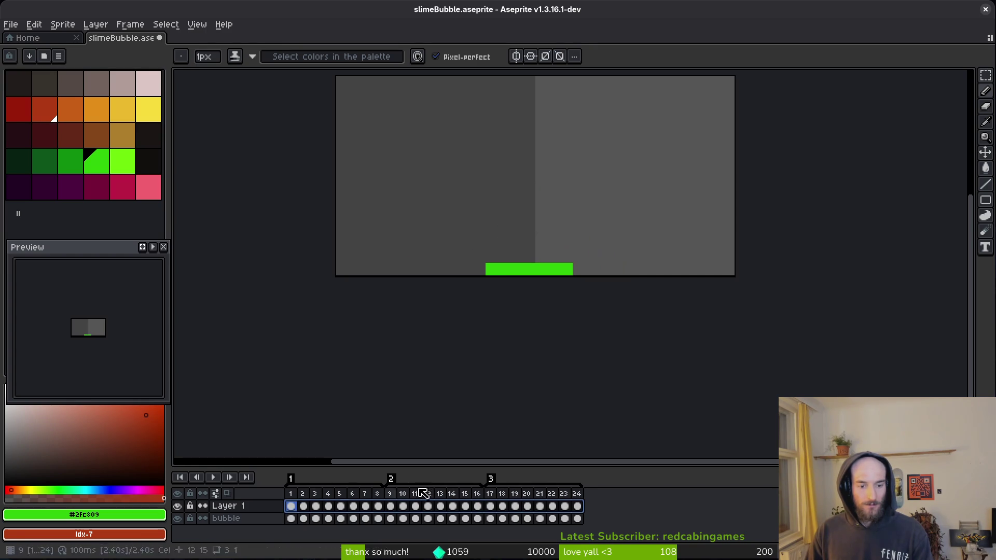
key(shift+r)
click(343, 98)
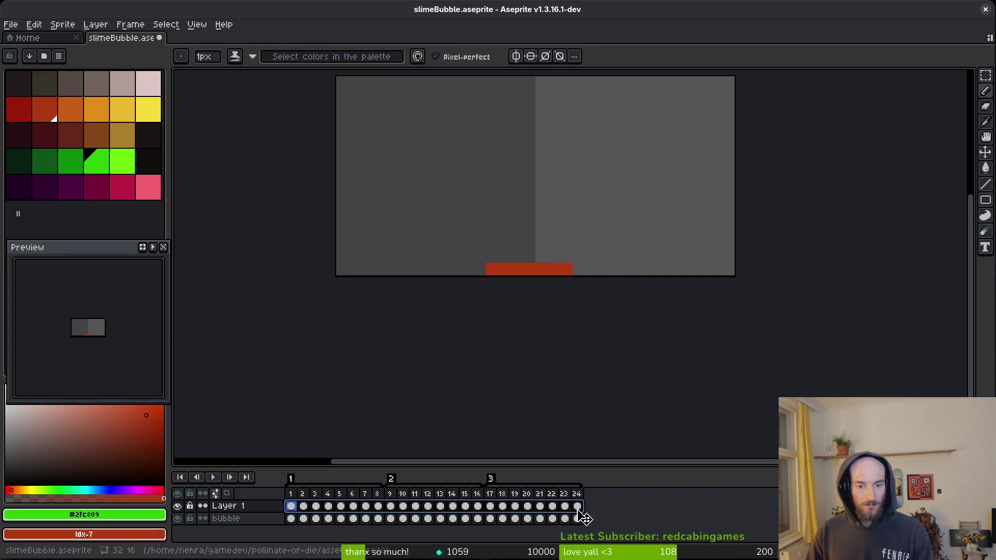
Check the recoloured frames and pick frame 4's leftover dark green, with dark red as secondary colour.
click(310, 510)
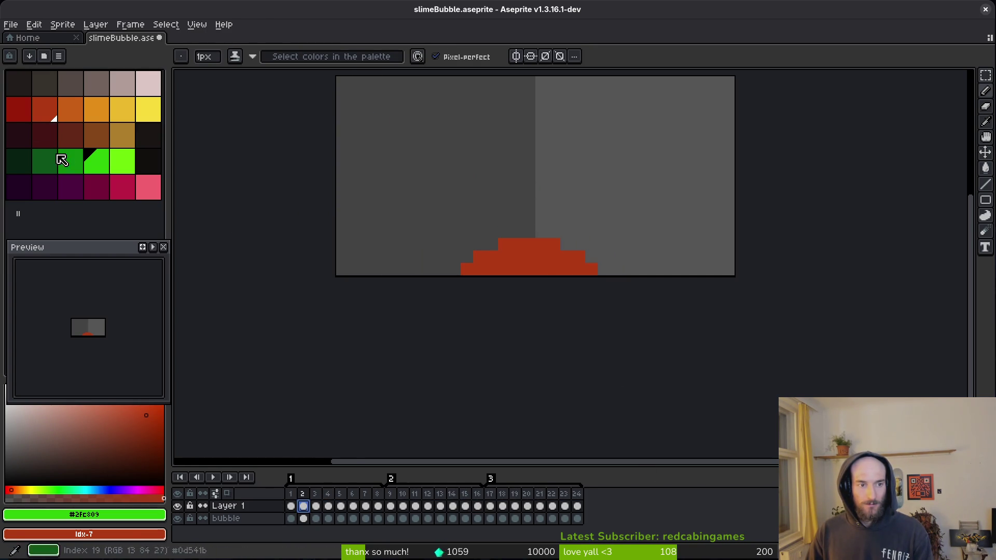
click(296, 506)
click(328, 519)
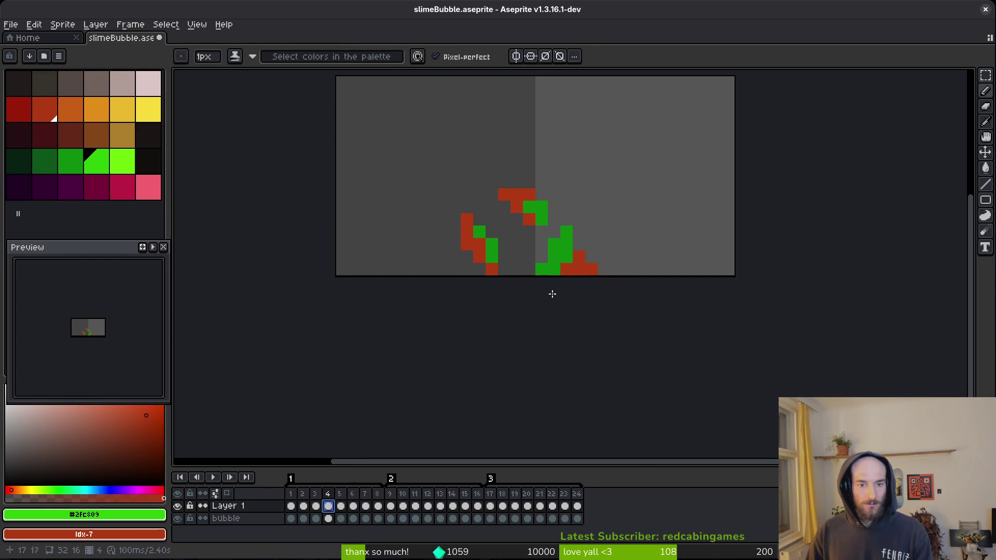
key(i)
click(562, 239)
right_click(529, 218)
key(b)
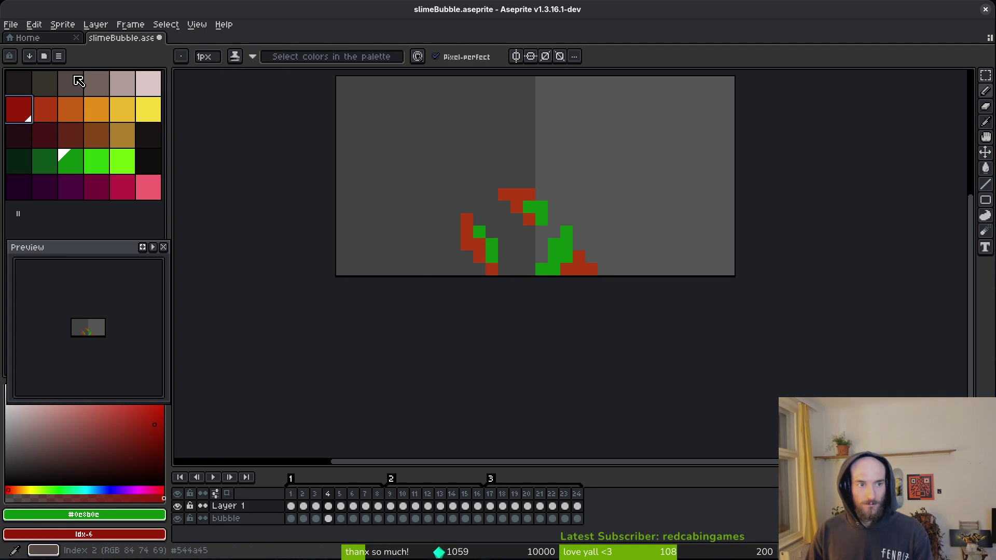
Add a dark red swatch to the palette, then pick the bubble's red and reselect all 24 frames.
click(58, 56)
click(136, 225)
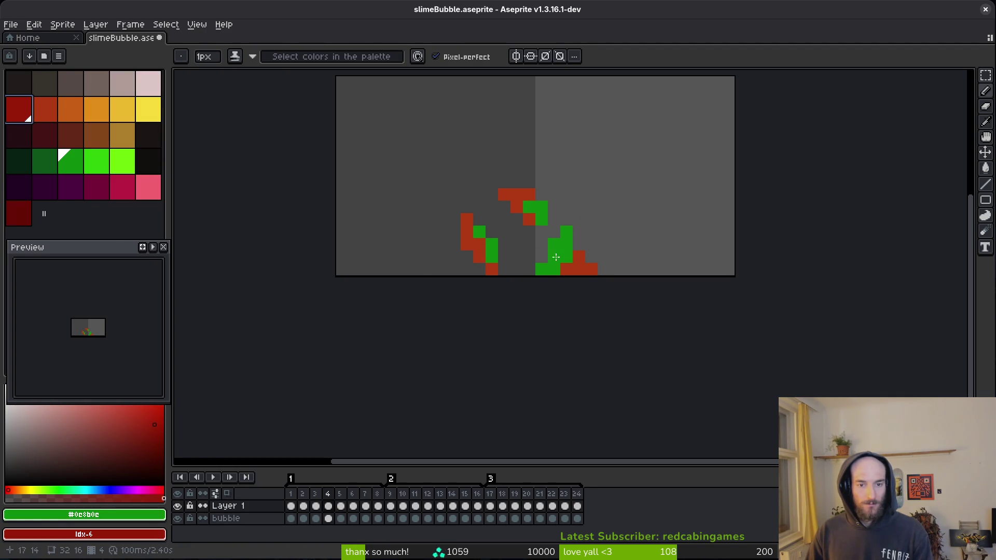
key(ctrl+z)
key(ctrl+y)
key(ctrl+y)
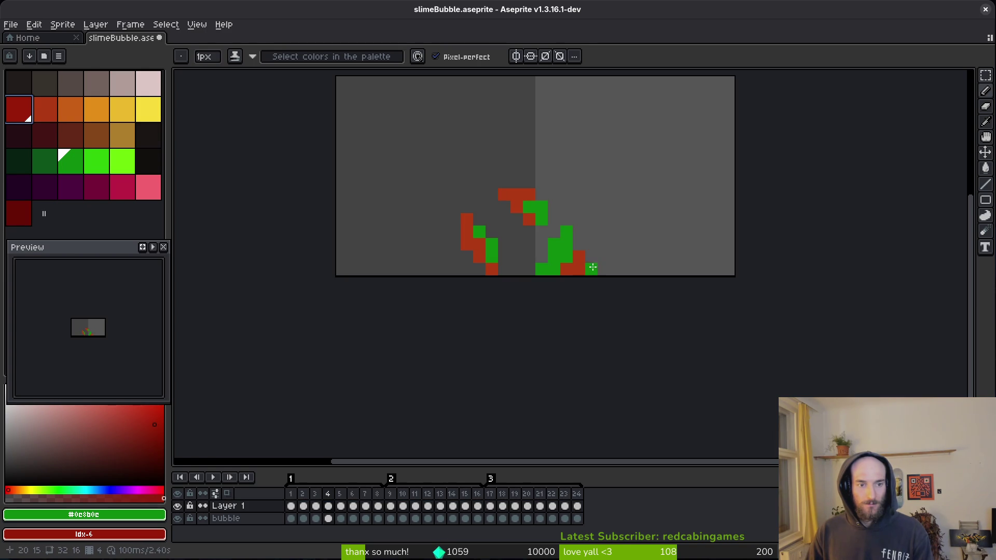
key(alt)
alt+click(589, 262)
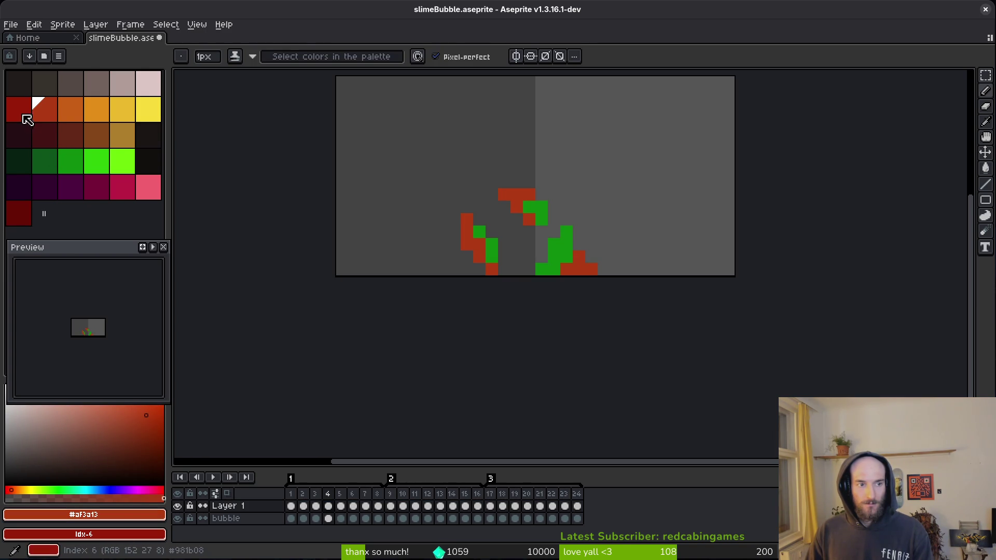
drag(578, 507, 284, 507)
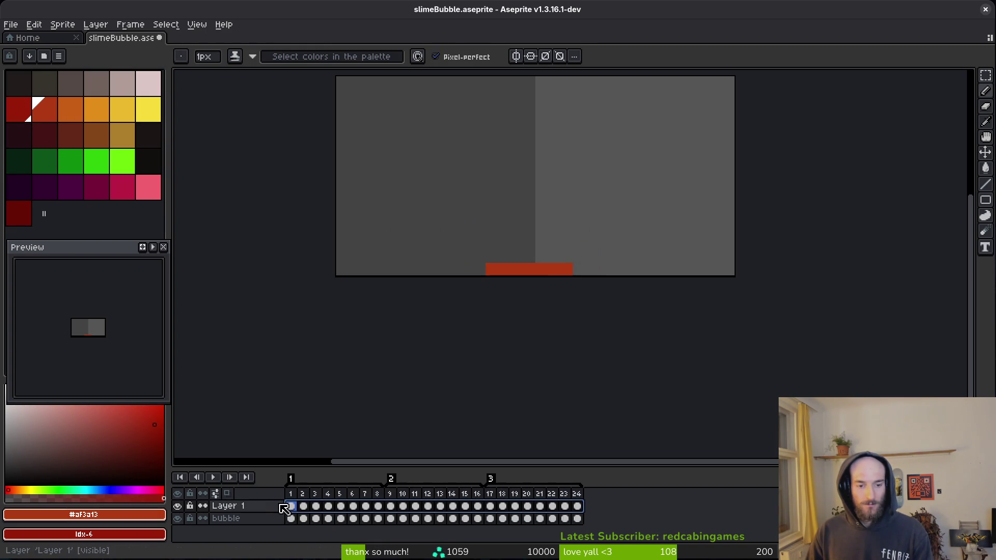
Replace the red and the leftover green with dark red on all 24 frames, then play the animation.
key(alt)
key(shift+r)
click(344, 98)
key(alt)
click(328, 518)
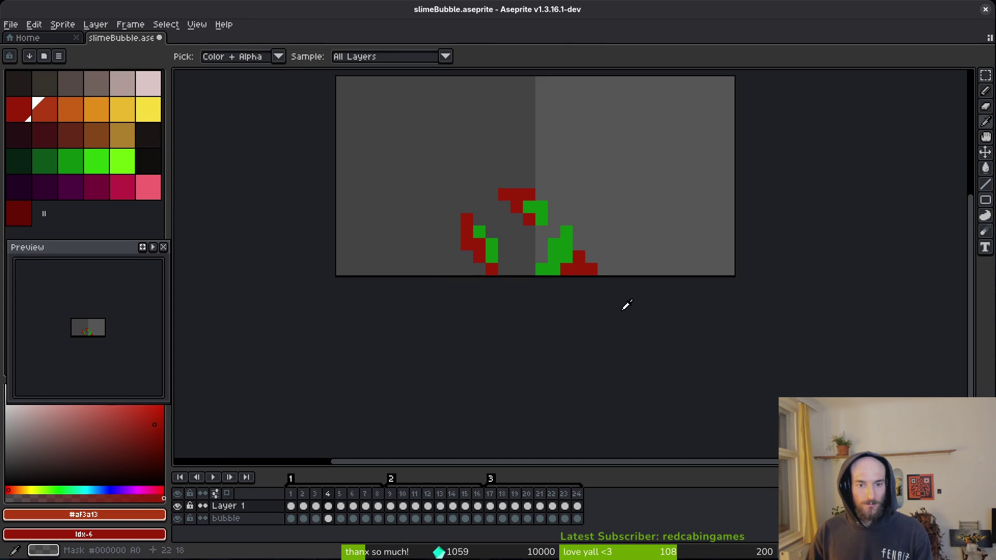
click(562, 251)
drag(577, 505, 290, 505)
key(alt)
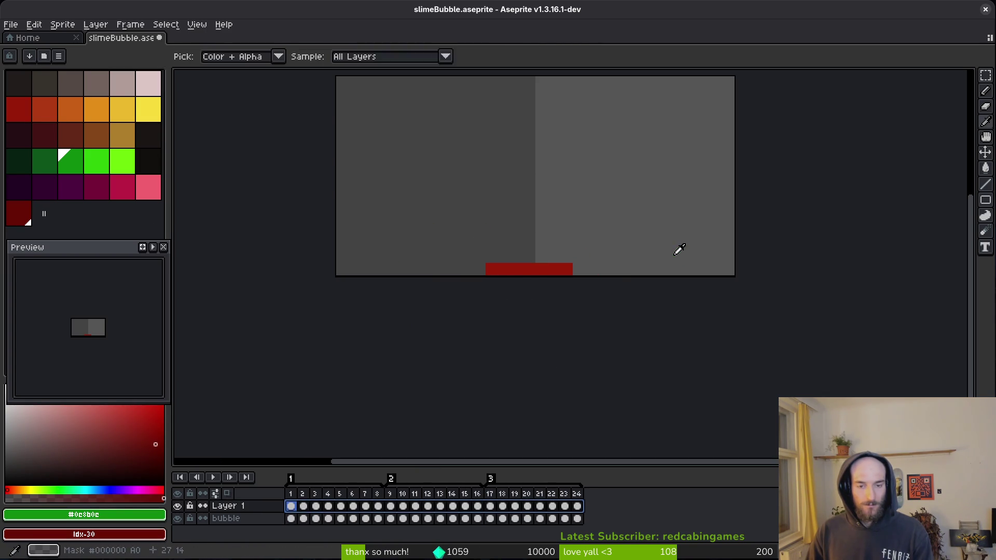
key(shift+r)
click(344, 98)
key(Return)
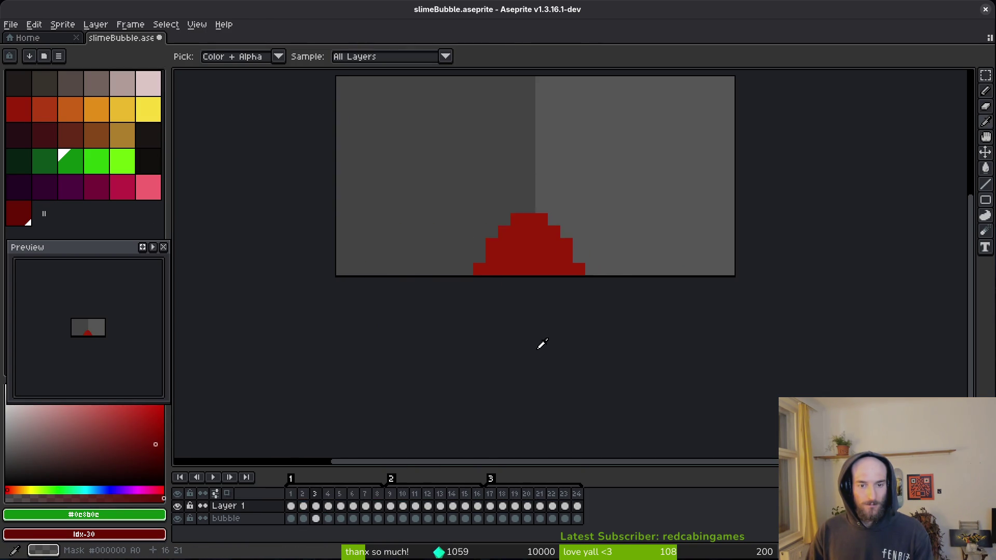
Save the sprite and rename Layer 1 to red.
key(ctrl+s)
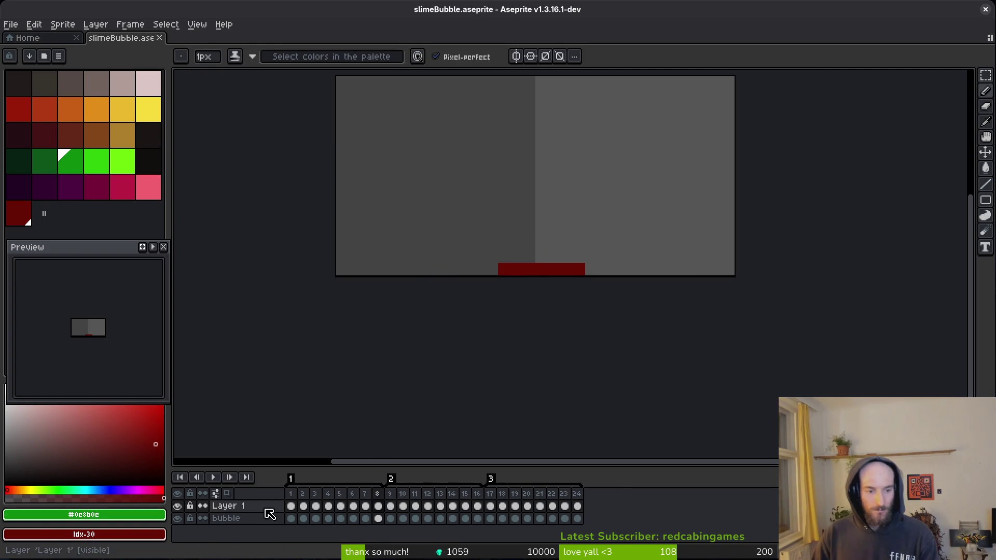
double_click(254, 507)
text(r)
key(Escape)
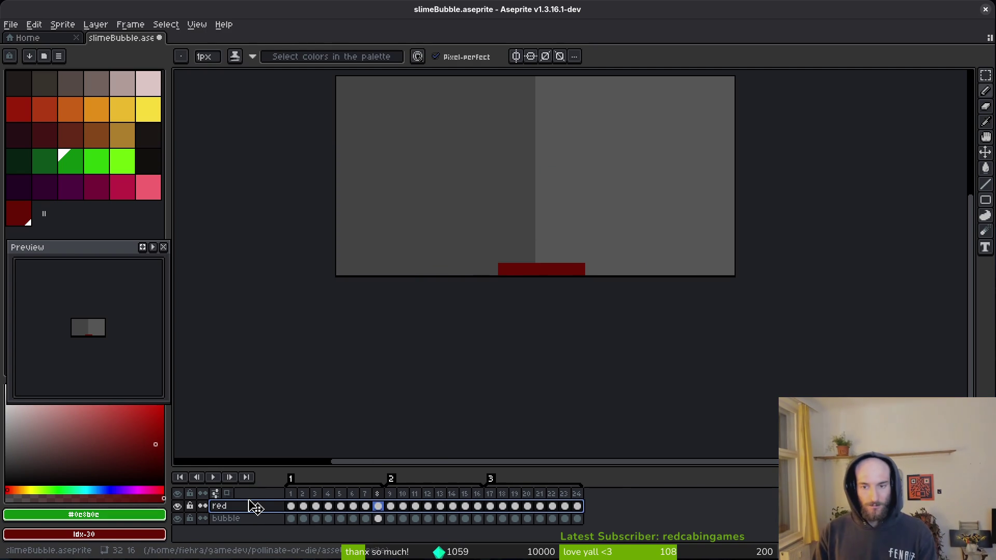
Export a sprite sheet with Split Tags enabled and open it after exporting.
key(ctrl+e)
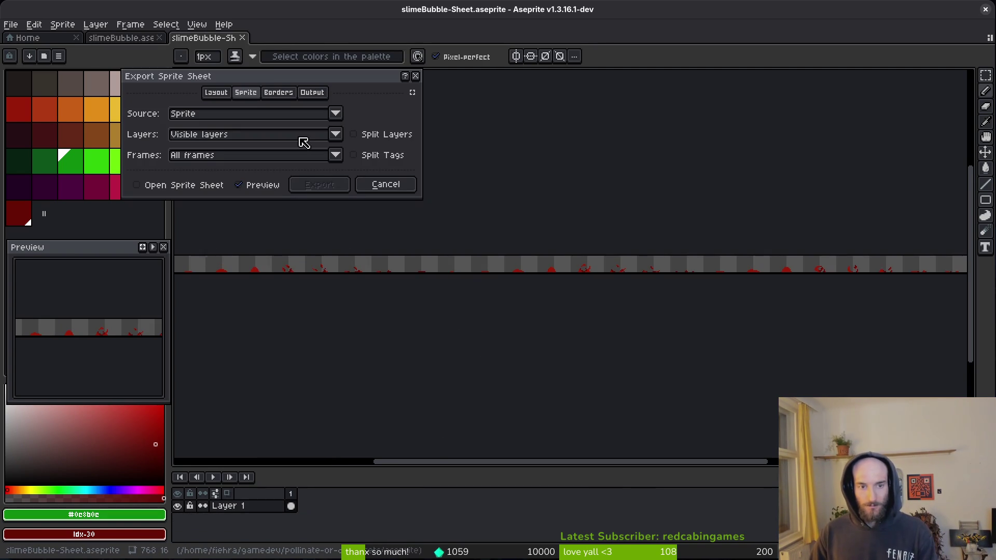
click(136, 184)
click(354, 155)
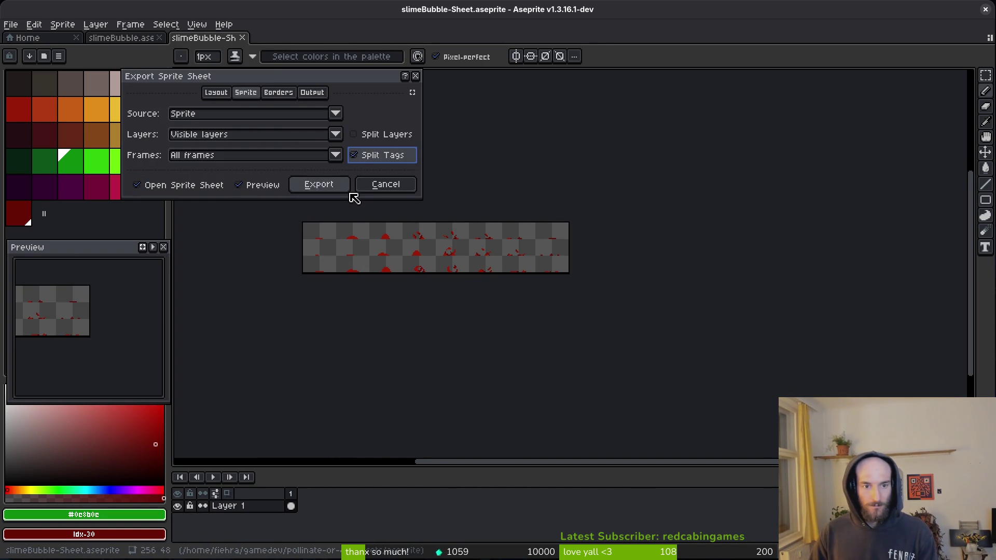
click(335, 188)
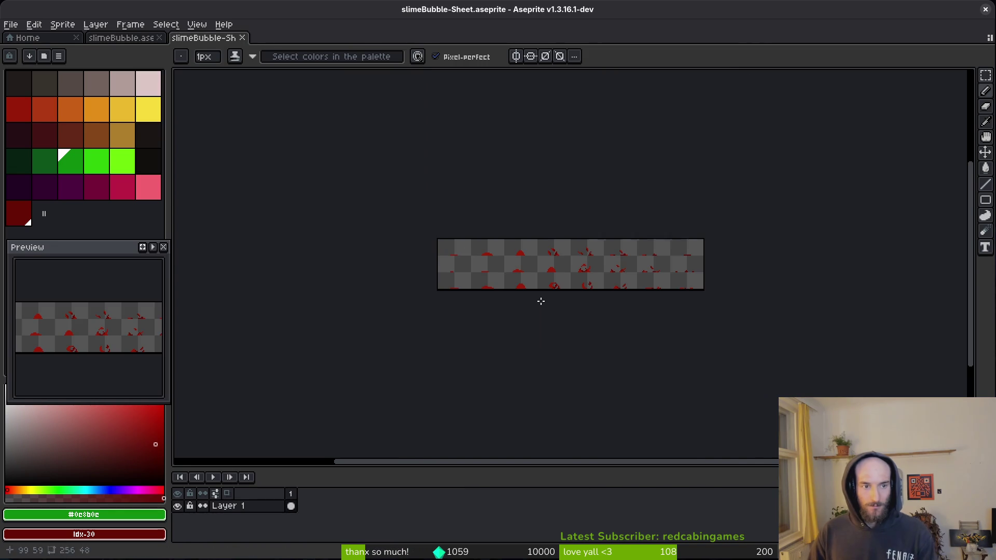
Start exporting the sheet and browse to the art/environment folder.
key(ctrl+alt+shift+s)
click(250, 46)
click(273, 64)
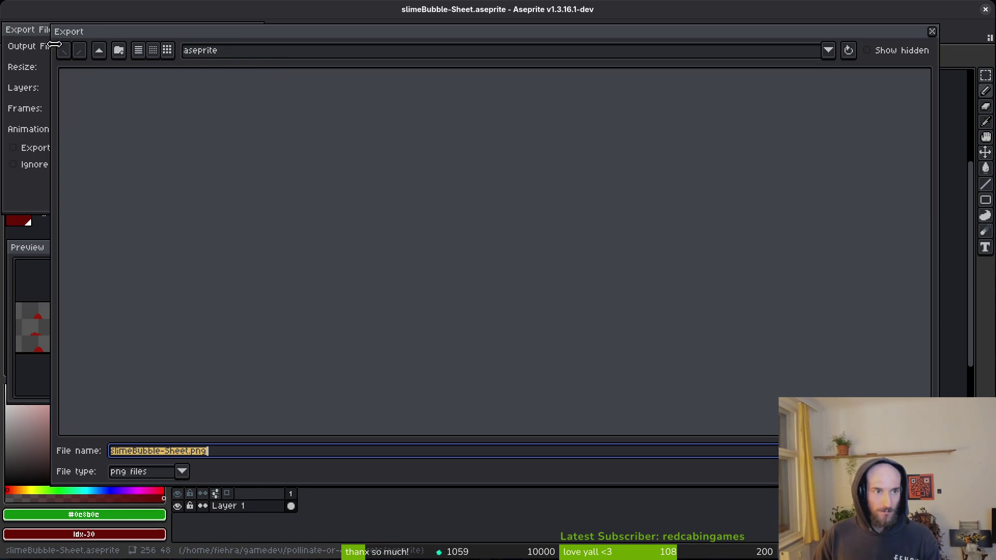
click(100, 51)
double_click(95, 98)
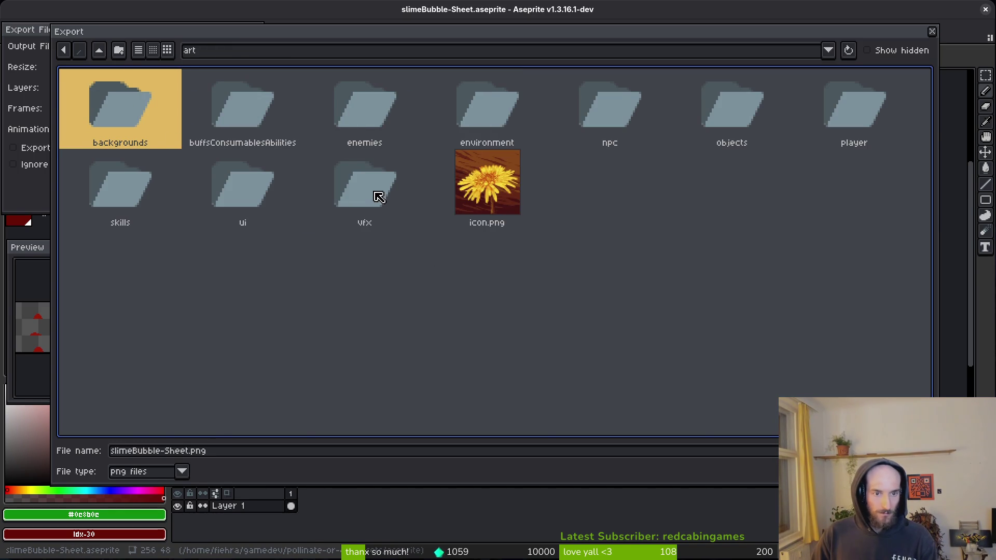
double_click(378, 201)
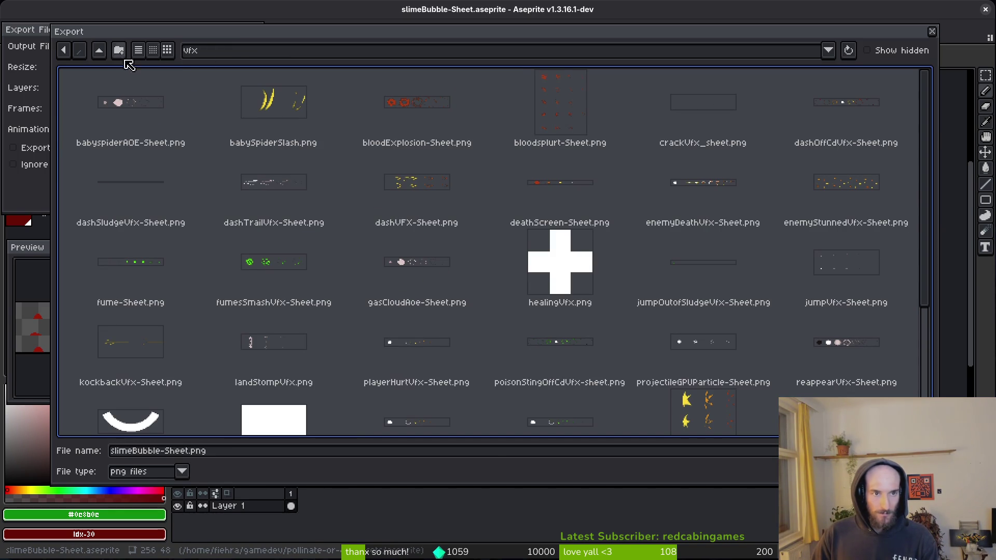
click(99, 51)
double_click(494, 109)
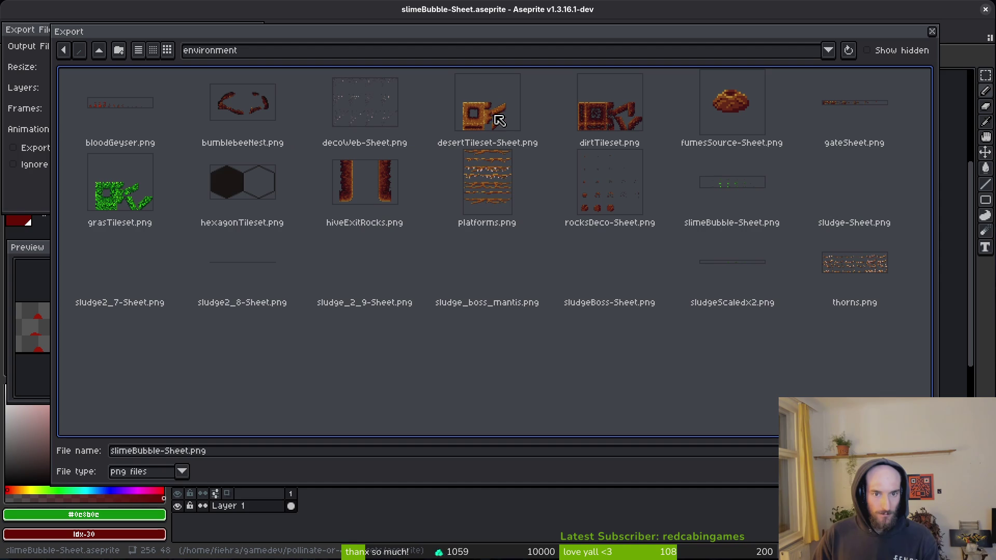
Name the output file redSlimeBubble-Sheet.png and export it.
click(752, 179)
click(114, 452)
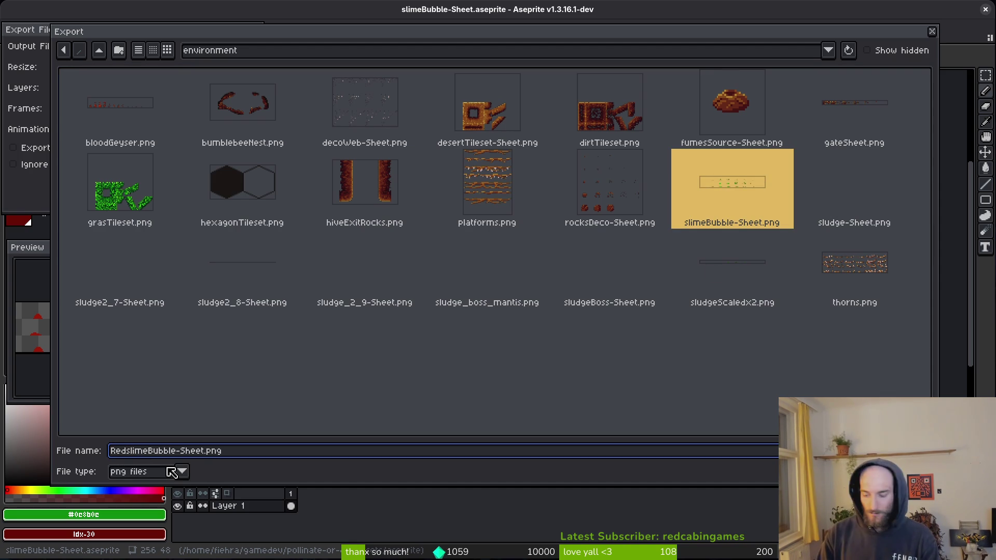
text(redS)
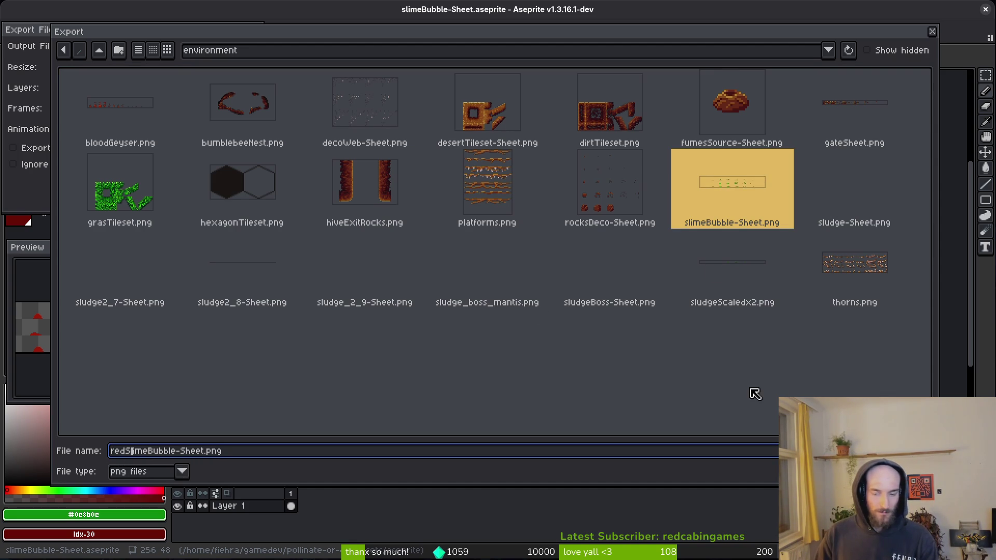
key(Return)
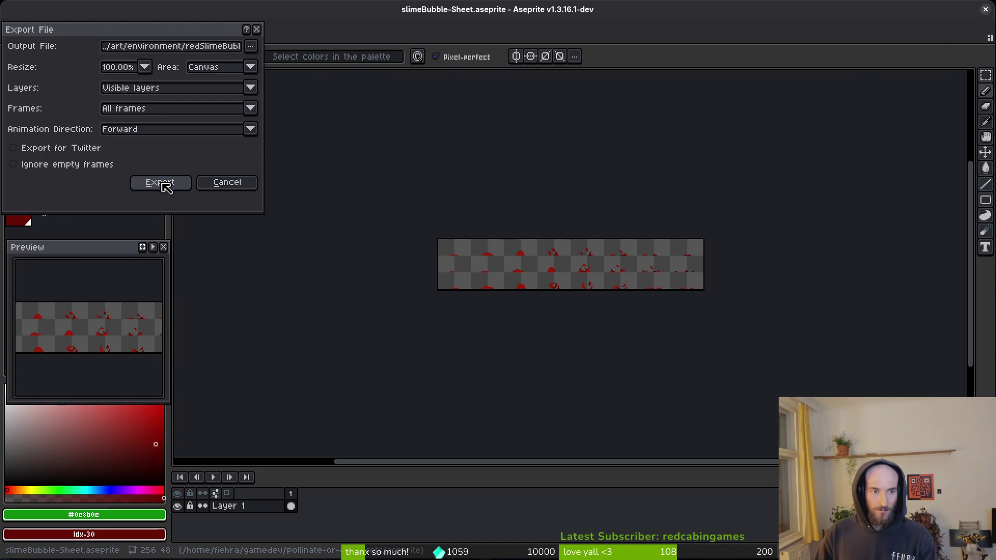
click(162, 185)
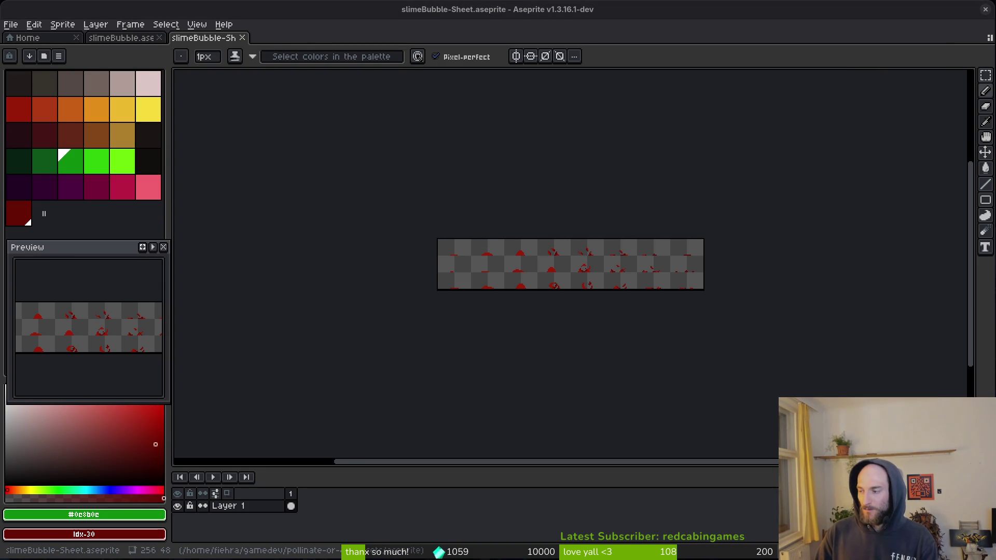
Return to the slimeBubble.aseprite tab with the eyedropper active, then switch to the Godot window.
key(super+2)
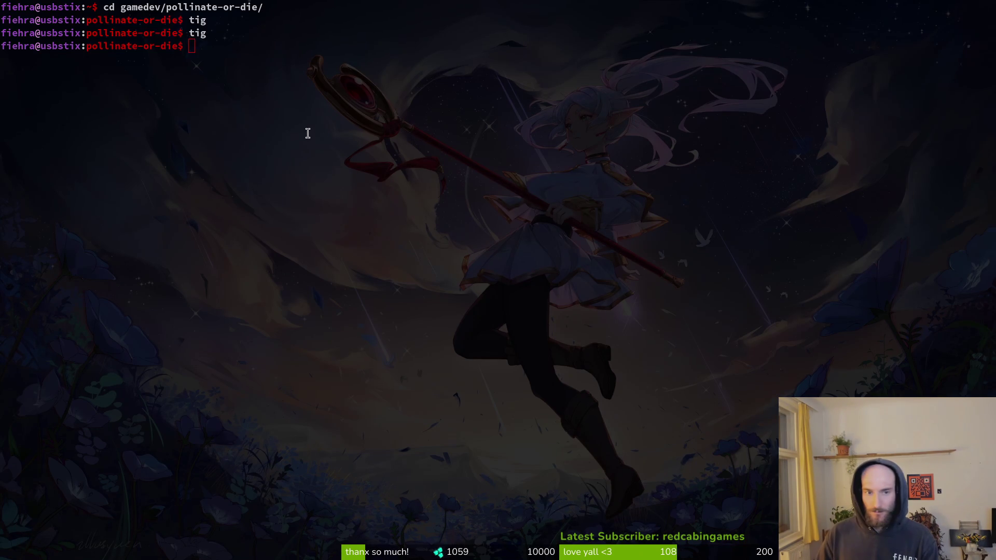
key(super+1)
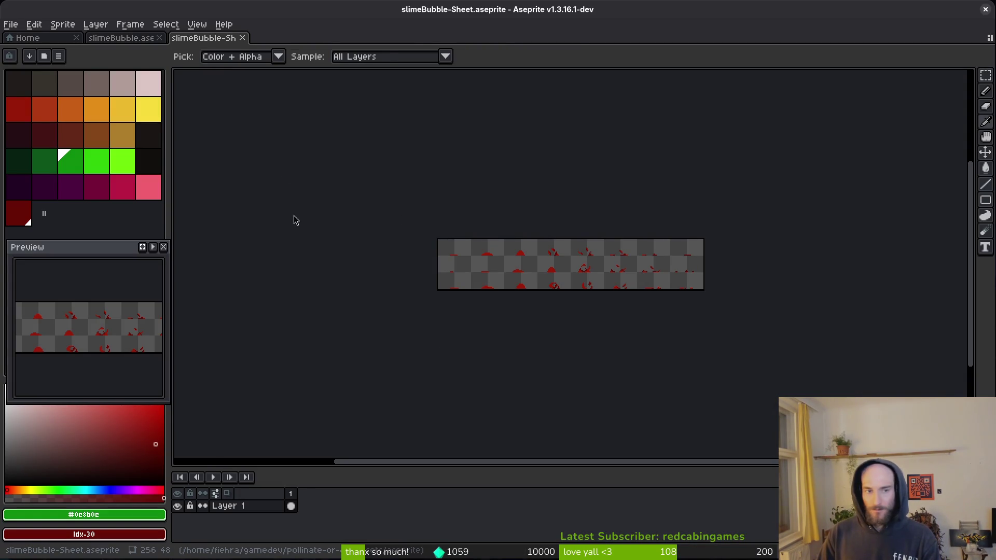
click(132, 38)
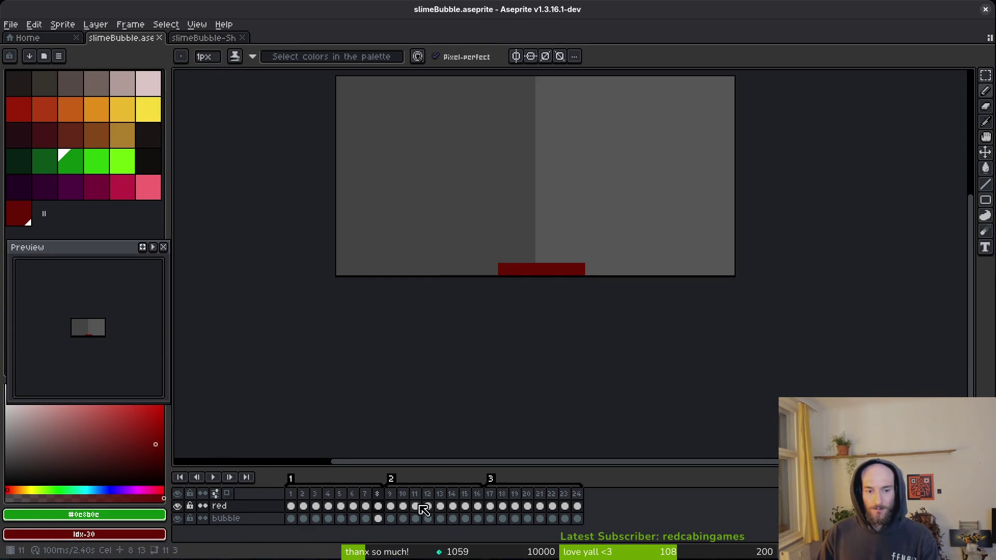
key(i)
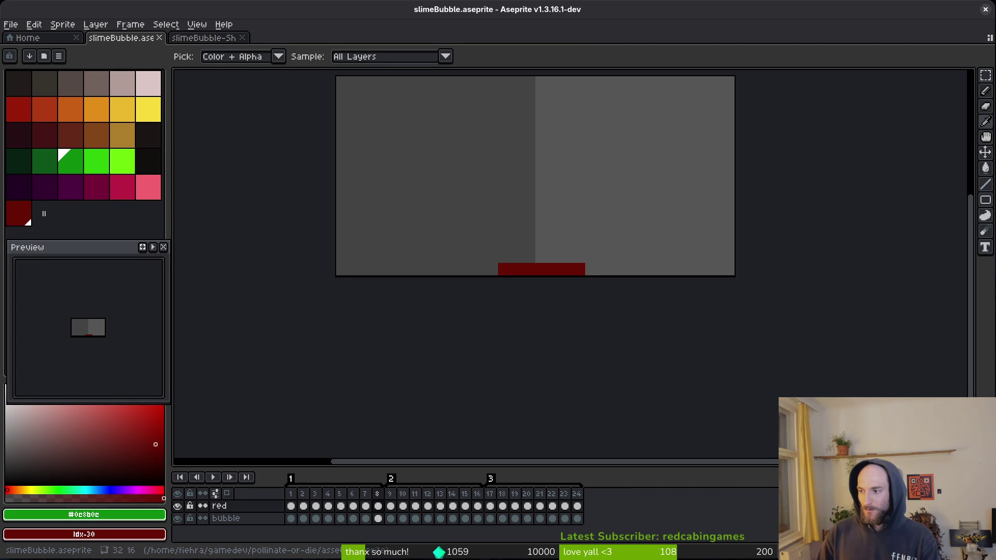
key(super)
key(super)
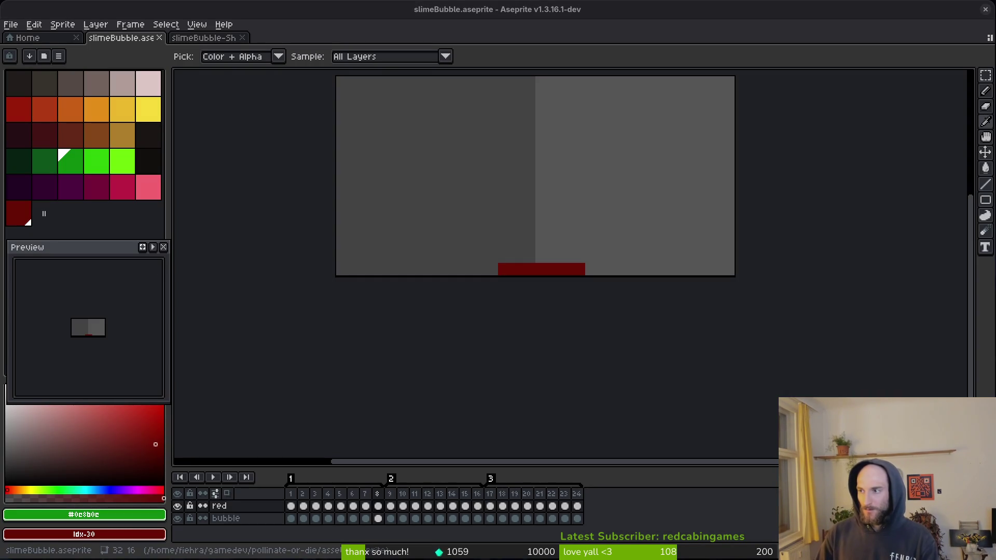
key(alt+Tab)
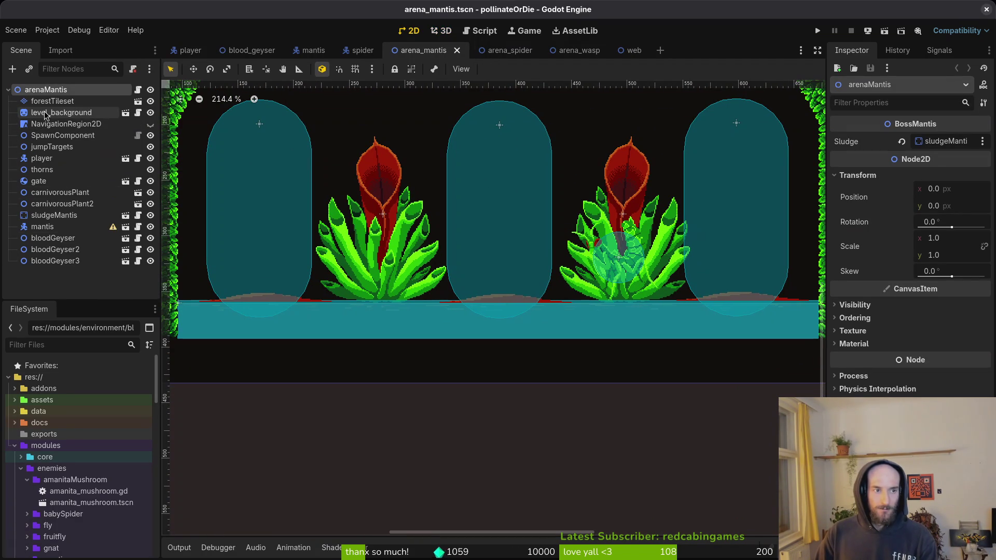
Select the sludgeMantis node, quick-open sludge_mantis.tscn by searching 'sludgemantis', then switch to the terminal.
click(54, 215)
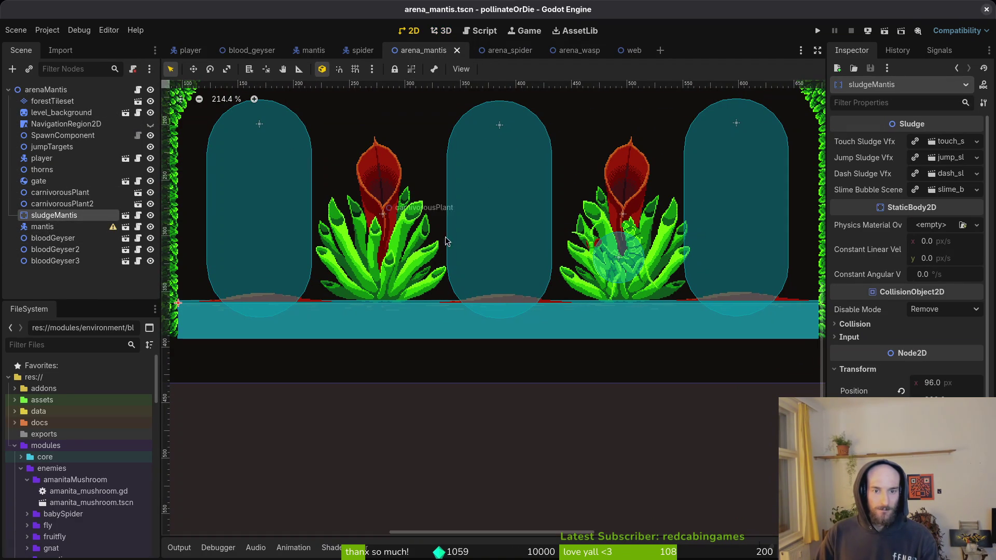
key(ctrl+shift+o)
text(sludgemantis)
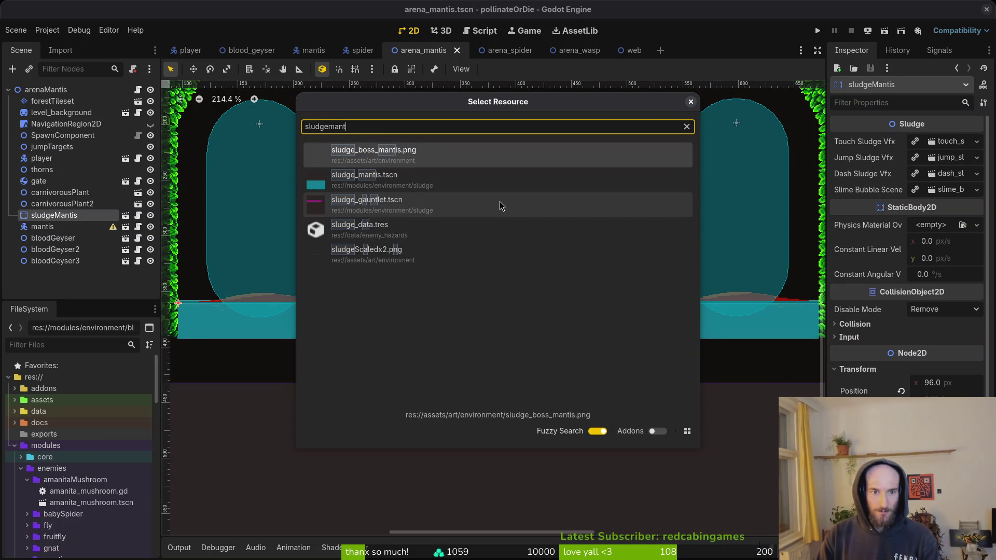
key(Return)
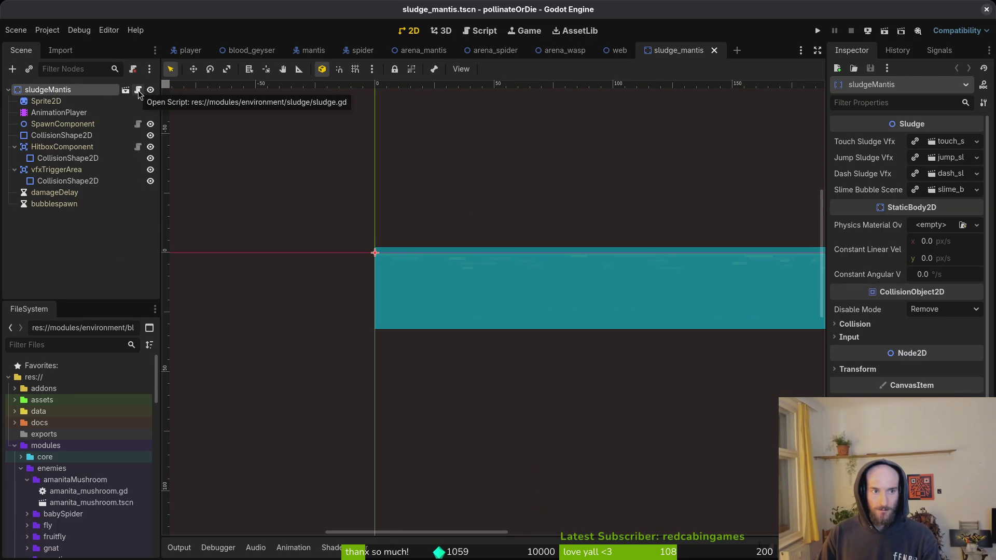
key(alt+Tab)
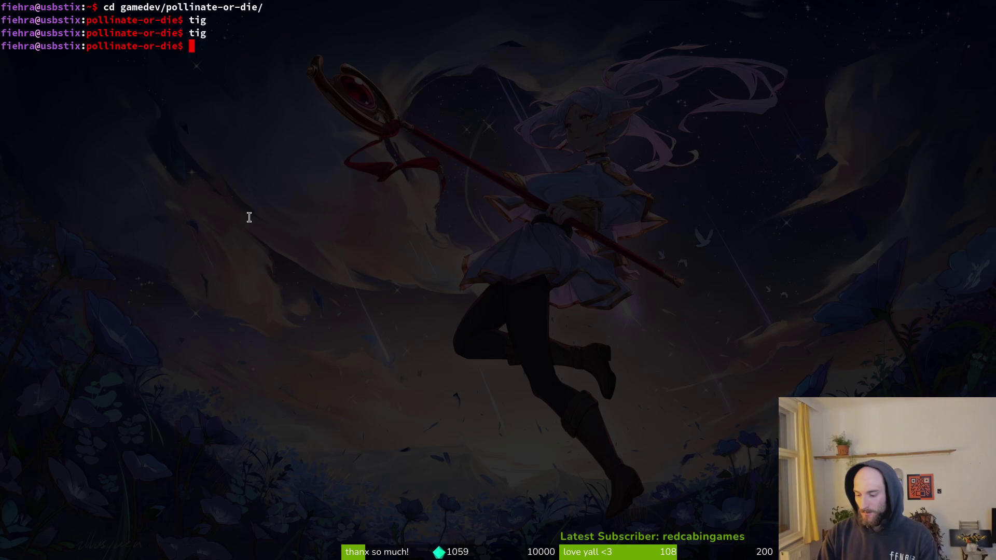
Launch Neovim and open sludge_mantis.tscn, then sludge.gd, through the file finder.
key(Return)
text(sludgeman)
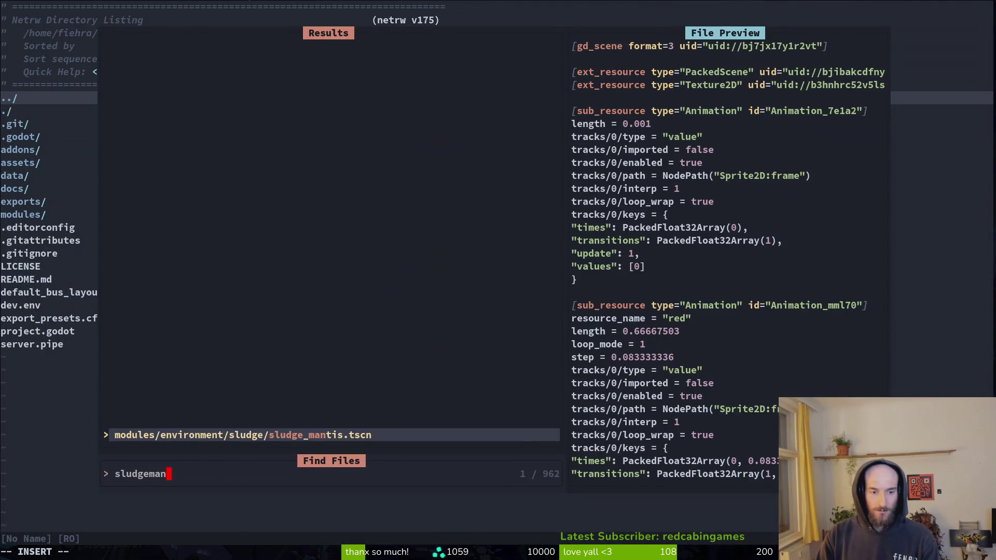
key(Return)
key(space)
key(space)
text(sludge)
key(Down)
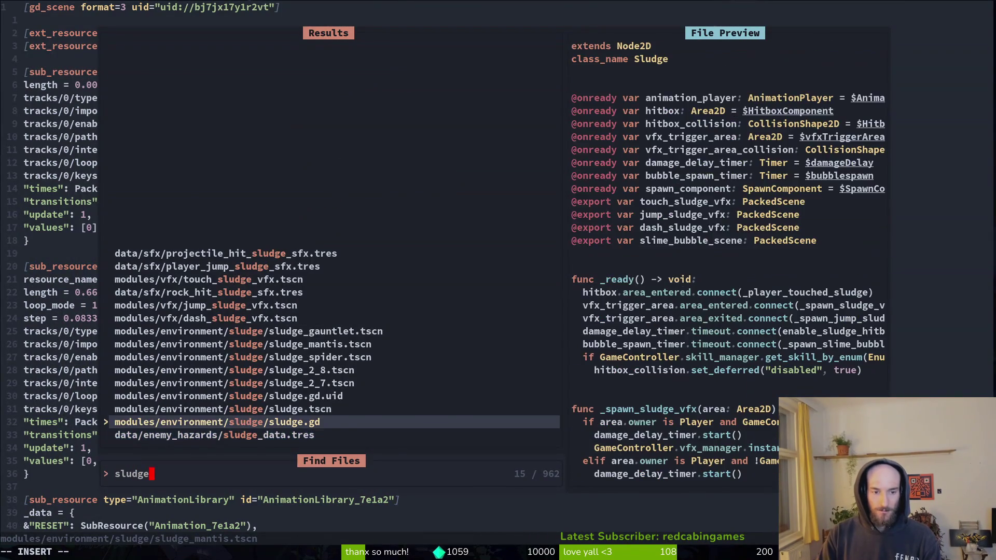
key(Return)
Mark the spawn_component.spawn line in _spawn_slime_bubble, save sludge.gd with :w, and return to Godot.
key(ctrl+d)
key(ctrl+d)
key(ctrl+d)
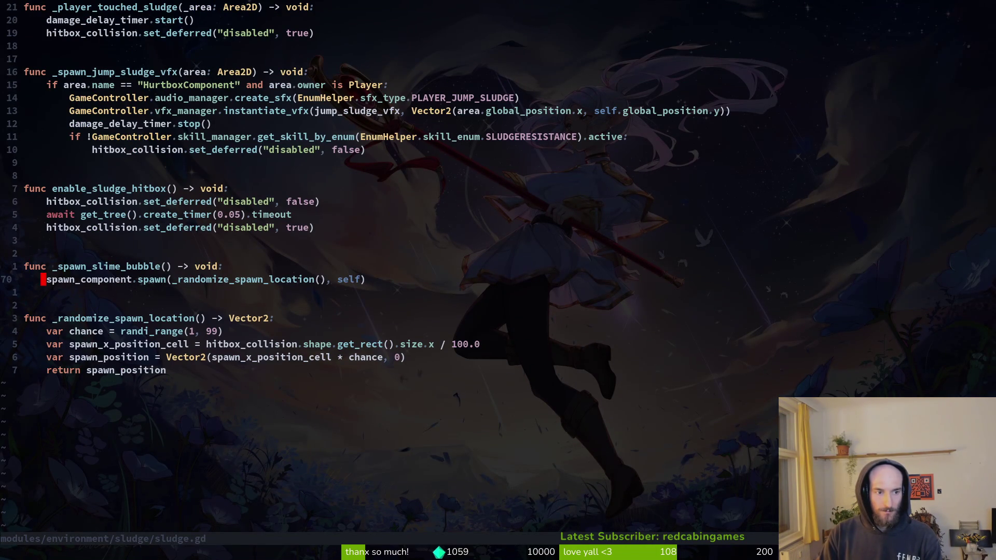
key(shift+v)
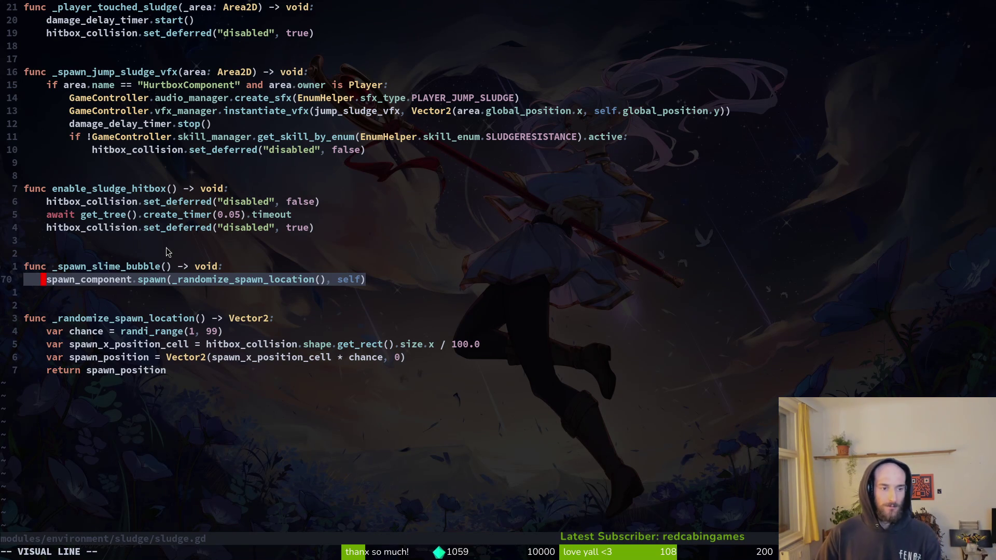
key(Escape)
text(:w)
key(Return)
scroll(216, 273, up, 5)
key(alt+Tab)
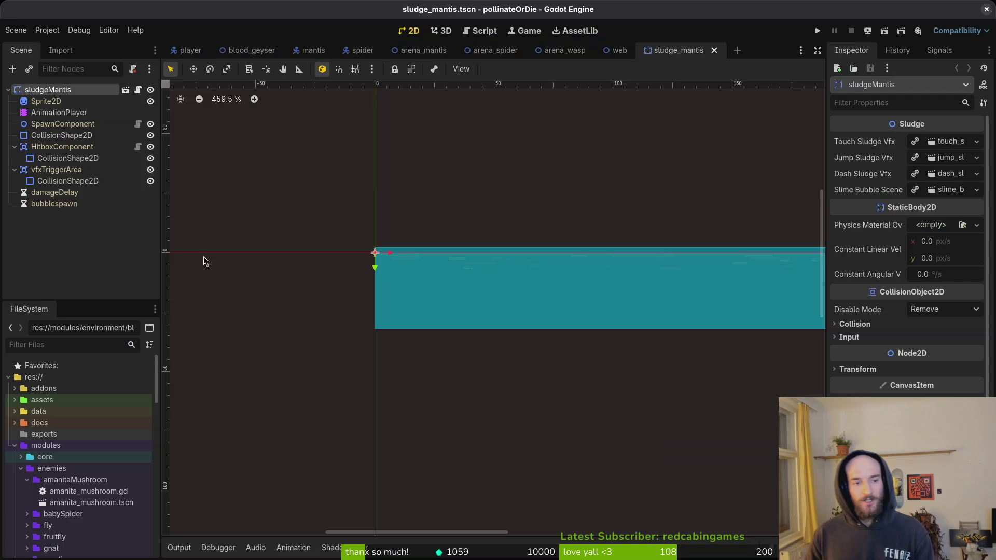
From the SpawnComponent node, quick-open slime_bubble_vfx.tscn and bring up its slimeBubbleVfx root node options.
click(61, 126)
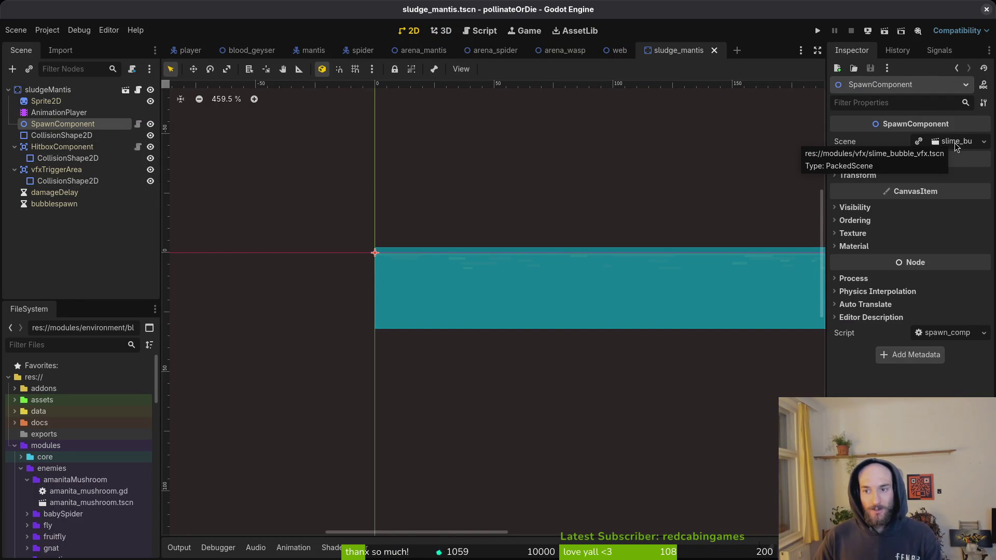
click(935, 140)
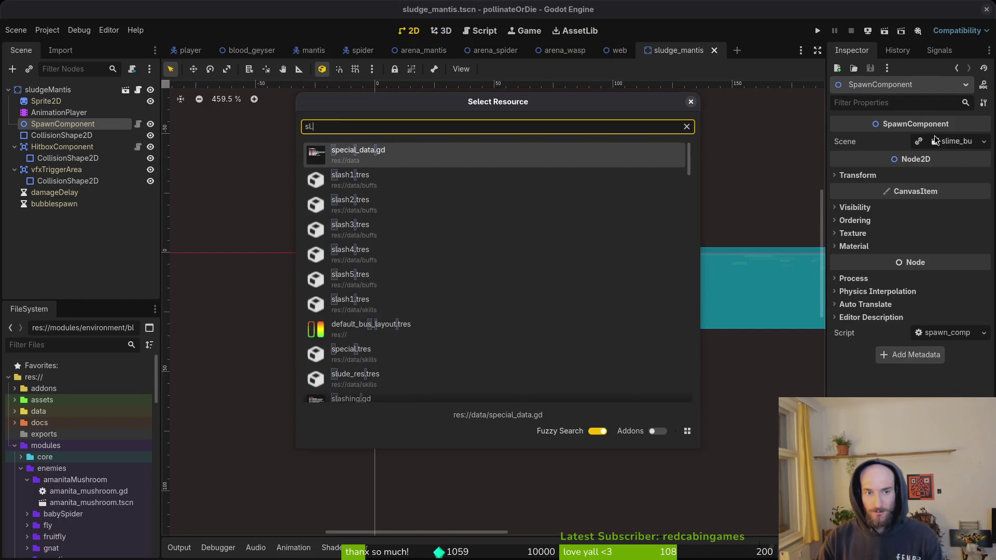
text(oslimbuvfx)
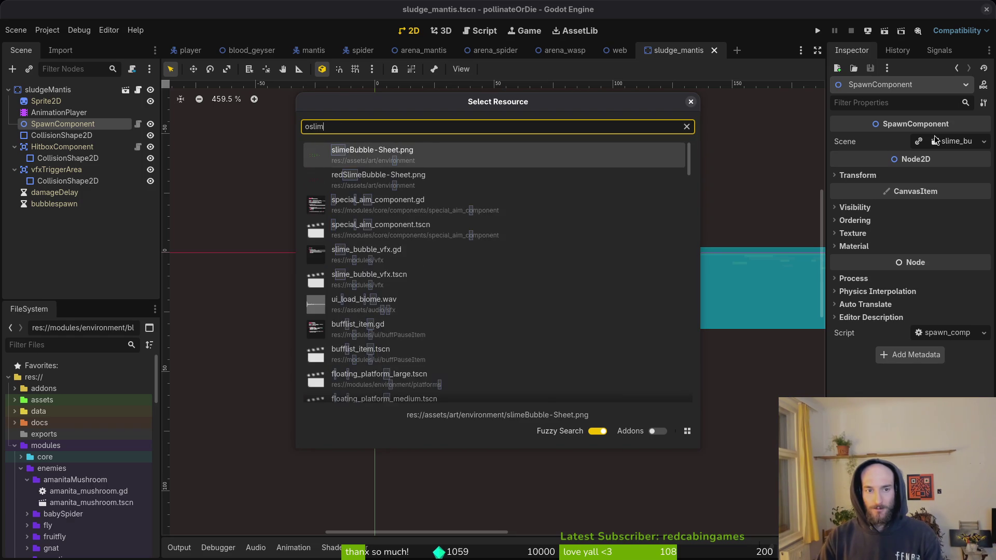
key(Down)
key(Return)
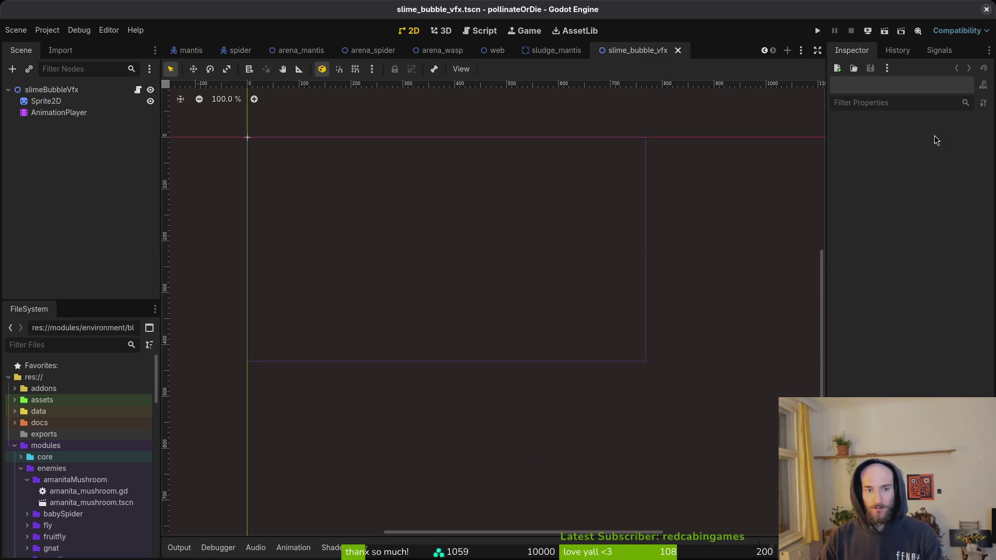
click(10, 92)
right_click(38, 96)
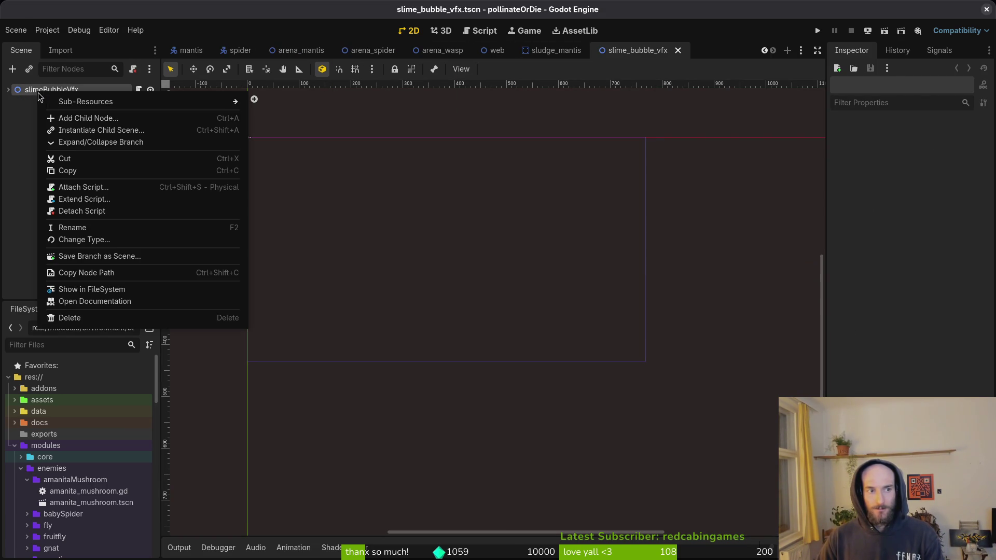
Create a new 2D scene and rename its root node to redSlimeBubbleVfx.
click(60, 92)
click(15, 32)
click(29, 47)
click(91, 106)
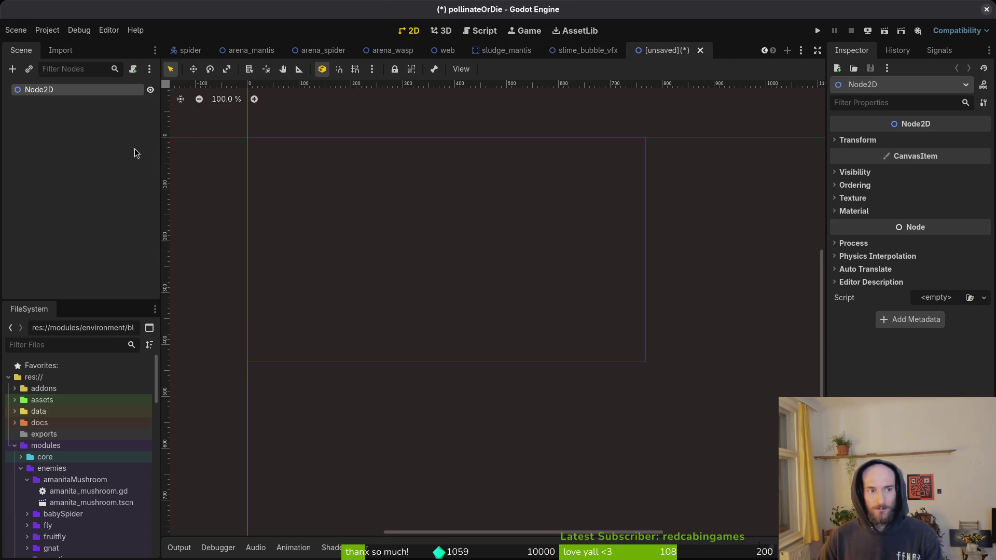
key(F2)
text(redSl)
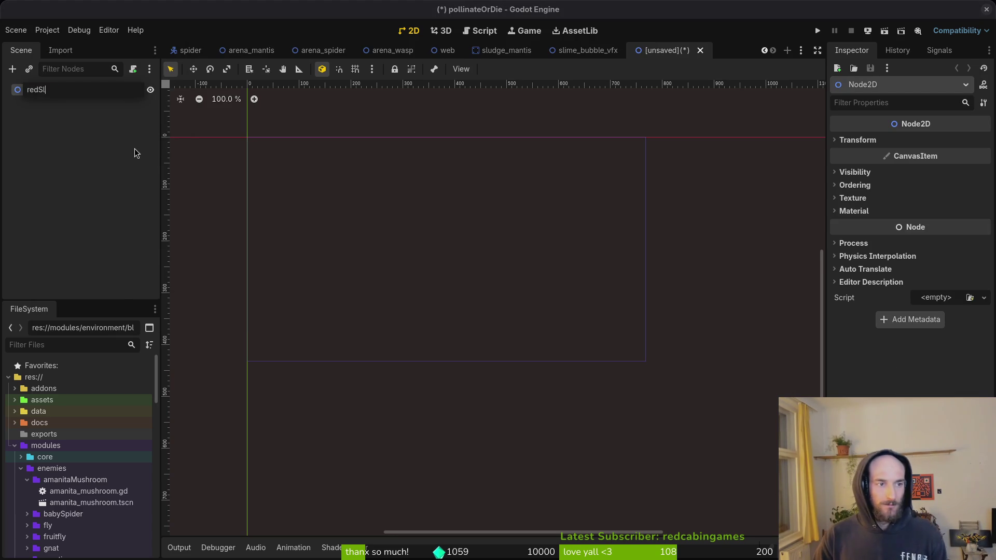
text(imeBubbleVfrx)
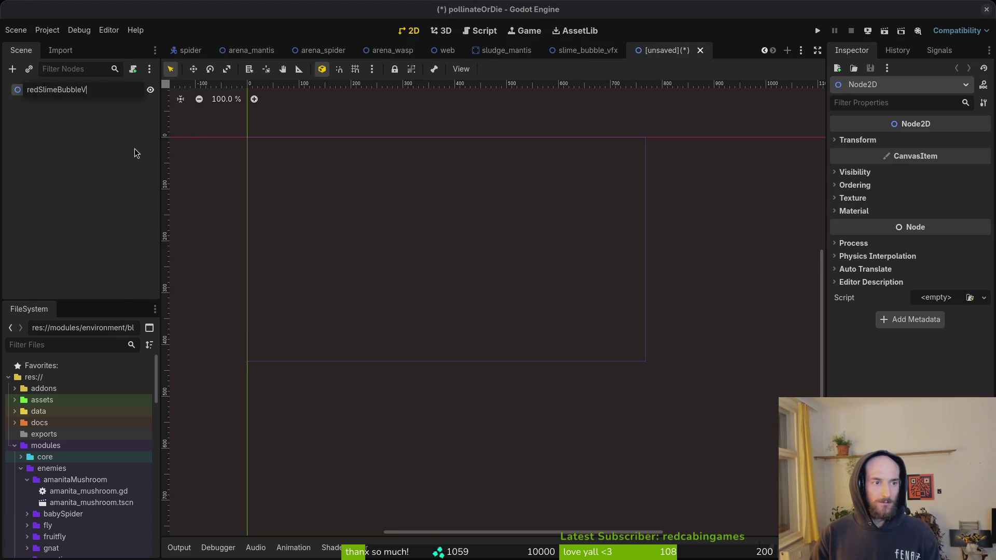
key(Return)
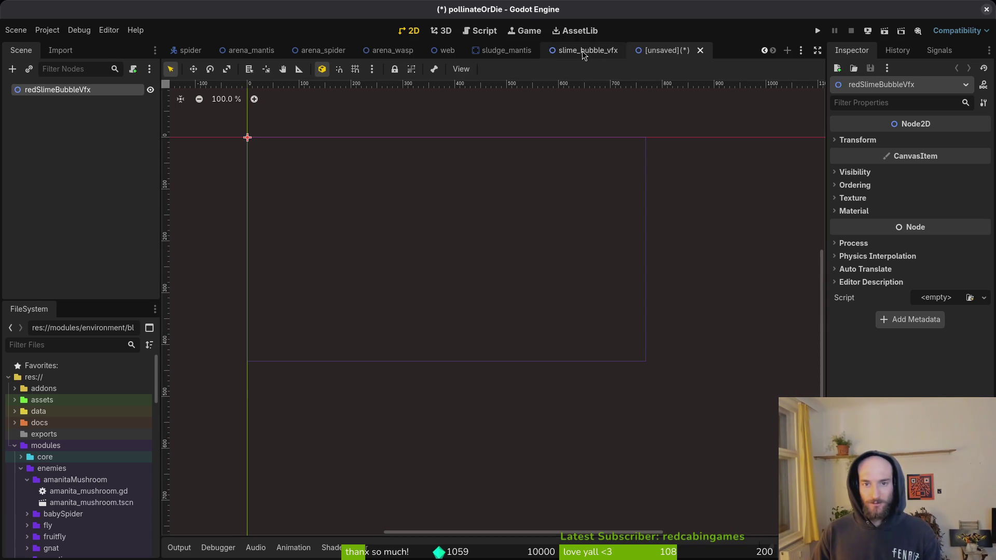
Copy Sprite2D and AnimationPlayer from slime_bubble_vfx and paste them under redSlimeBubbleVfx.
click(584, 52)
click(9, 89)
click(46, 101)
shift+click(58, 112)
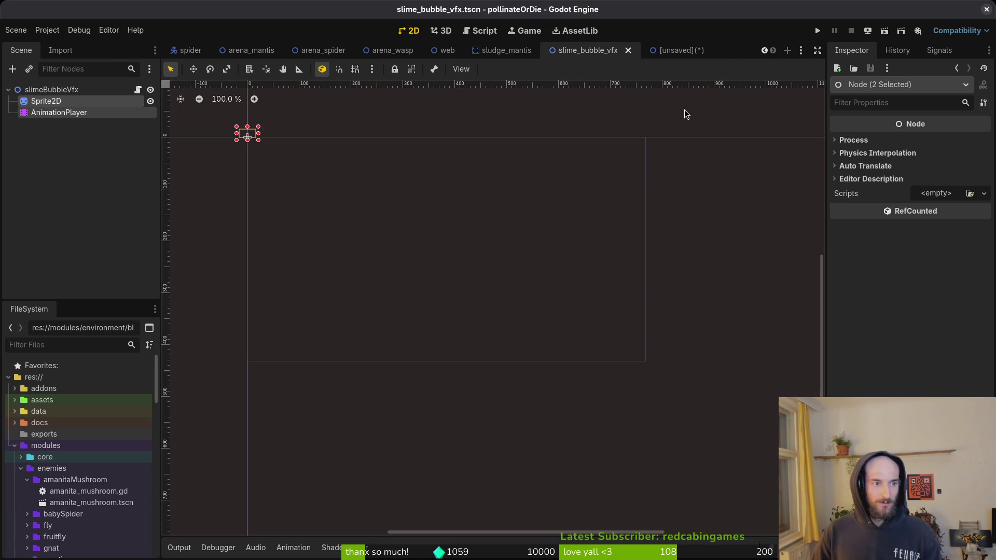
click(669, 51)
key(ctrl+v)
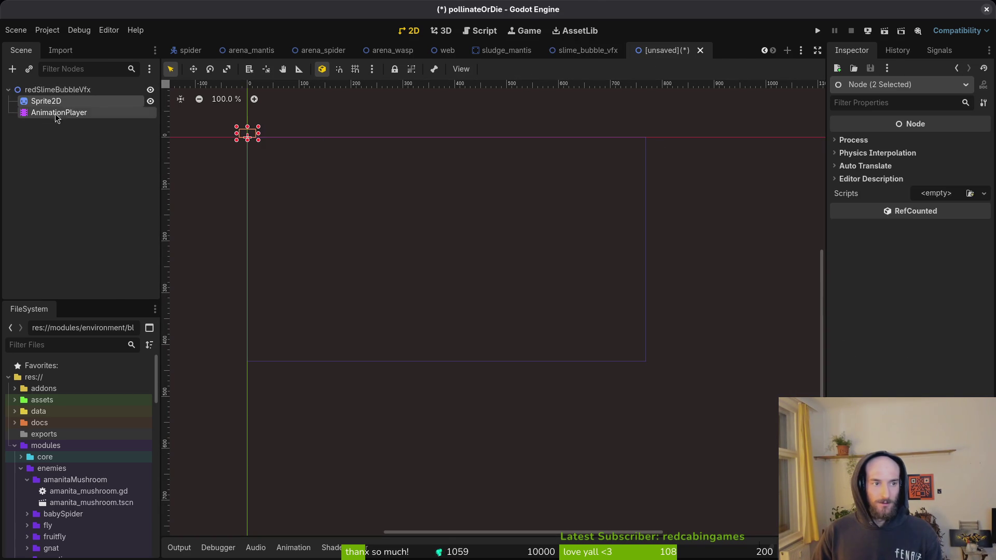
double_click(55, 100)
key(Return)
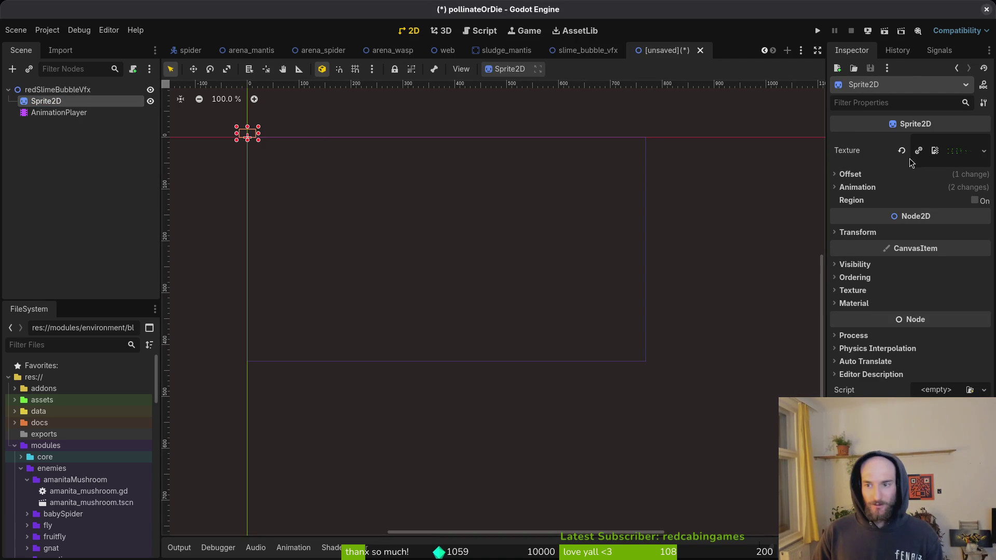
Replace the Sprite2D texture with redSlimeBubble-Sheet.png via Quick Load.
click(901, 151)
click(984, 141)
click(872, 392)
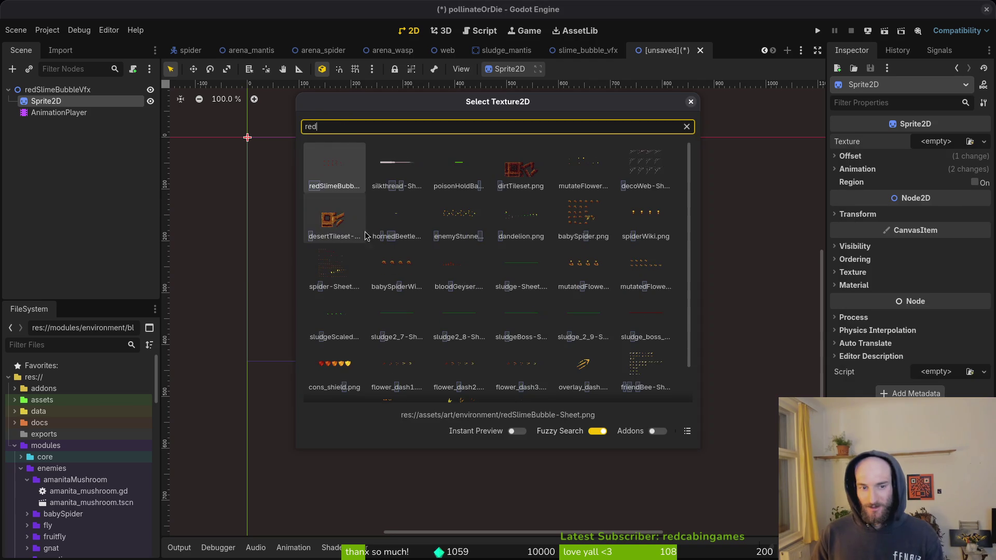
double_click(333, 181)
click(857, 187)
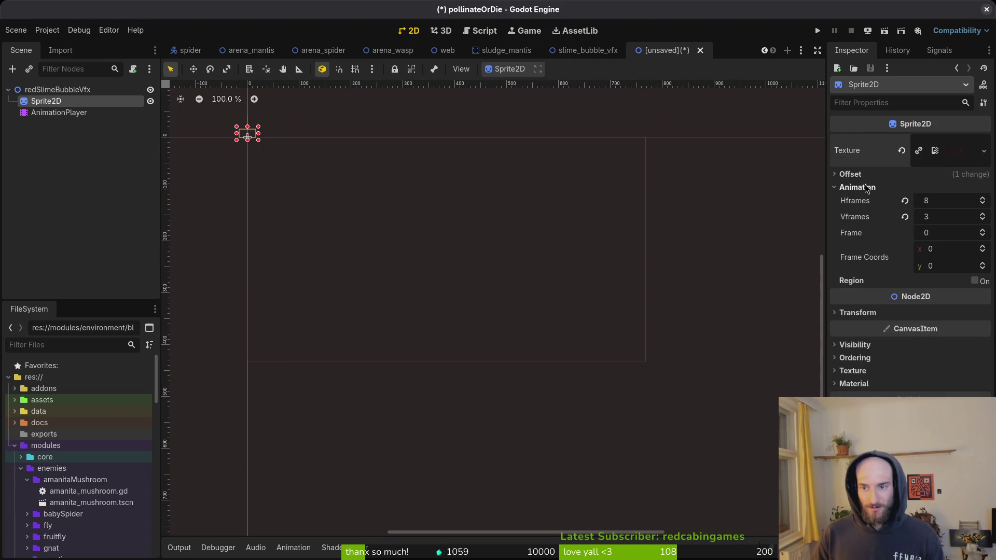
Save the scene as red_slime_bubble_vfx.tscn in the modules/vfx folder.
key(ctrl+s)
double_click(602, 161)
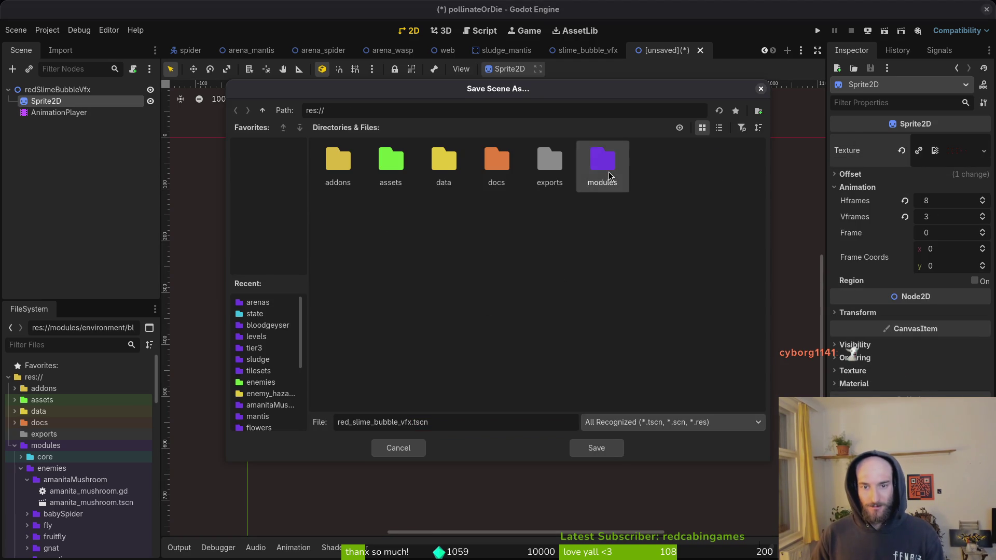
double_click(391, 212)
scroll(550, 244, down, 3)
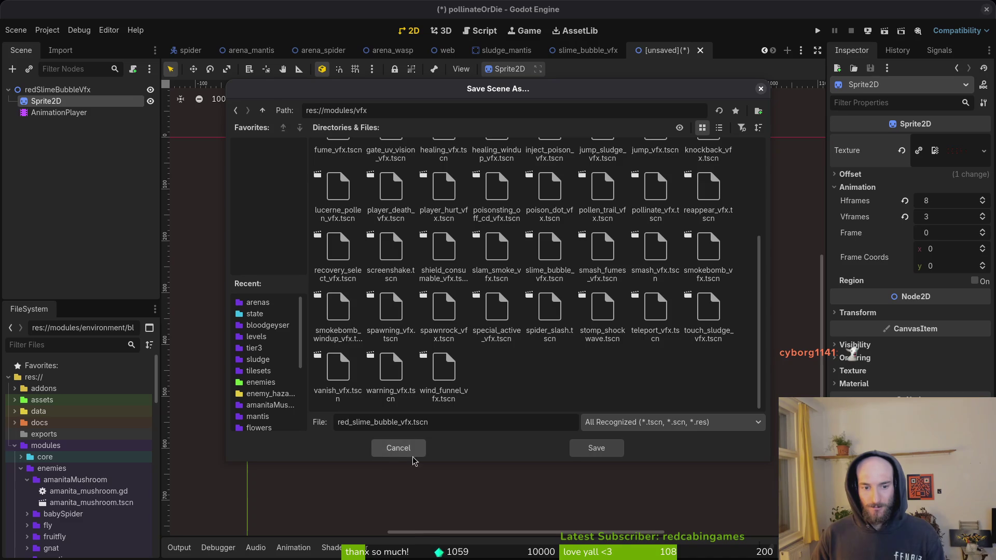
click(581, 450)
Select the AnimationPlayer and browse its animations, showing bubble1.
click(59, 112)
click(52, 102)
click(58, 112)
click(408, 371)
click(408, 400)
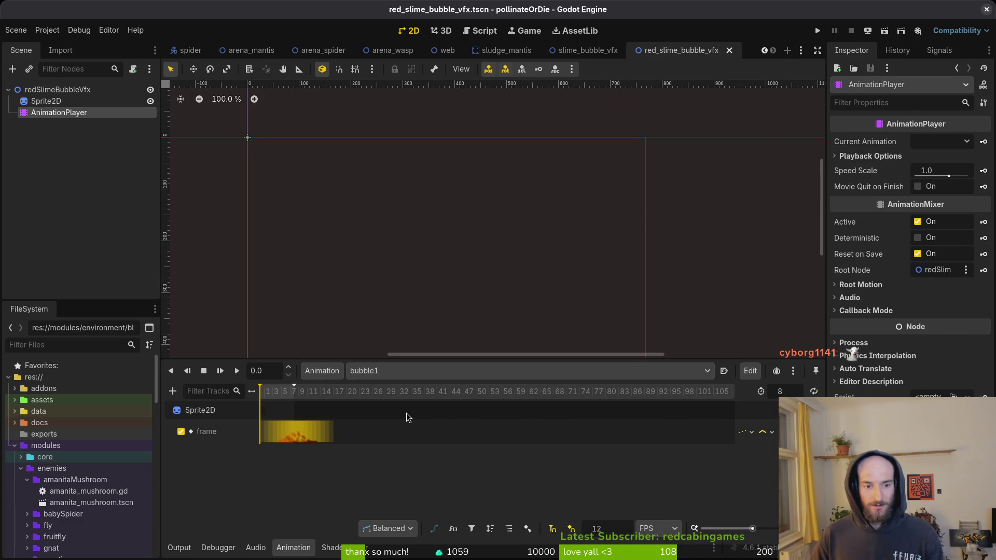
click(408, 371)
key(Escape)
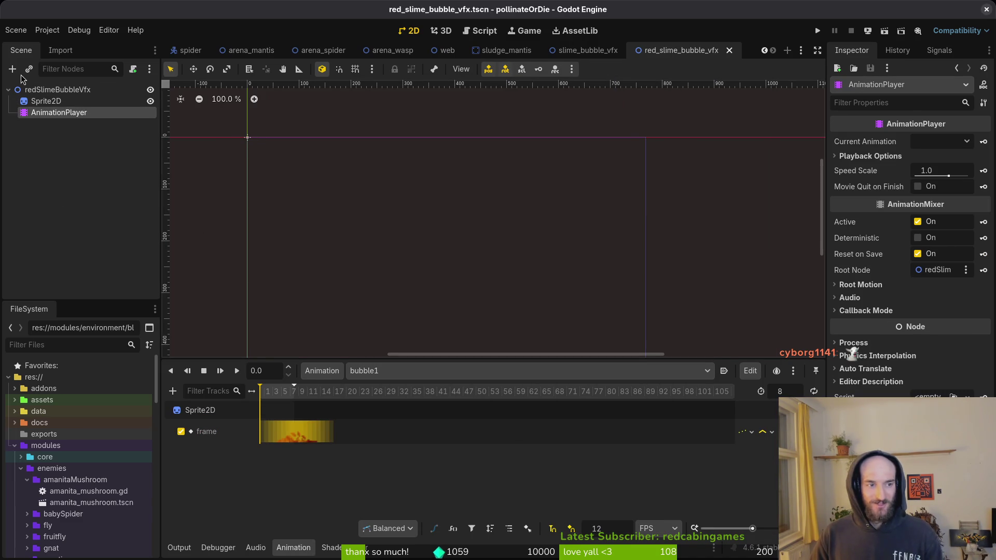
Attach the existing slime_bubble_vfx.gd script to the redSlimeBubbleVfx root node, then bring up sludge_mantis.
click(587, 49)
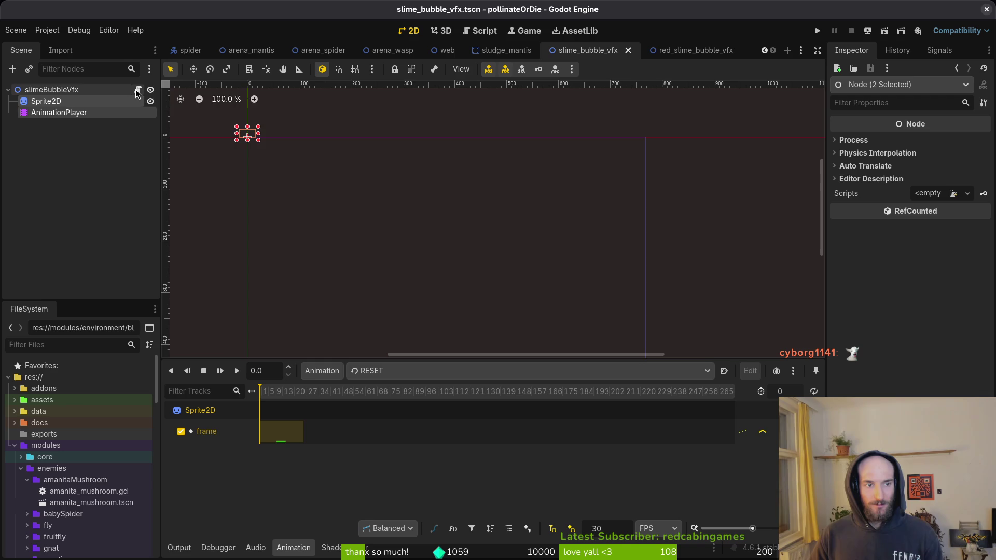
click(694, 49)
right_click(124, 91)
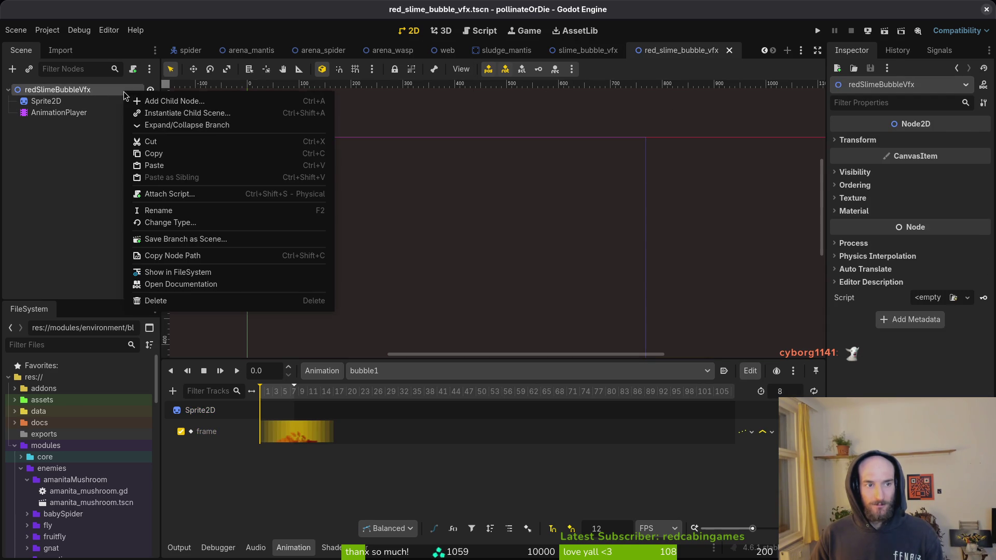
click(181, 200)
click(611, 266)
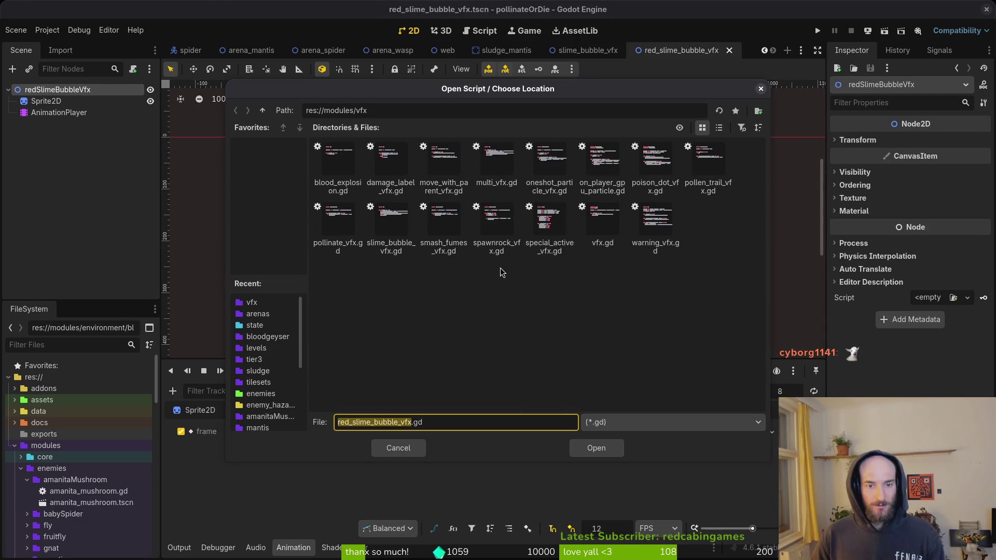
click(391, 228)
click(597, 450)
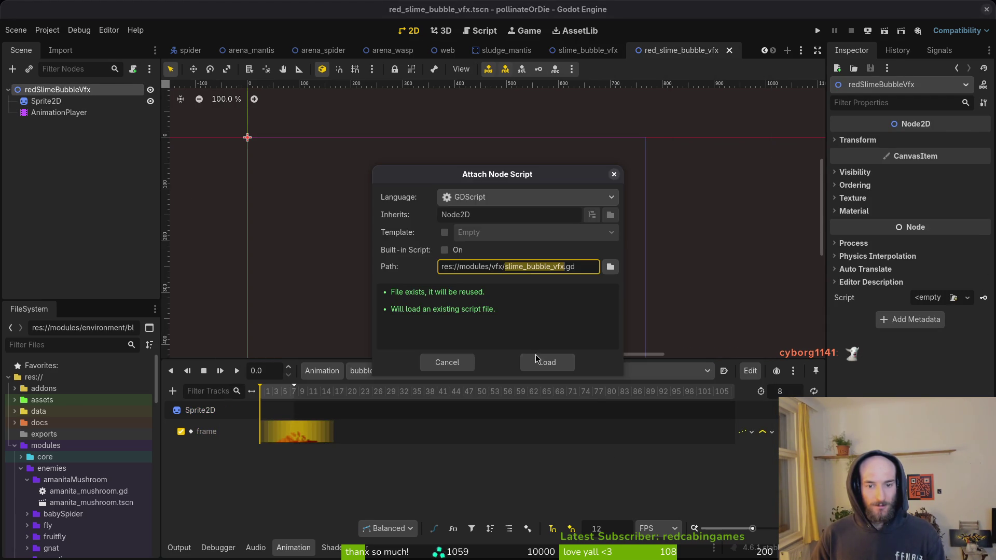
click(542, 358)
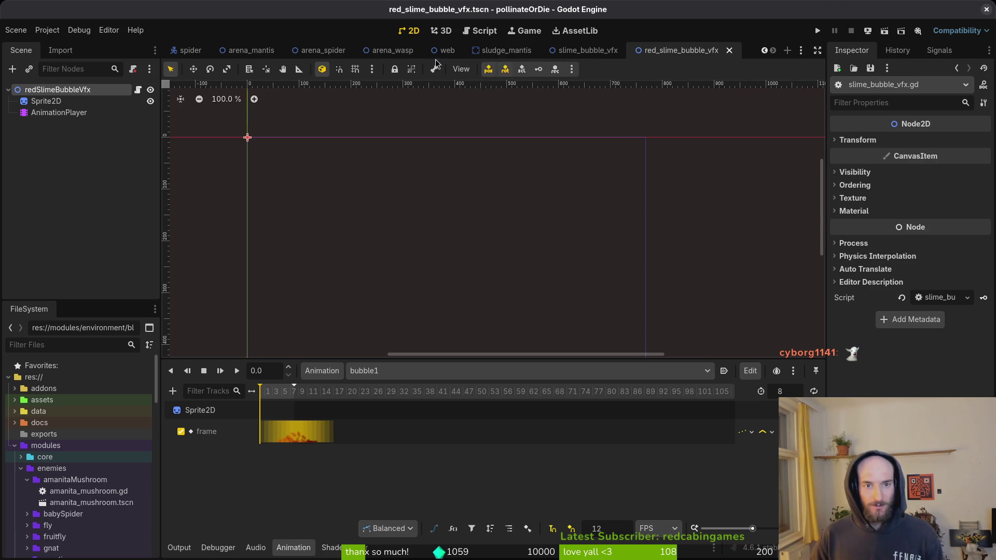
click(503, 49)
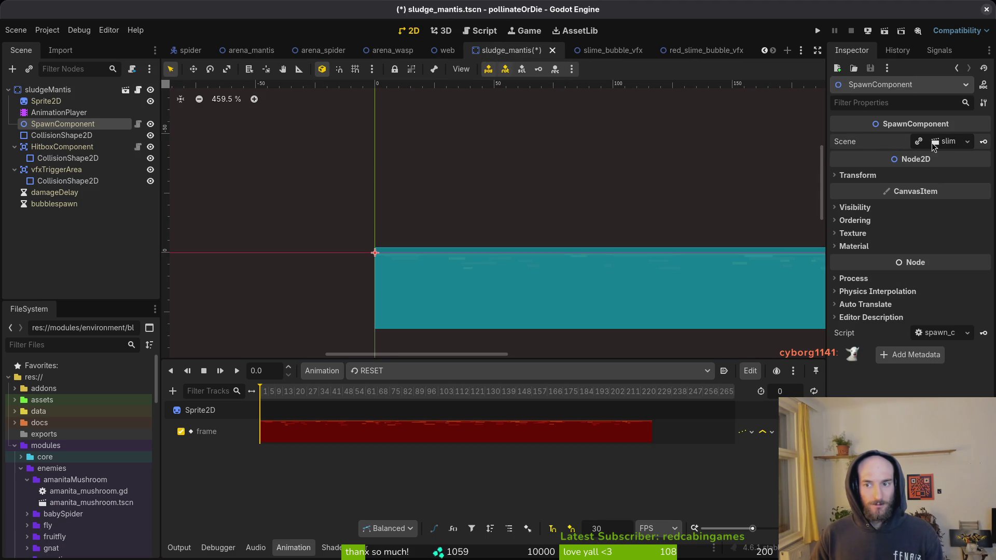
Clear the SpawnComponent's Scene property and quick-load red_slime_bubble_vfx as its spawned scene.
click(965, 143)
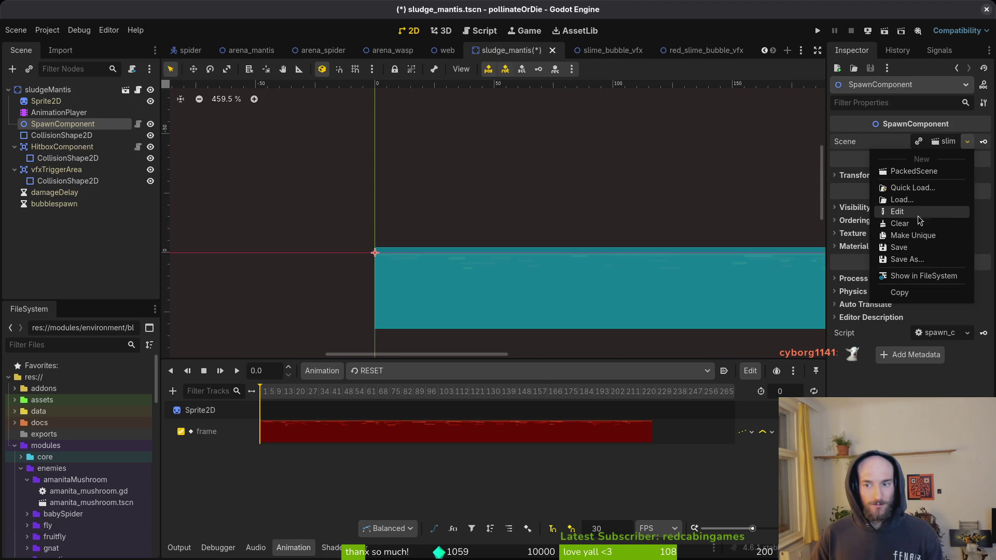
click(921, 224)
click(927, 143)
click(929, 190)
text(red)
key(Return)
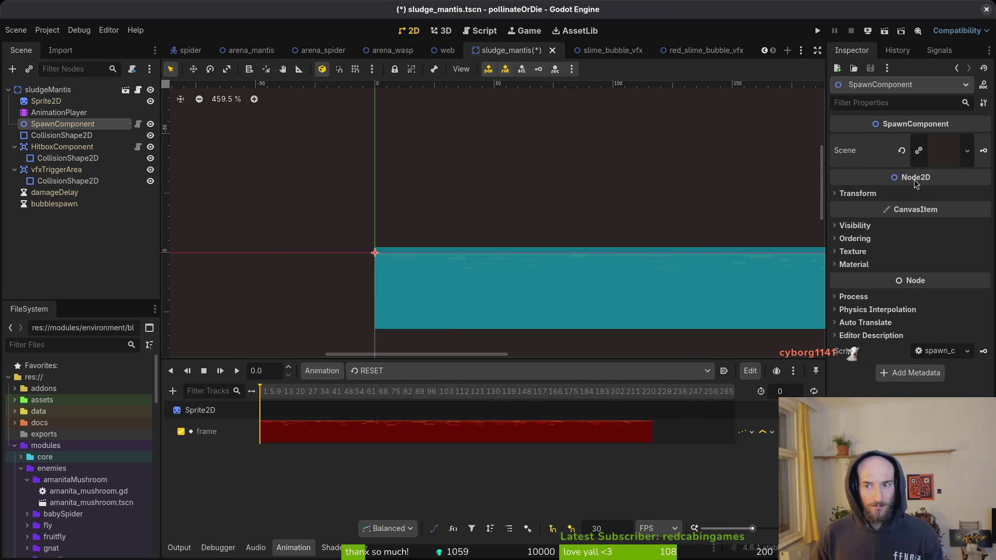
Run the project to test the change, centre the game window, and return to the code editor.
click(820, 33)
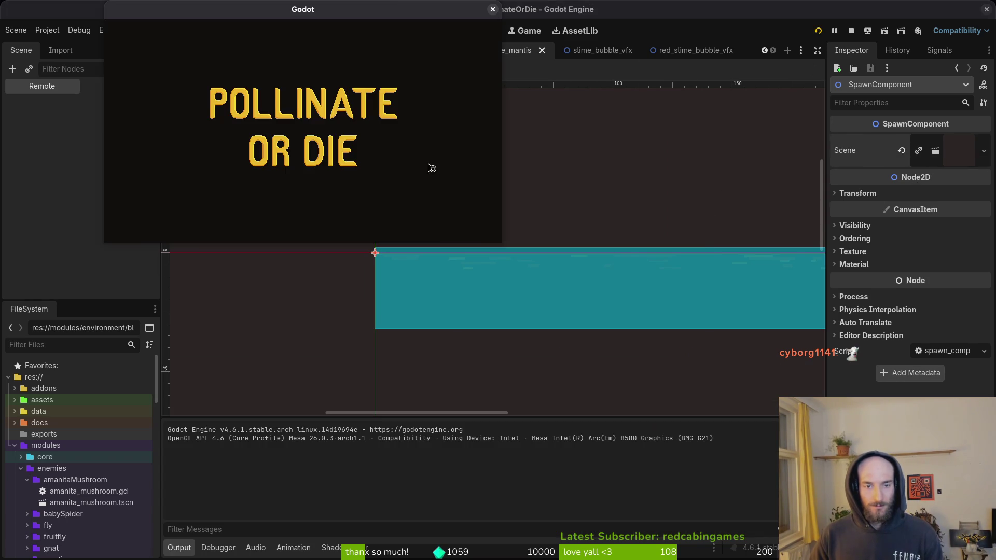
drag(304, 16, 447, 140)
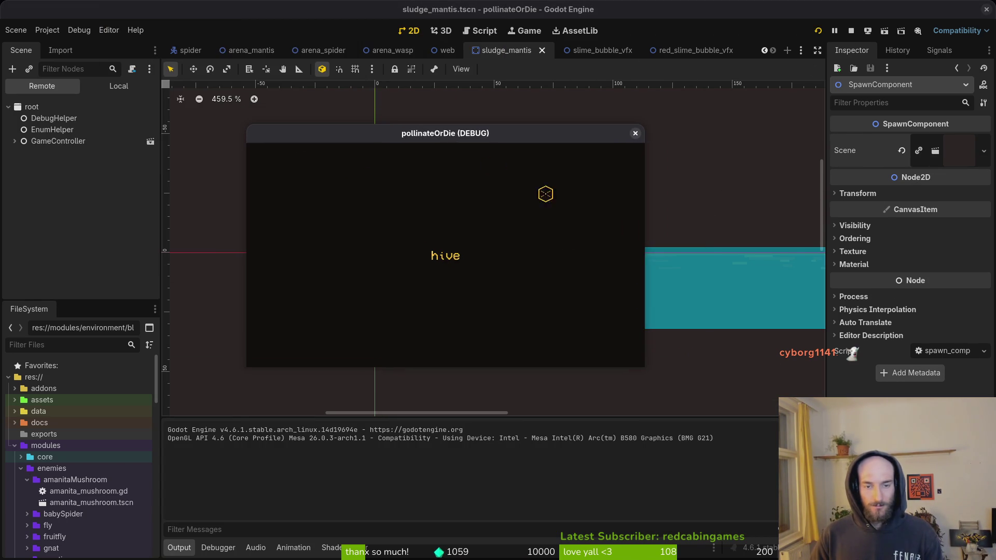
key(alt+Tab)
key(space)
Change show_level_select to true in debug.helper.gd and save the file.
key(f)
key(f)
text(de)
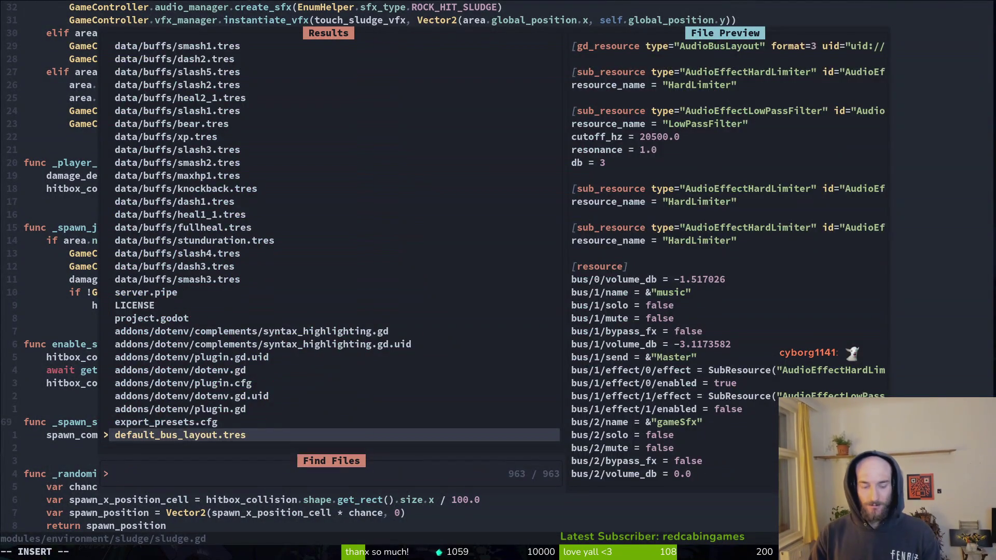
text(bug)
key(Return)
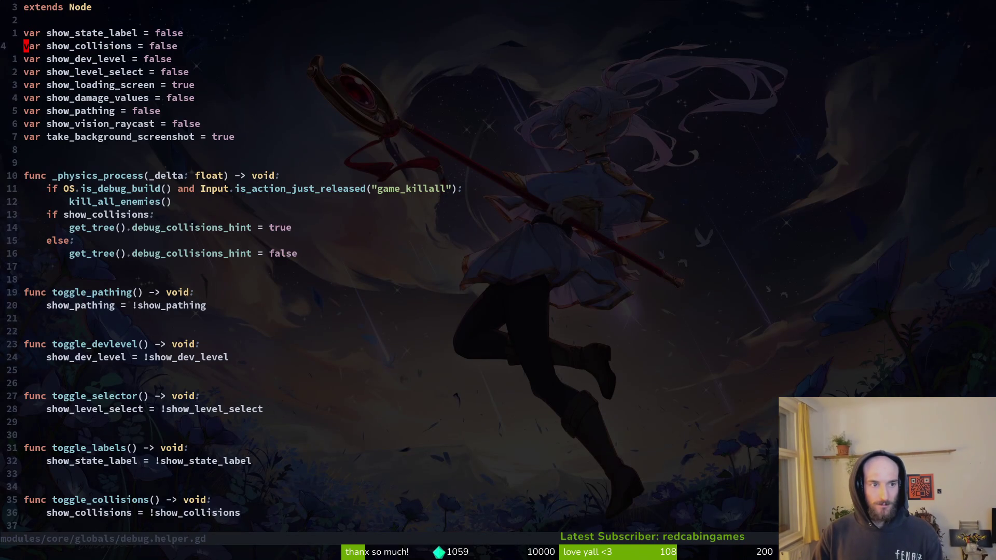
key(j)
key(dollar)
text(ciwtrue)
key(Escape)
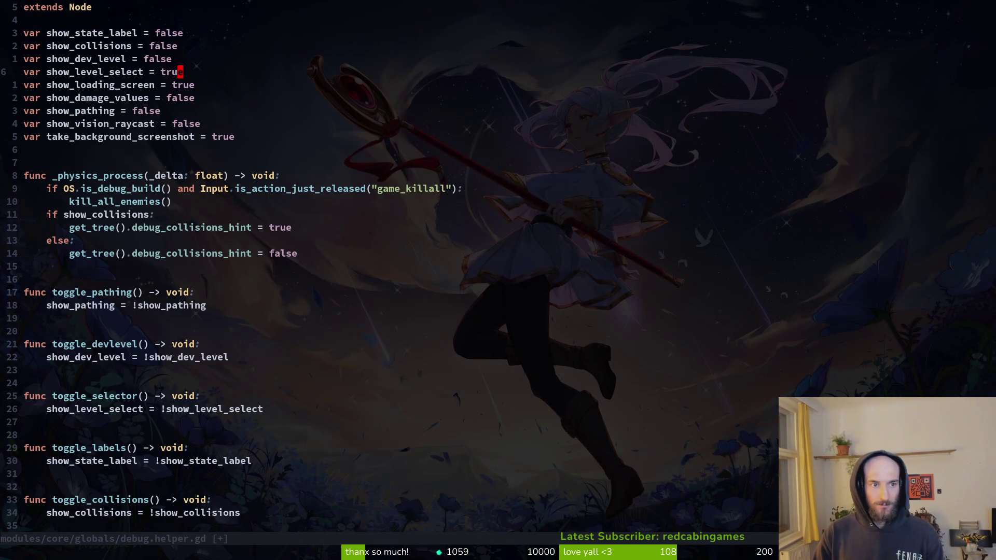
text(:w)
key(Return)
key(alt+Tab)
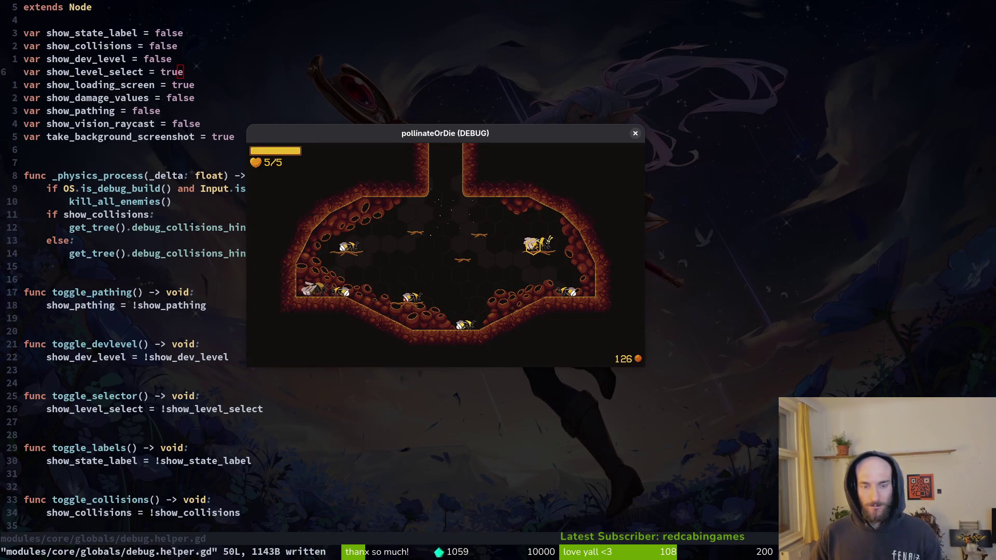
In the game, use the pause menu's level select to load the MANTIS boss level, then close the game.
key(Escape)
key(Down)
key(Return)
key(Escape)
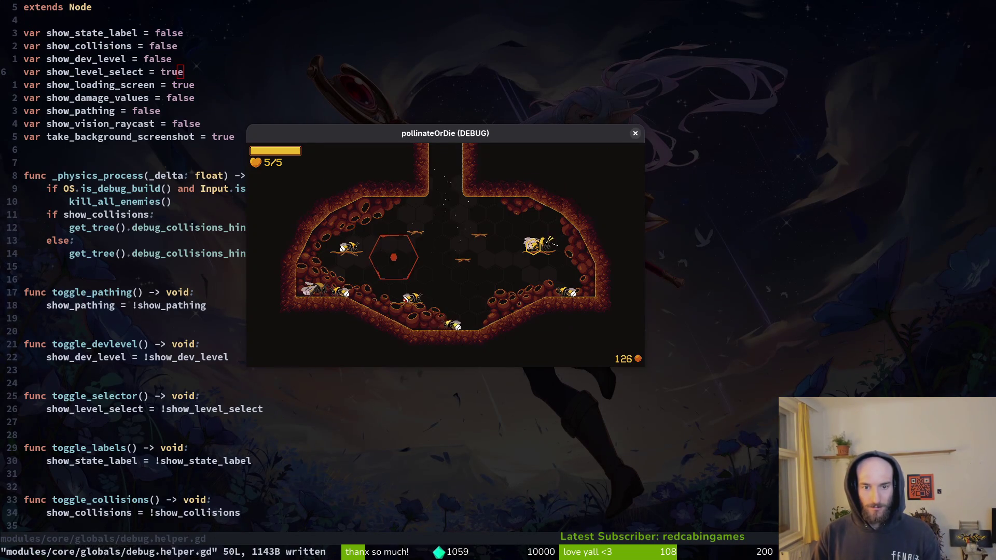
key(Tab)
key(Return)
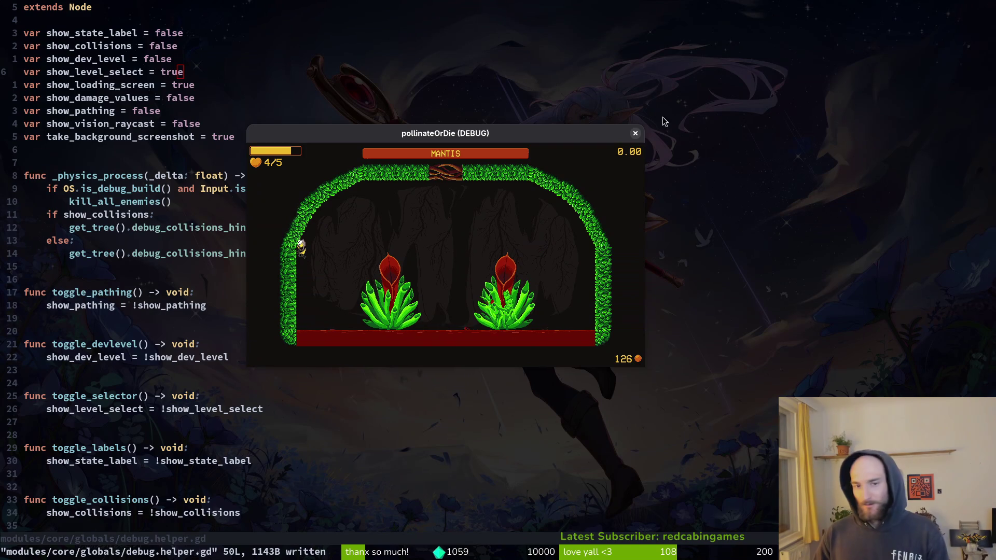
click(636, 133)
Keep show_level_select true and save, quit Vim, and open tig status.
key(ctrl+d)
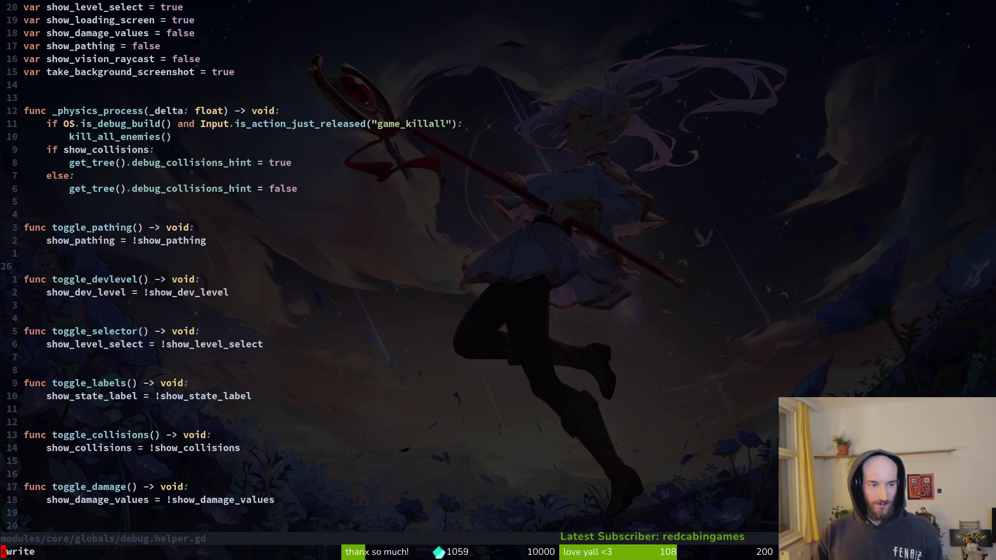
key(u)
key(ctrl+s)
key(ctrl+r)
key(ctrl+s)
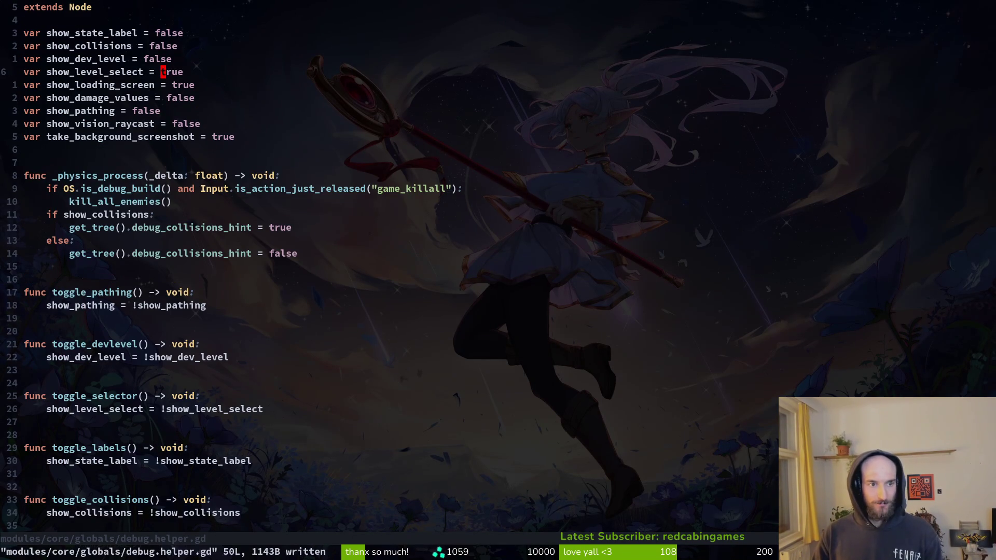
text(:q)
key(Return)
text(tig status)
key(Return)
key(Down)
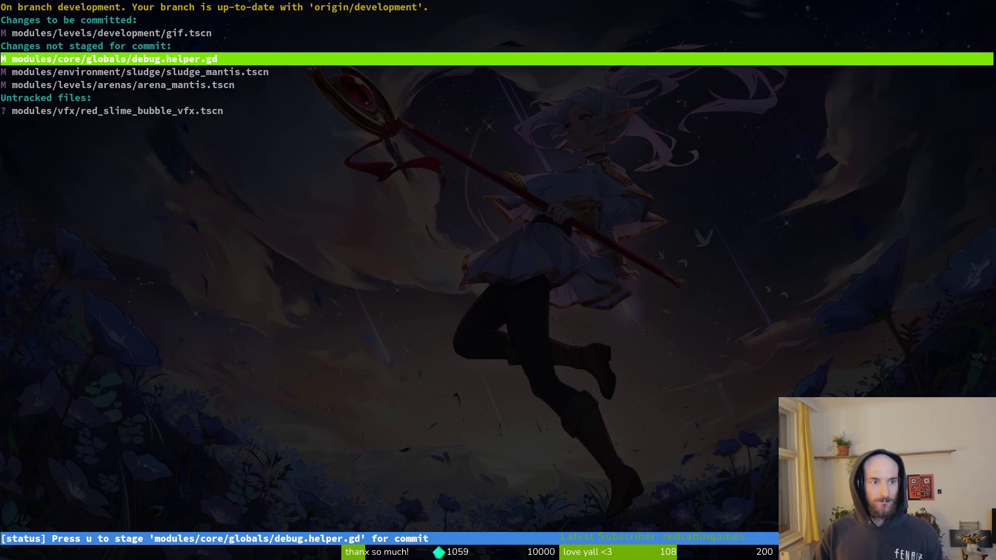
Stage sludge_mantis.tscn and the untracked red_slime_bubble_vfx.tscn, unstage gif.tscn after checking its diff, and quit tig.
key(Down)
key(u)
key(Down)
key(Down)
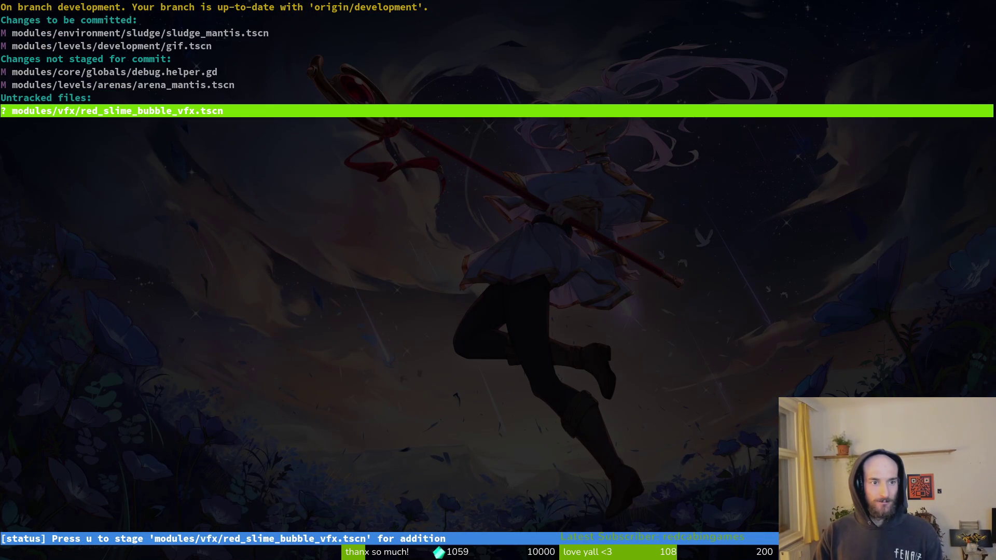
key(u)
key(Up)
key(Up)
key(Up)
key(Up)
key(Return)
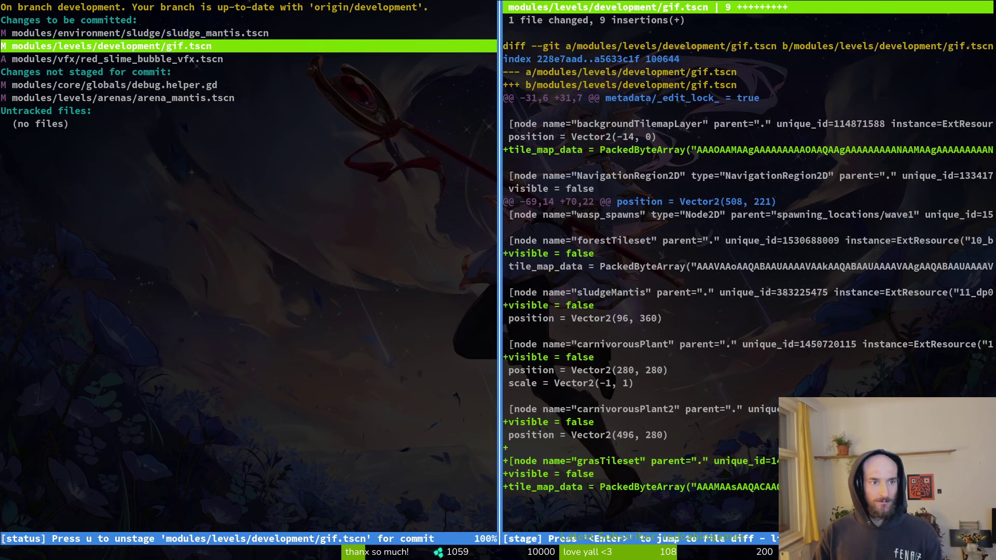
key(u)
key(Down)
key(Down)
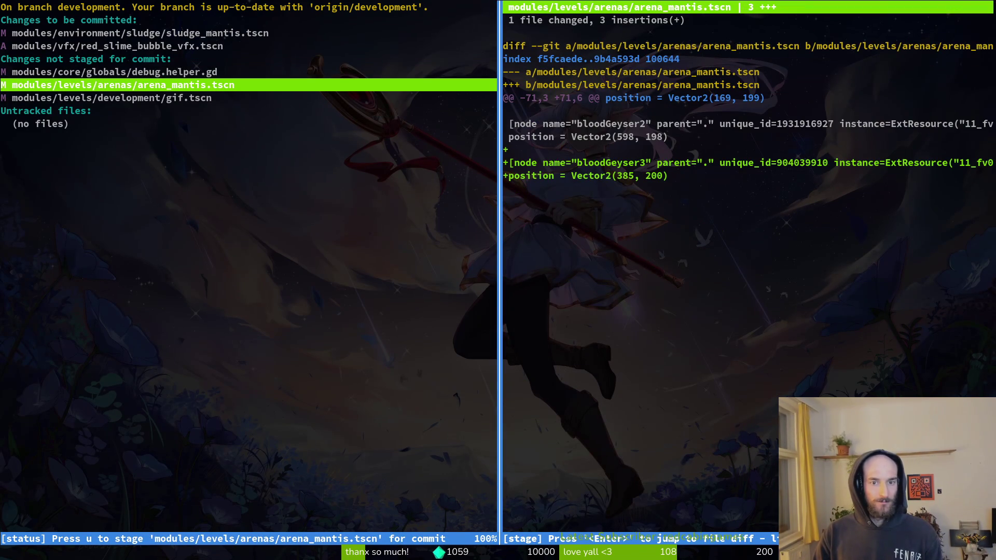
key(q)
key(q)
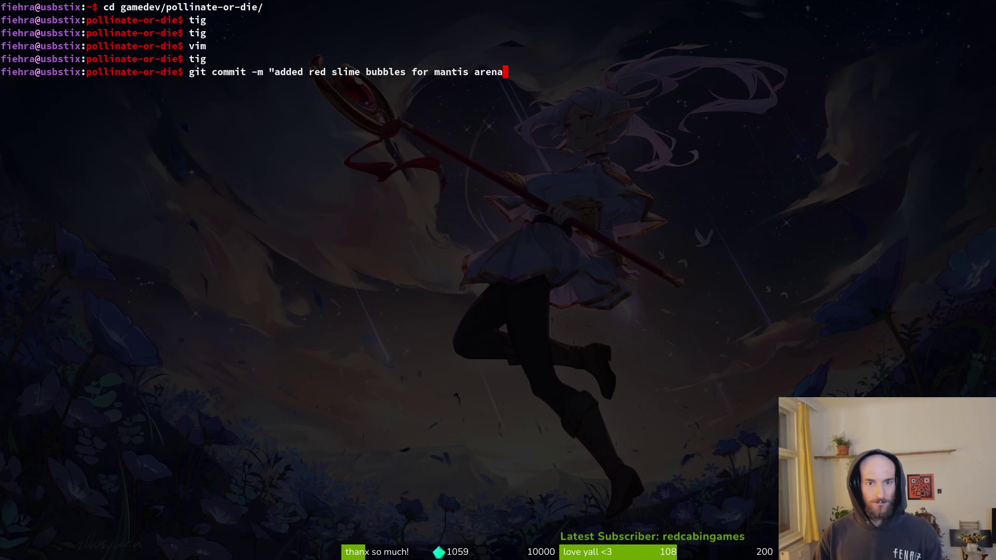
Push the red slime bubble commit with git push, clear the terminal, and return to Godot.
text(git push)
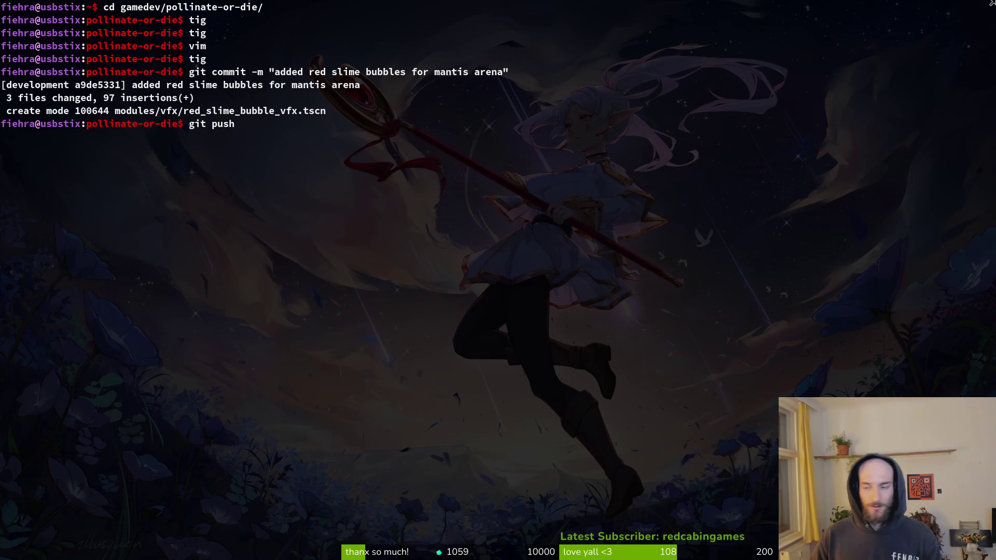
key(Return)
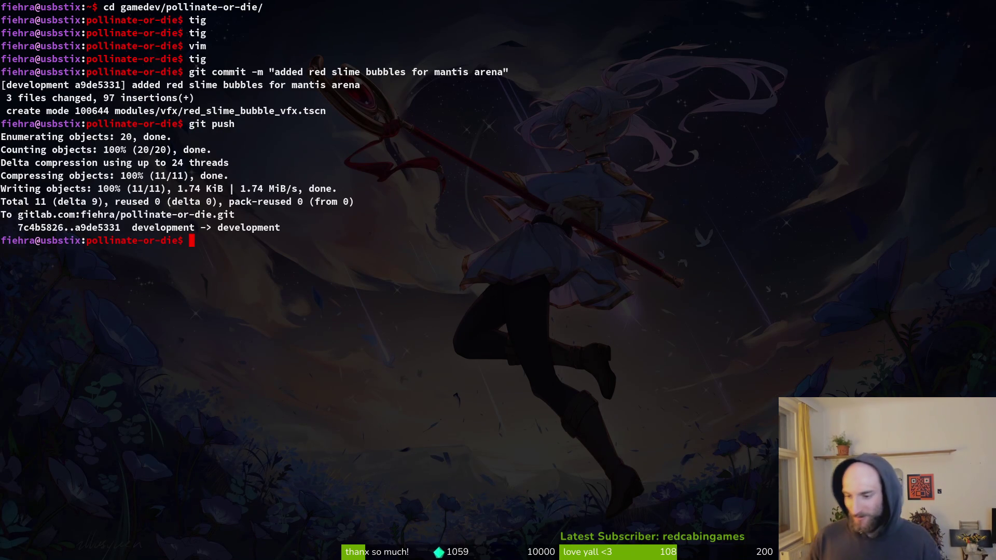
key(ctrl+l)
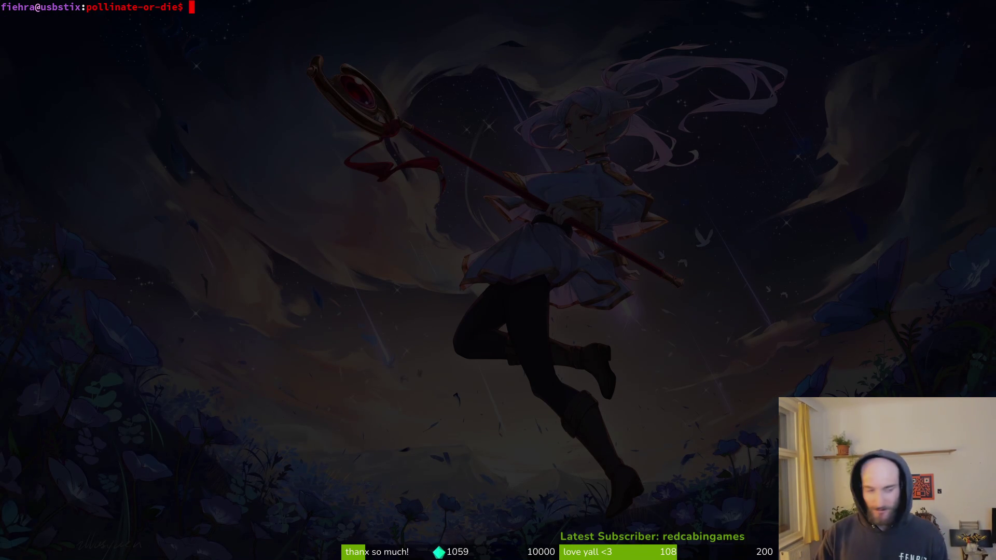
key(alt+Tab)
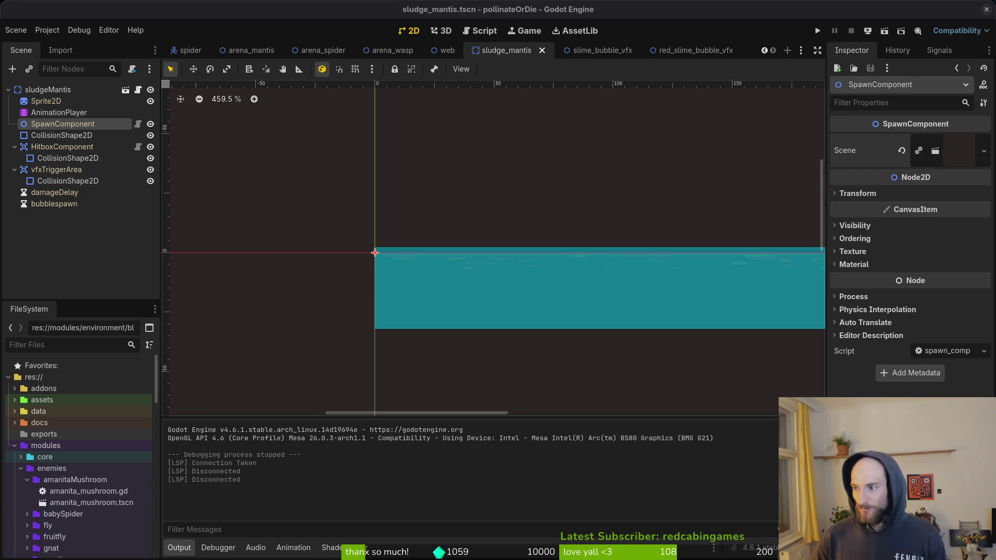
Open settingsOverlay.tscn and select the consumable row's controller binding in the scene tree.
click(61, 249)
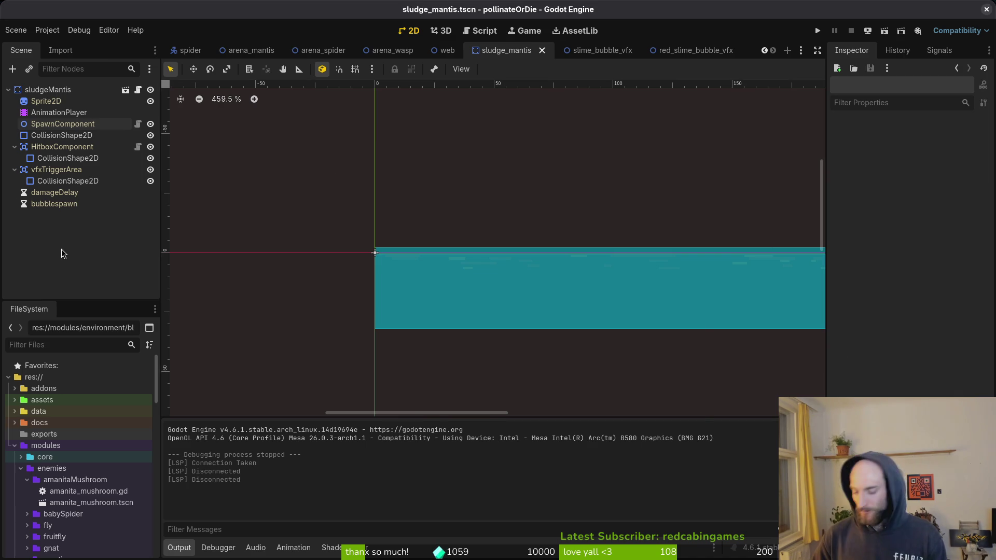
key(shift+alt+o)
text(sese)
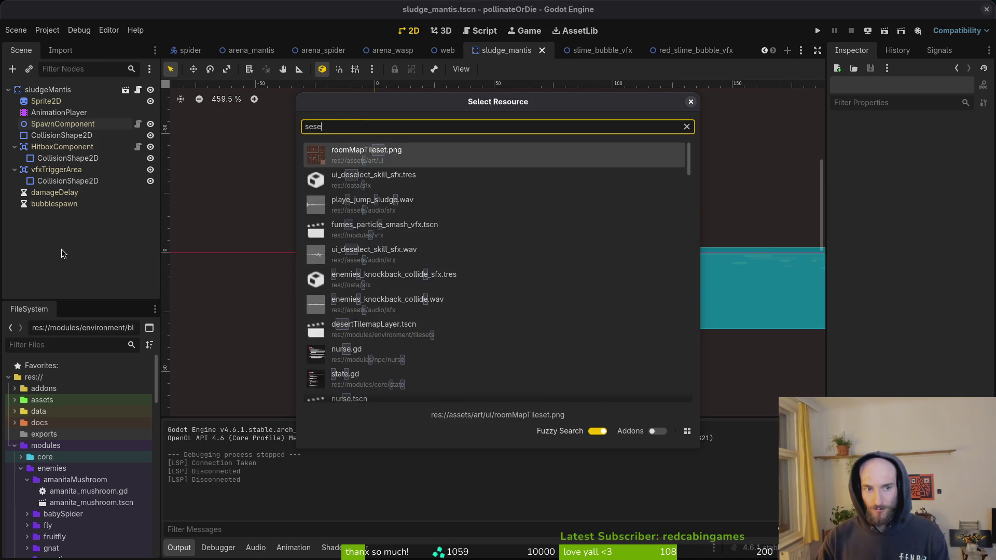
text(tti)
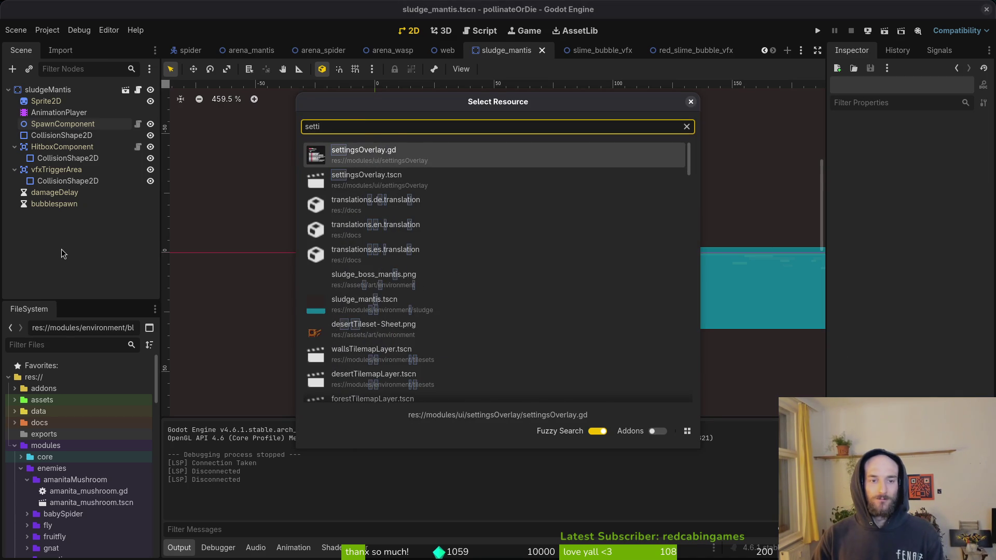
key(Down)
key(Return)
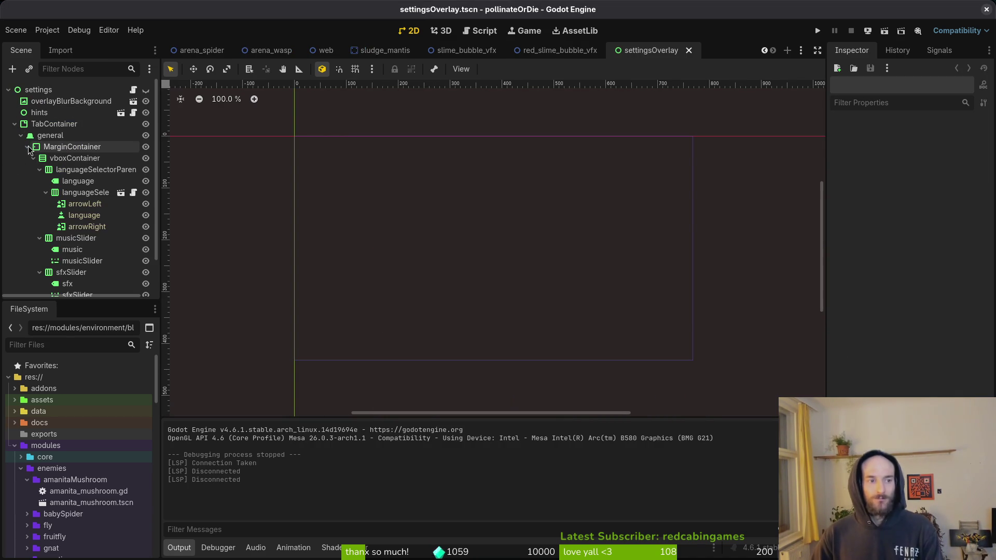
click(28, 147)
click(20, 169)
click(32, 192)
click(33, 192)
click(40, 204)
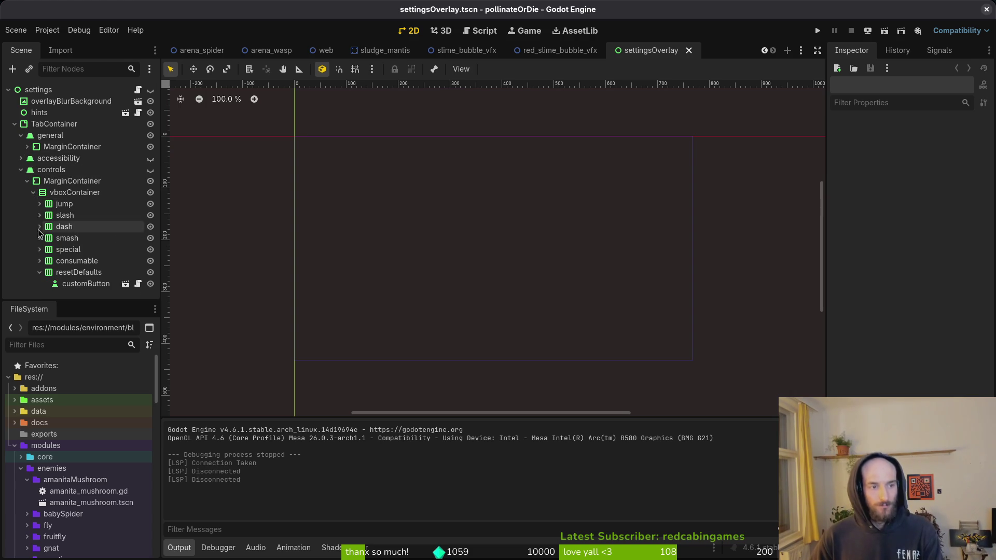
click(39, 261)
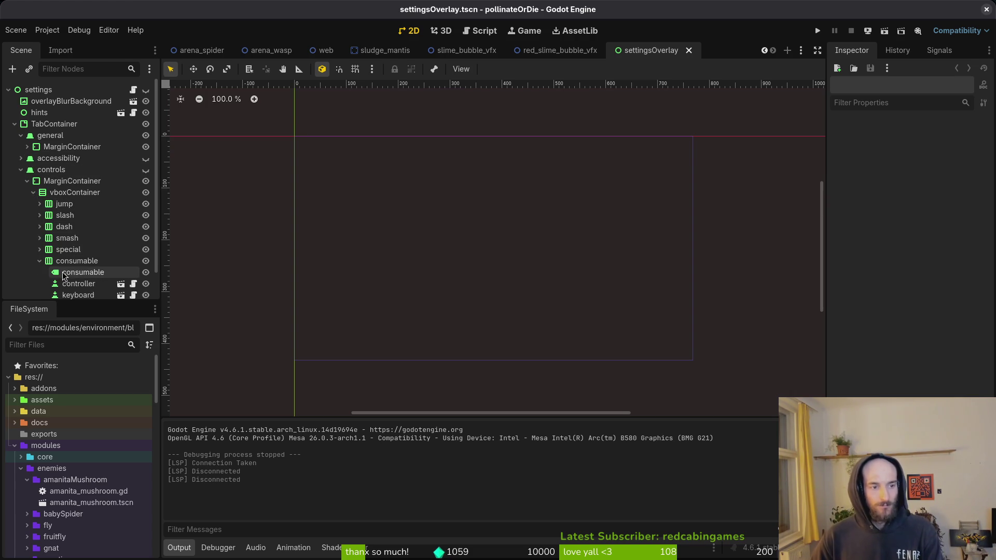
scroll(78, 284, down, 1)
click(83, 255)
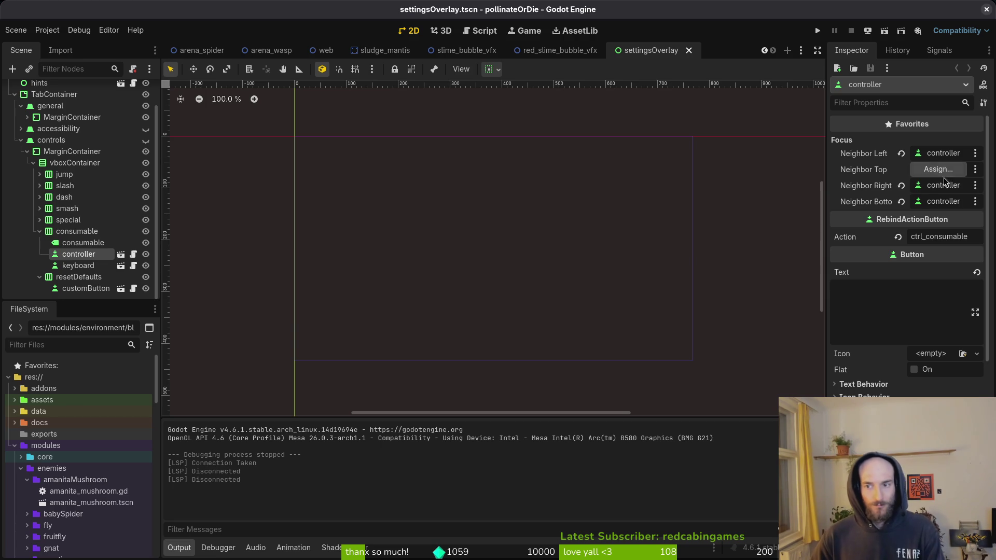
Set customButton as Neighbor Bottom for both the consumable controller and keyboard bindings.
click(943, 205)
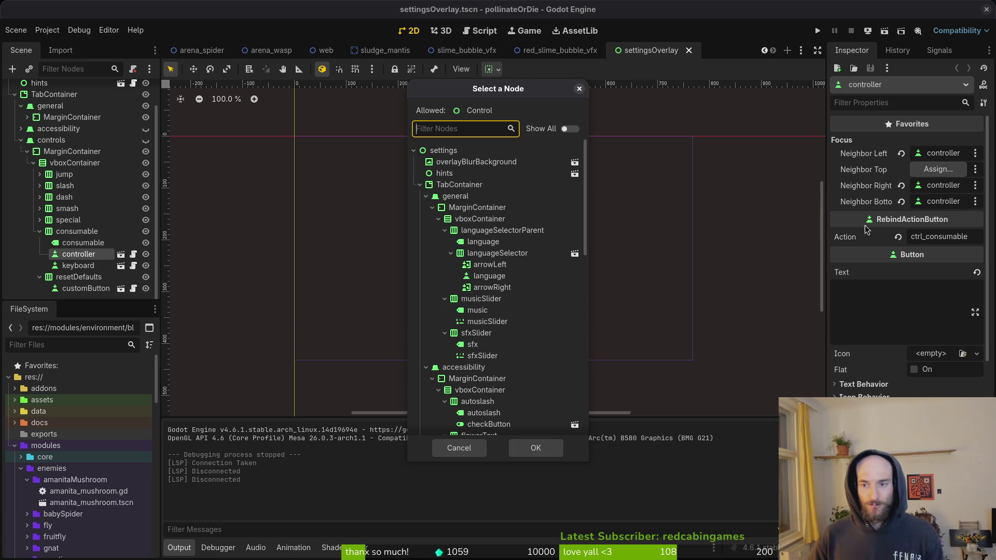
scroll(521, 290, down, 10)
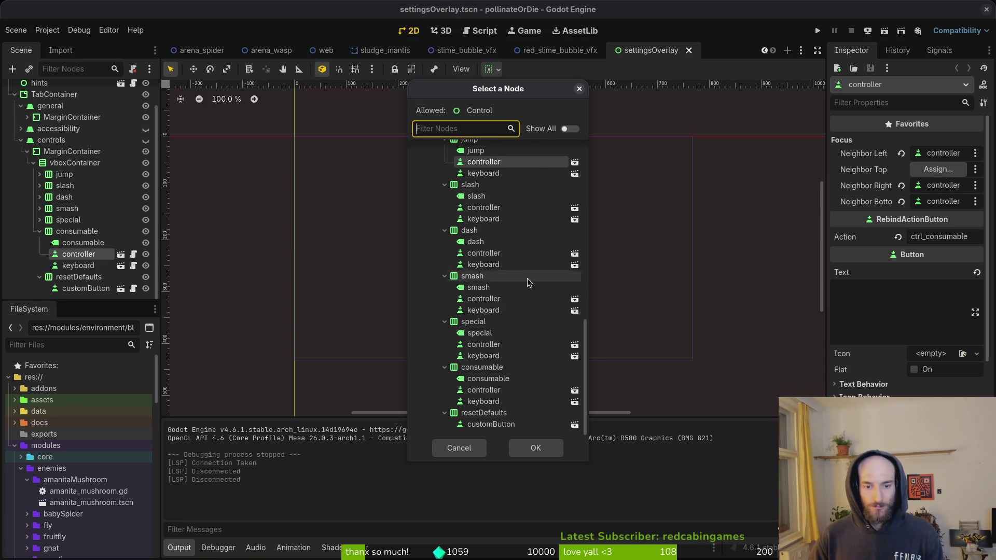
click(505, 425)
click(546, 450)
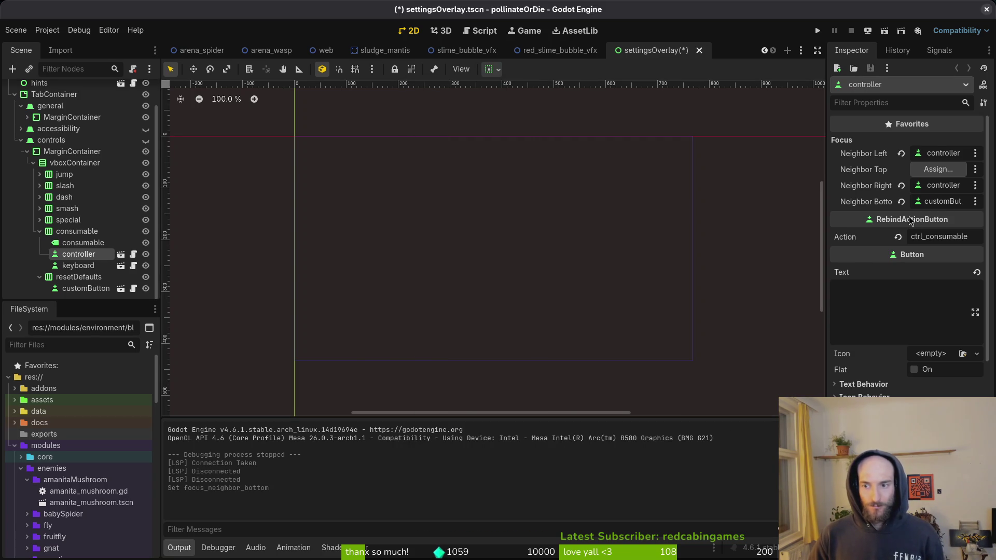
click(90, 268)
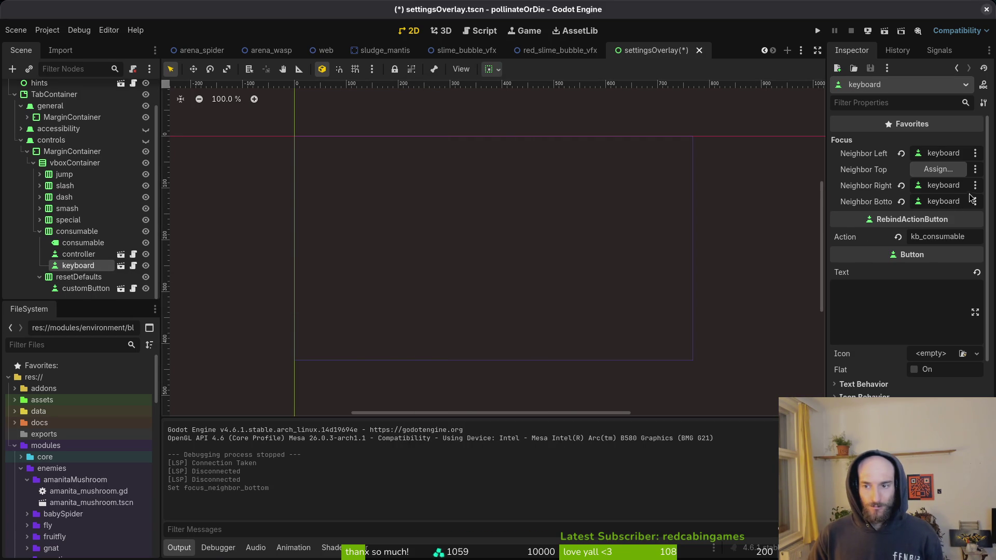
click(943, 201)
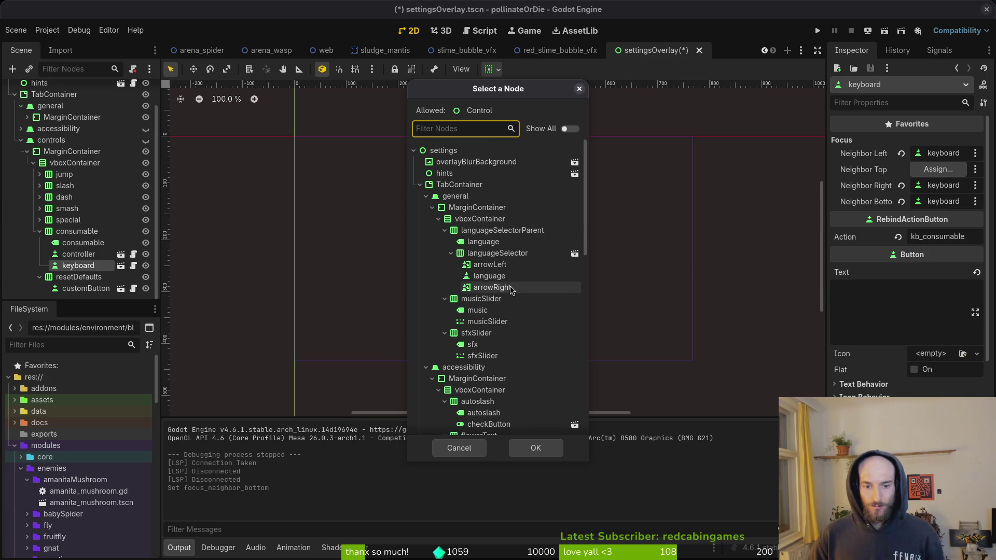
scroll(512, 312, down, 5)
click(490, 424)
click(536, 448)
Make customButton its own left focus neighbor and paste that value into Neighbor Right.
click(77, 290)
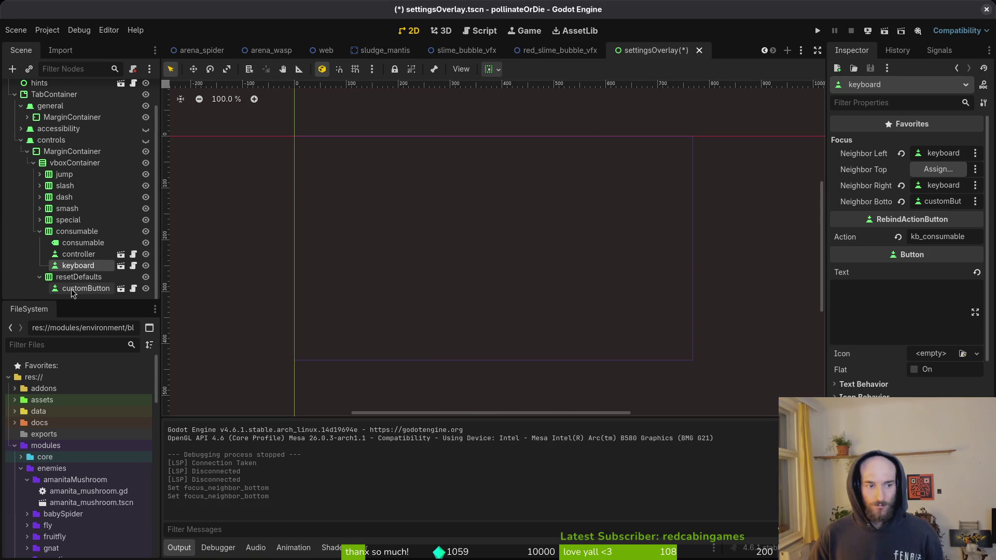
click(938, 170)
click(459, 448)
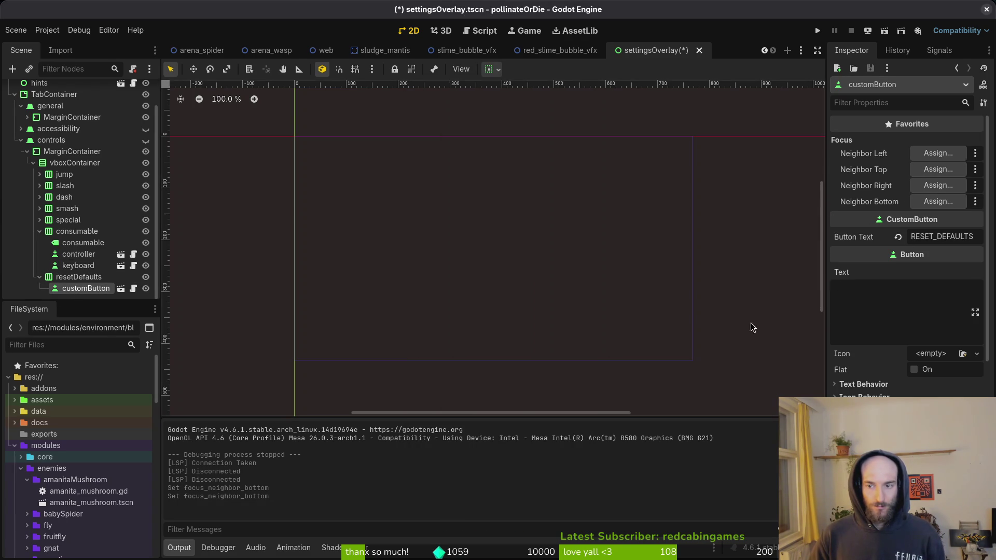
click(938, 169)
scroll(499, 301, down, 10)
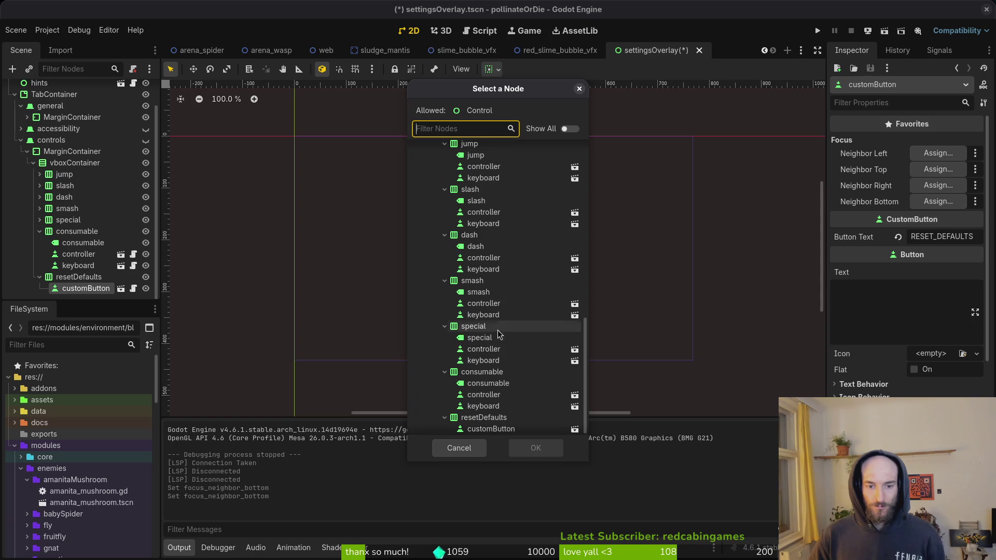
click(491, 424)
click(535, 453)
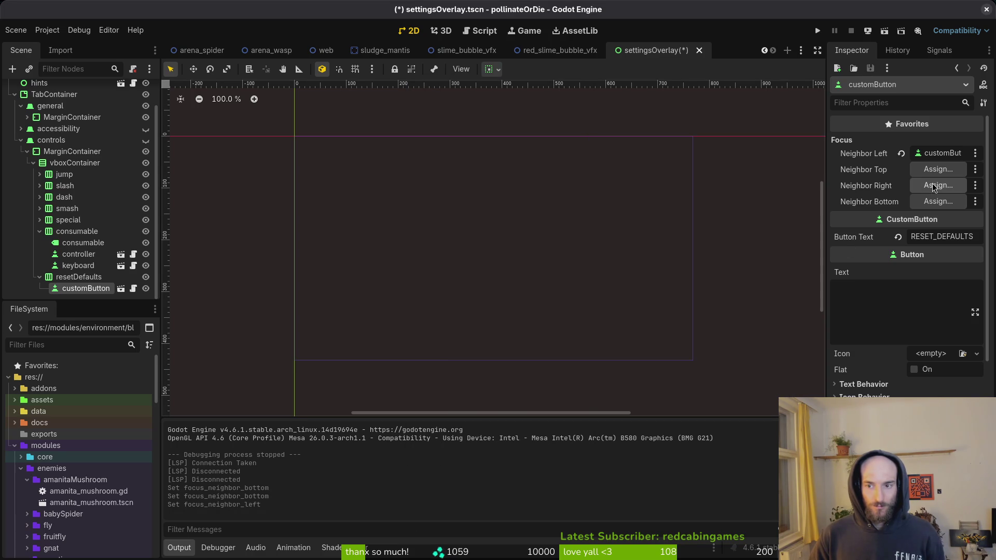
right_click(877, 154)
click(886, 162)
right_click(873, 187)
click(883, 209)
Paste customButton as its own bottom neighbor and save the scene.
click(923, 202)
scroll(485, 311, down, 8)
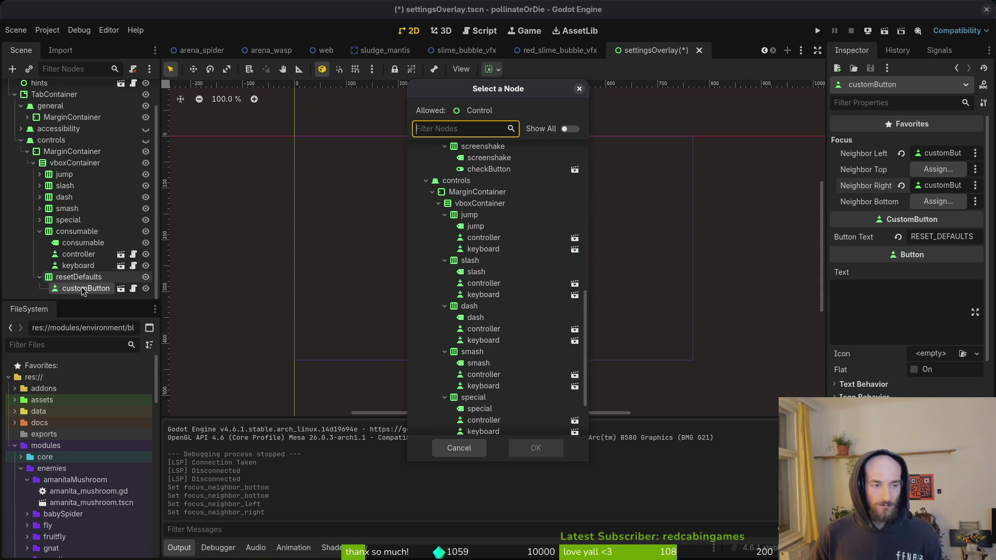
key(Escape)
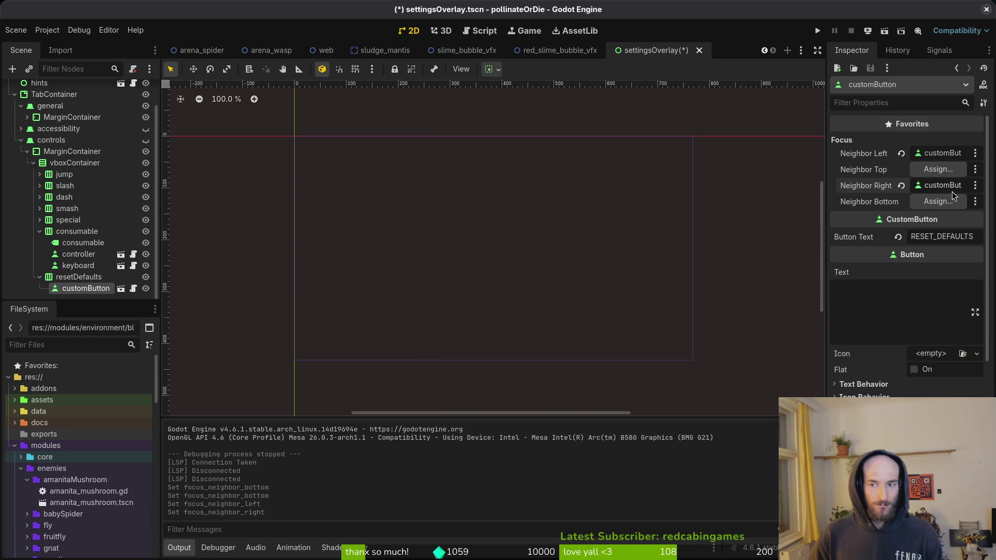
click(939, 201)
key(Escape)
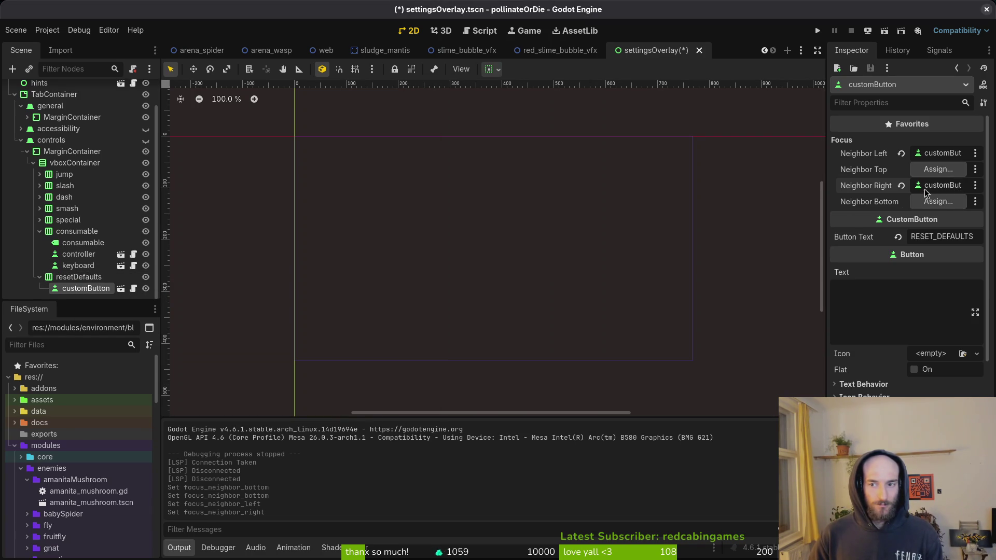
right_click(940, 196)
click(931, 219)
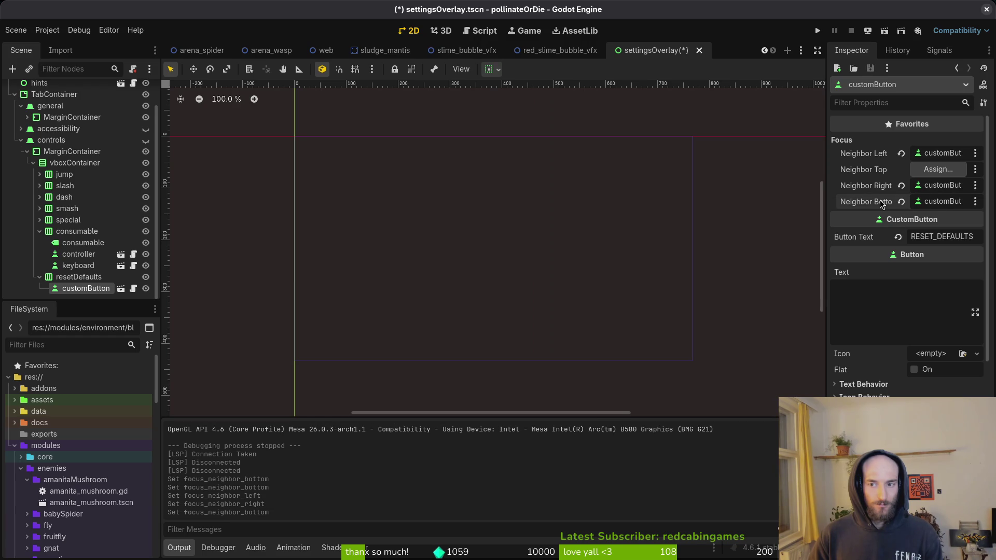
key(ctrl+s)
click(40, 232)
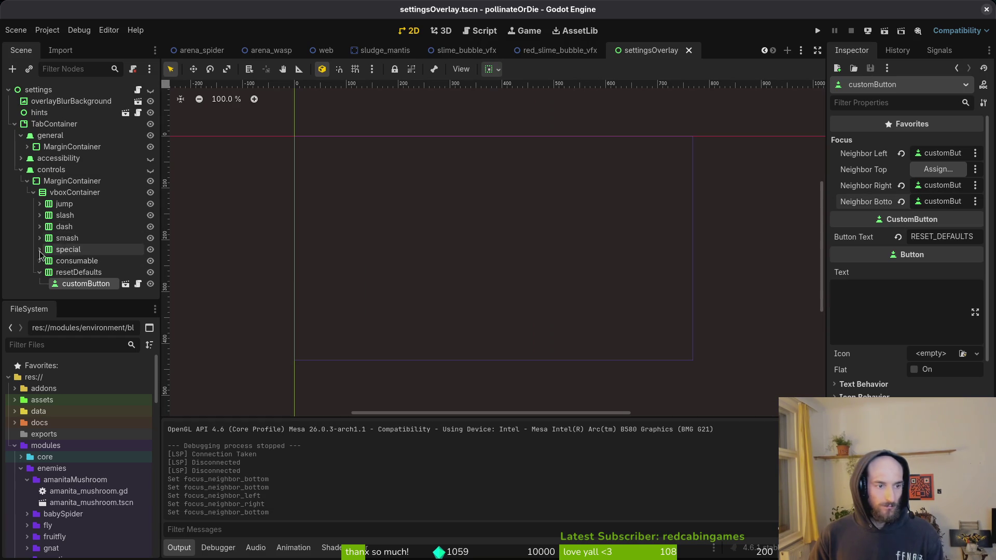
Copy the jump controller binding's left neighbor into its Neighbor Top and save.
click(40, 204)
click(72, 227)
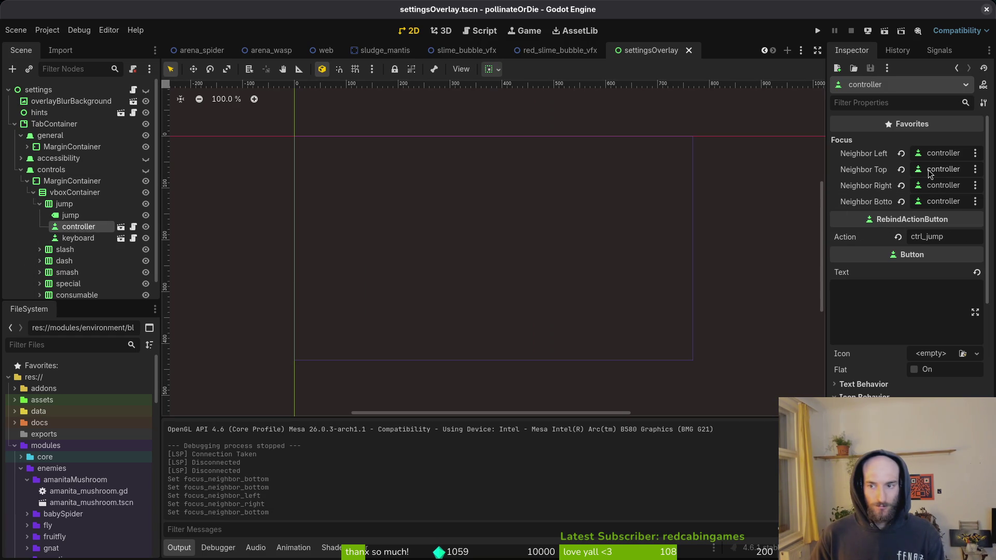
click(903, 171)
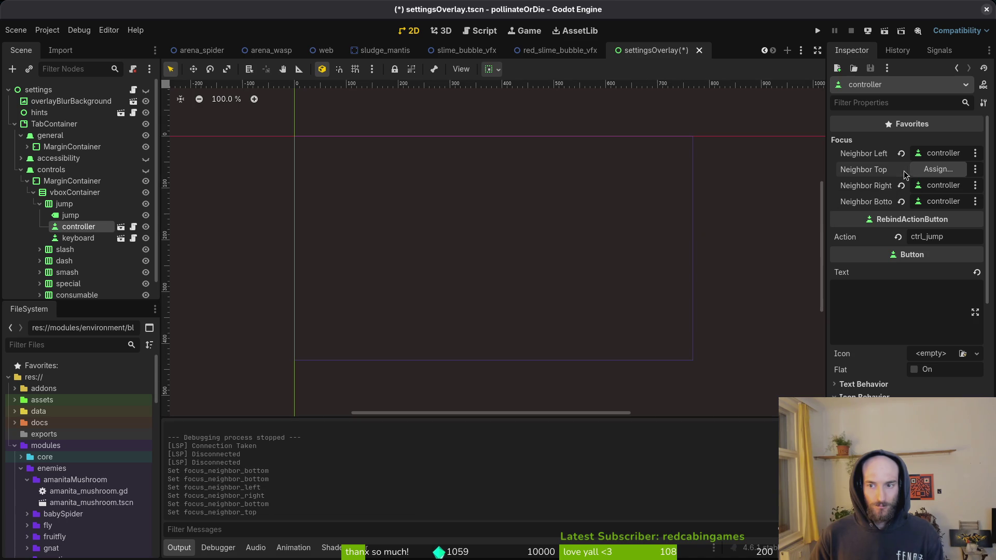
right_click(886, 157)
click(889, 161)
right_click(867, 171)
click(882, 195)
key(ctrl+s)
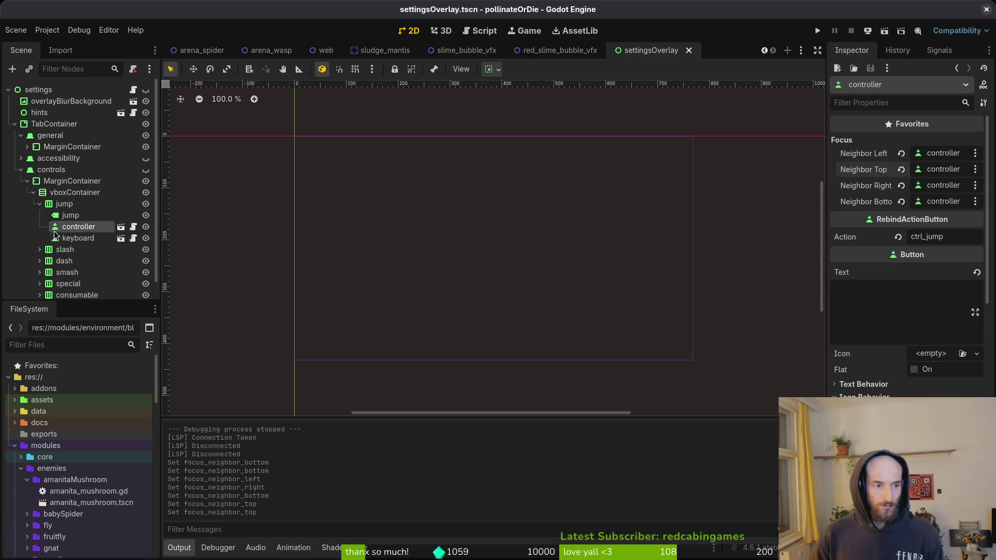
Copy the jump keyboard binding's left neighbor into its Neighbor Top, save, and run the game.
click(57, 236)
right_click(880, 160)
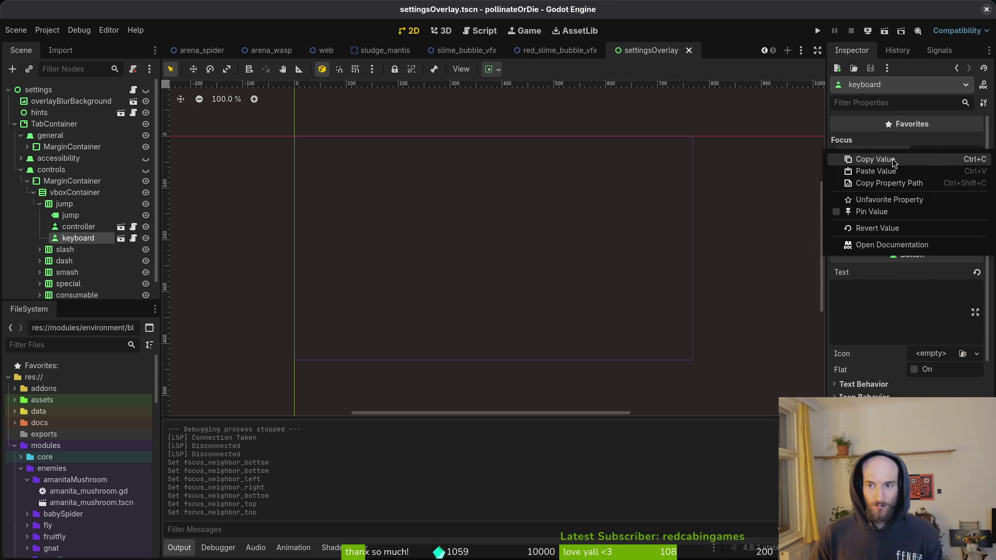
click(888, 164)
right_click(867, 171)
click(878, 193)
key(ctrl+s)
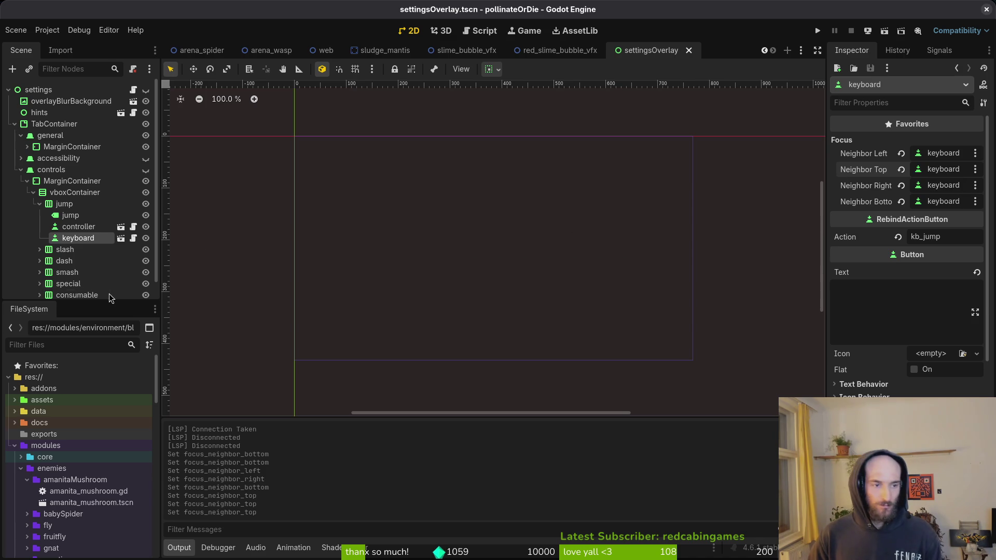
click(34, 193)
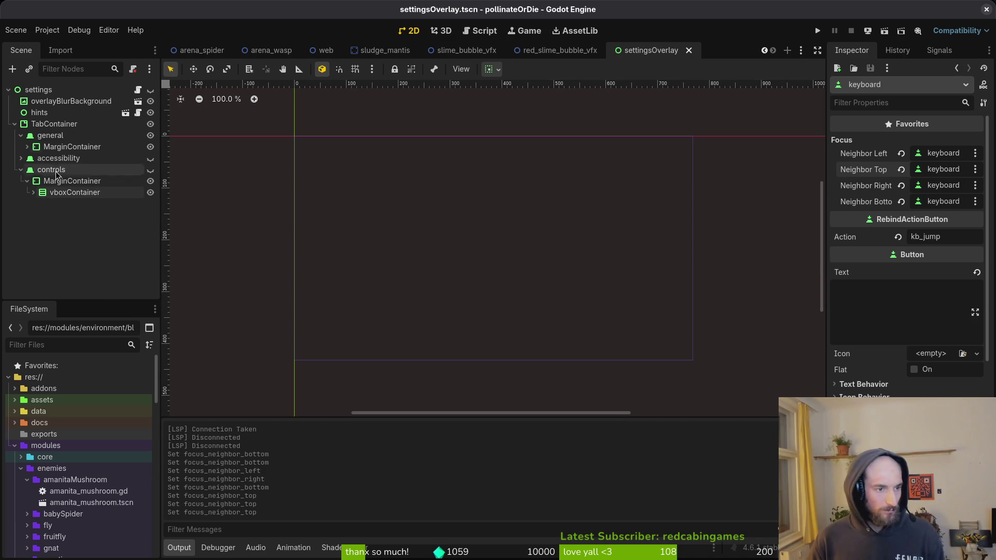
click(817, 30)
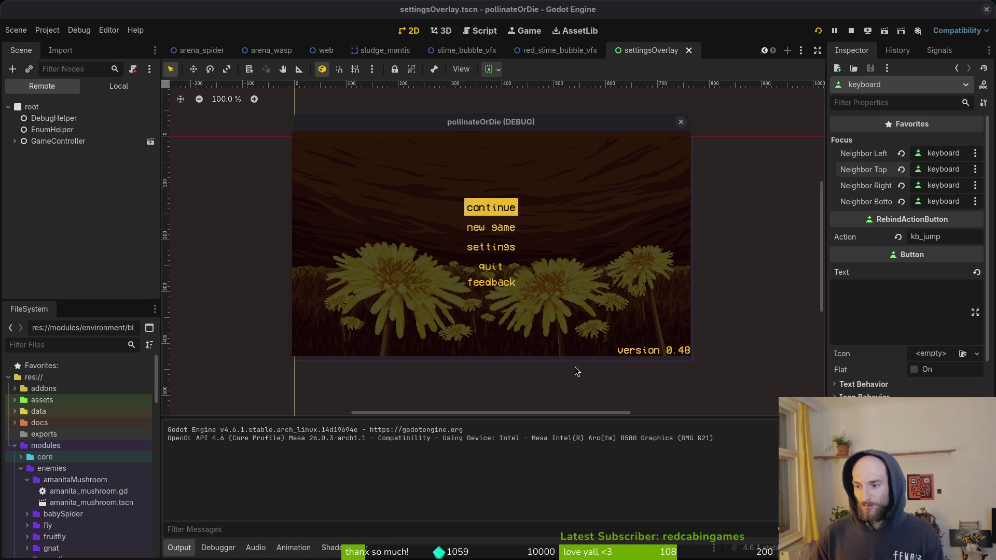
Continue the save, open Settings from the pause menu, and arrow up and down the controls list to reset to defaults.
click(490, 207)
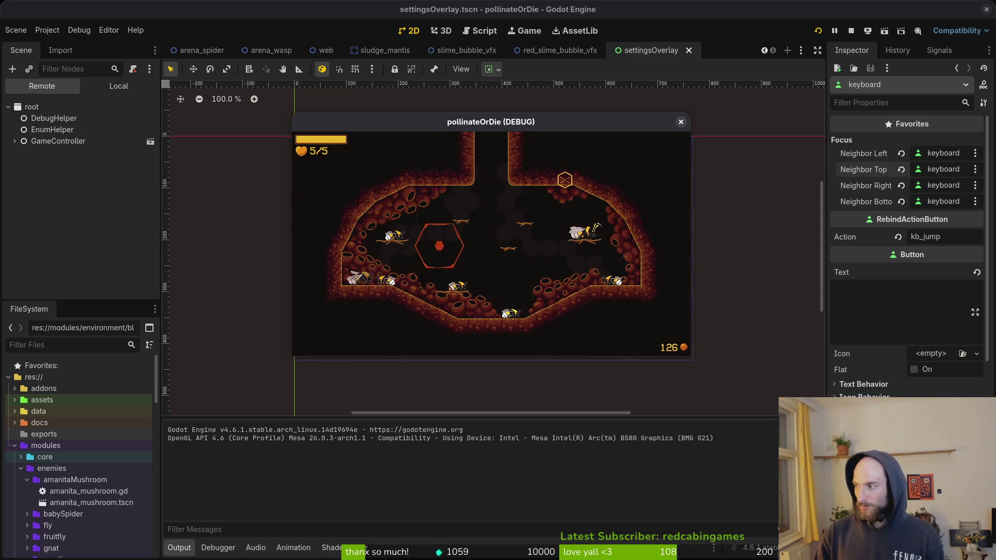
key(Escape)
key(Down)
key(Down)
key(Return)
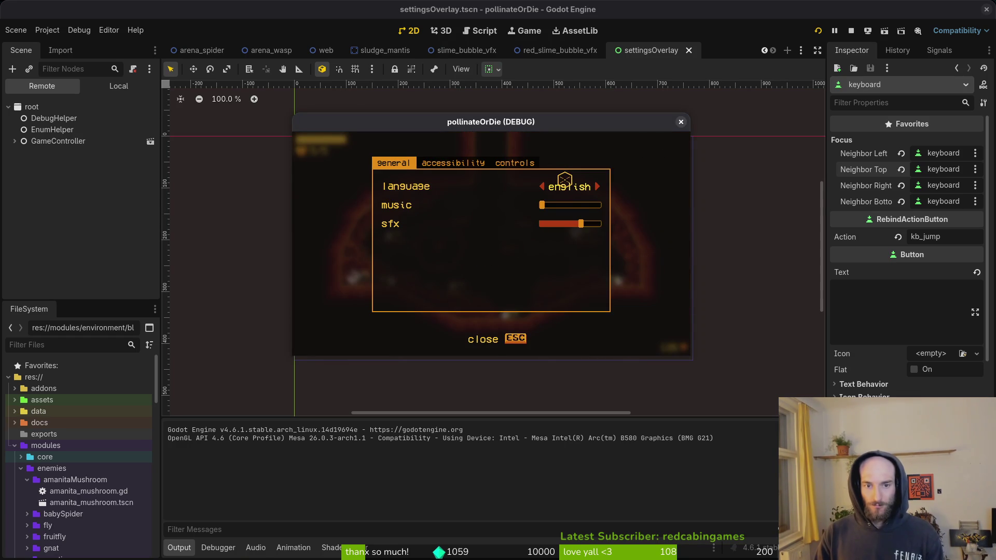
key(e)
key(e)
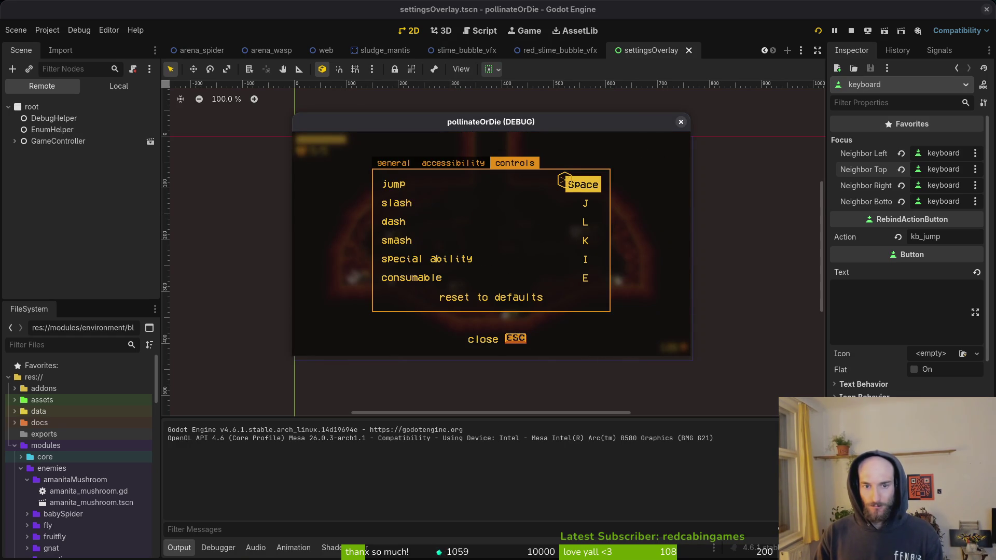
key(Down)
key(Down)
key(Down)
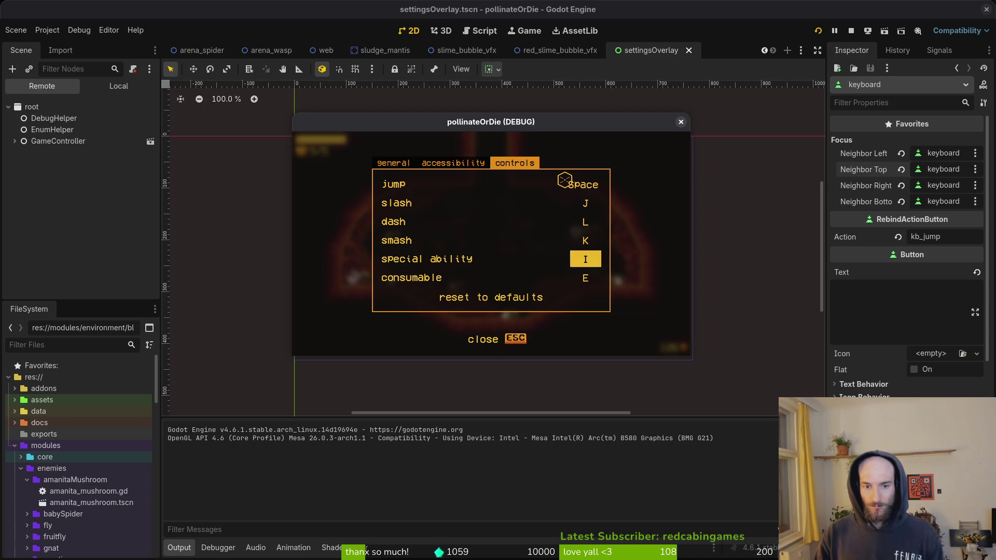
key(Up)
key(Up)
key(Up)
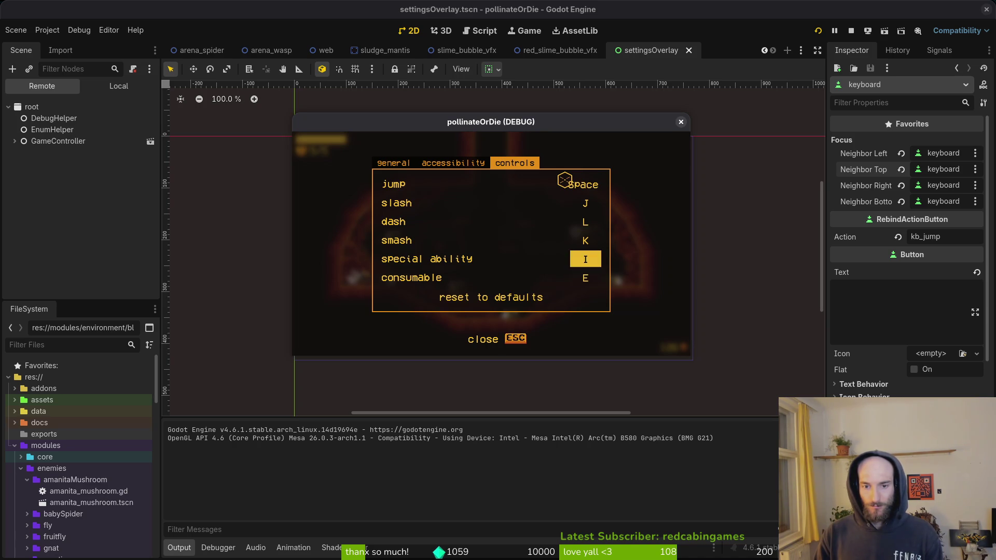
key(Down)
key(Down)
key(Down)
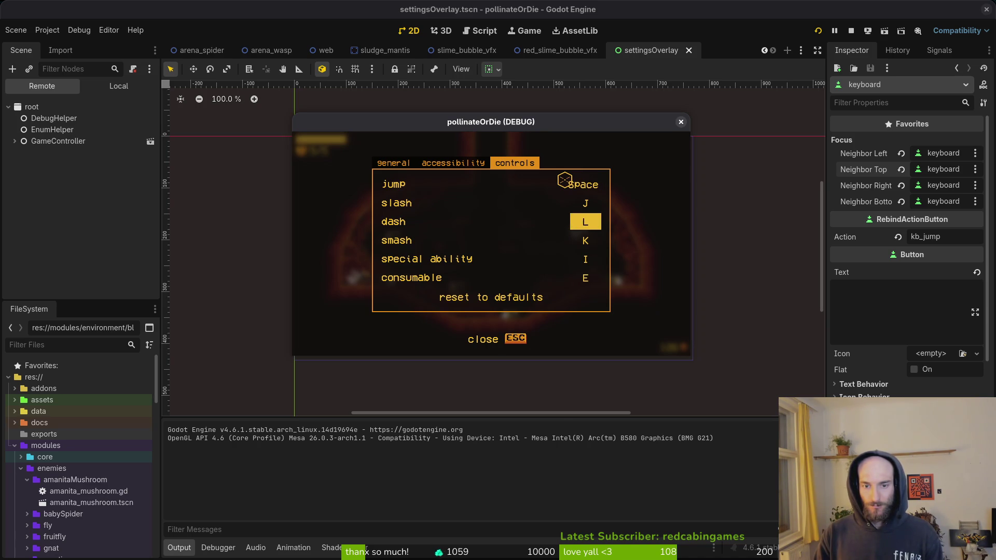
key(Up)
key(Up)
key(Up)
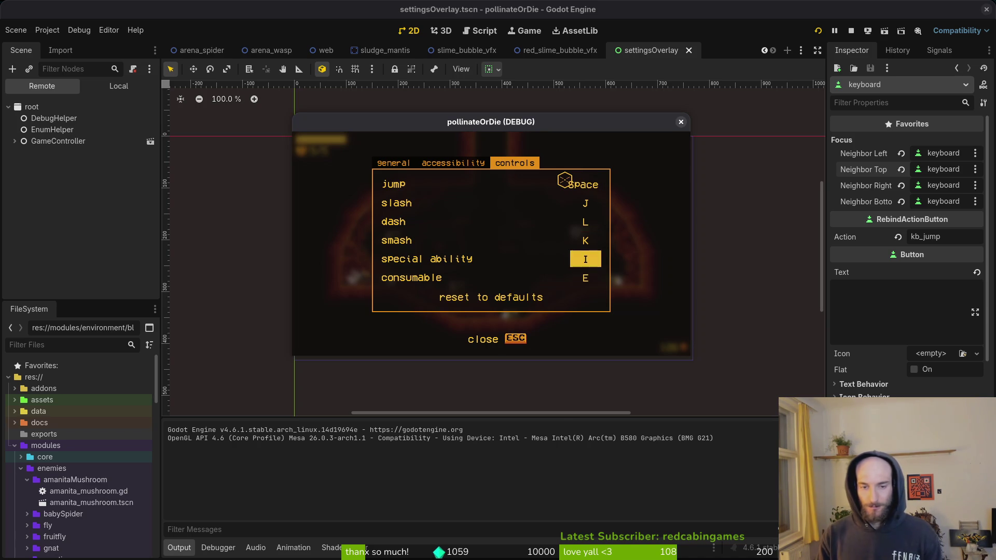
key(Down)
key(Down)
key(Down)
key(Down)
key(Down)
key(Down)
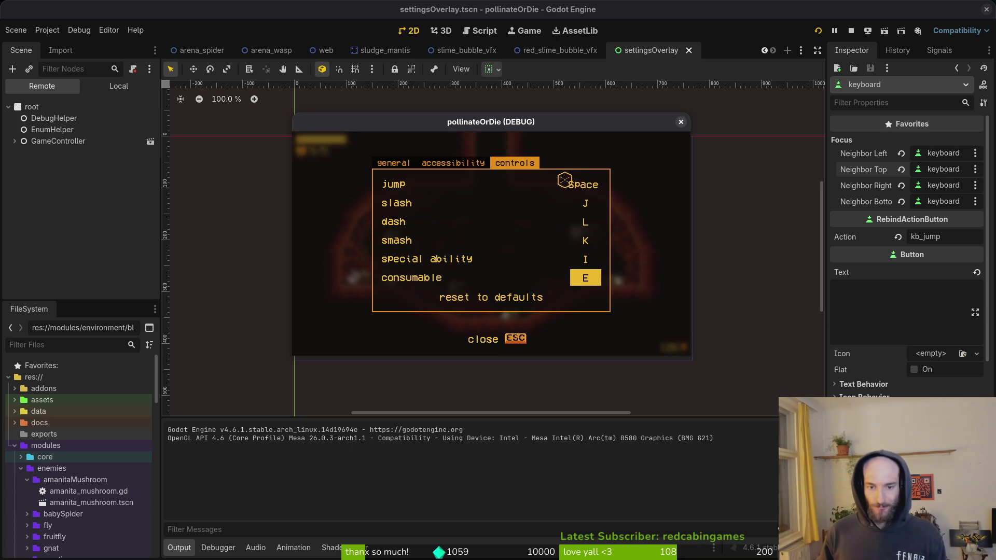
key(Up)
key(Up)
key(Up)
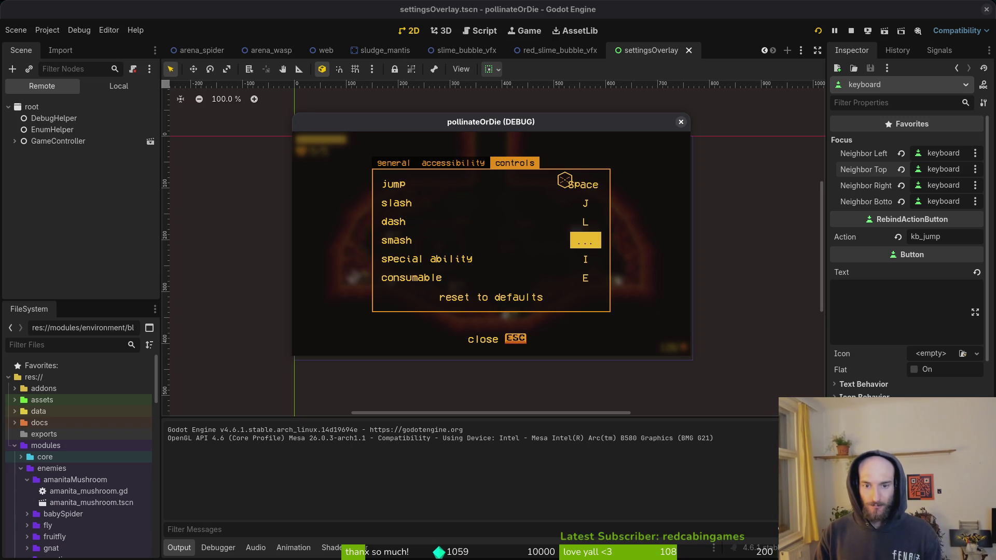
key(Down)
key(Down)
key(Down)
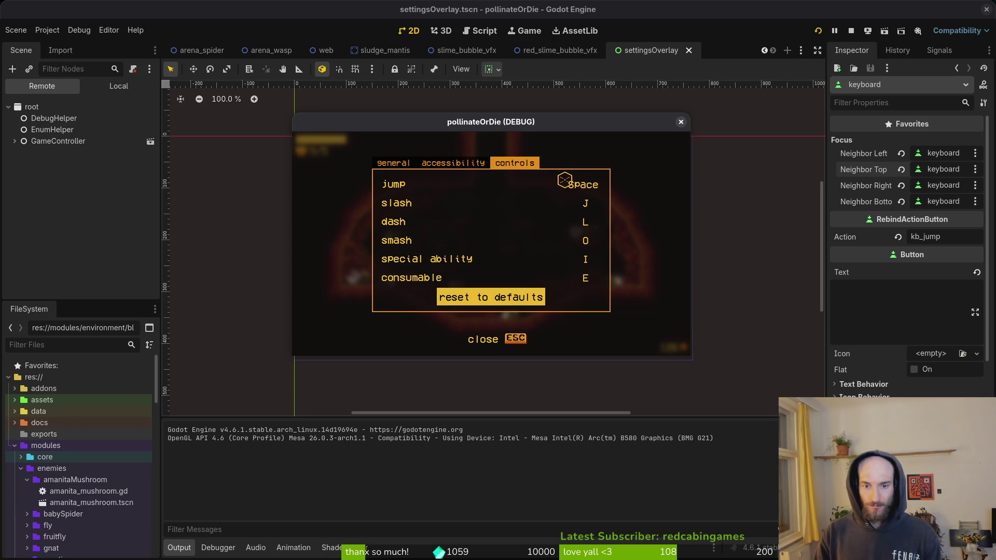
key(Escape)
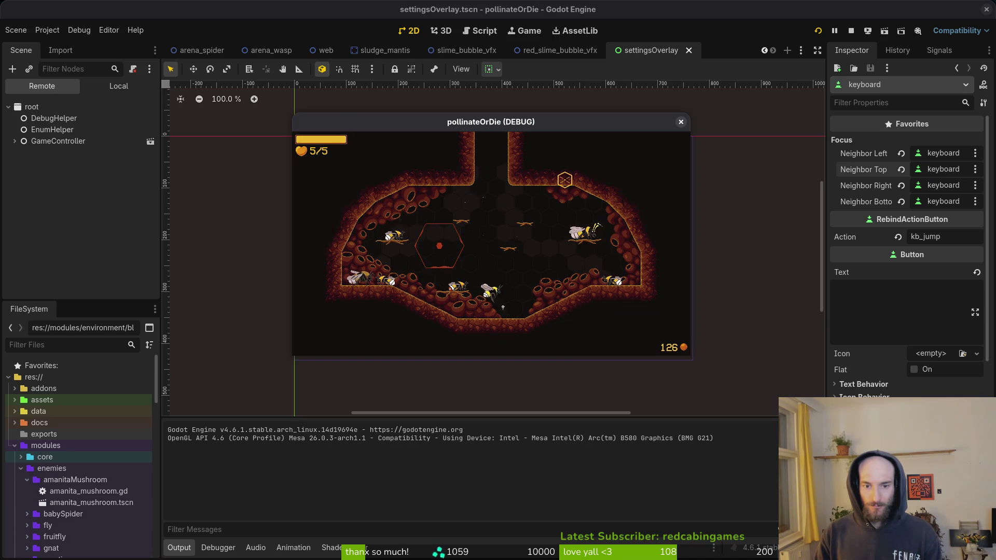
Reopen Settings via the pause menu, switch to the controls tab, close it, and stop the game.
key(Escape)
key(Down)
key(Down)
key(Return)
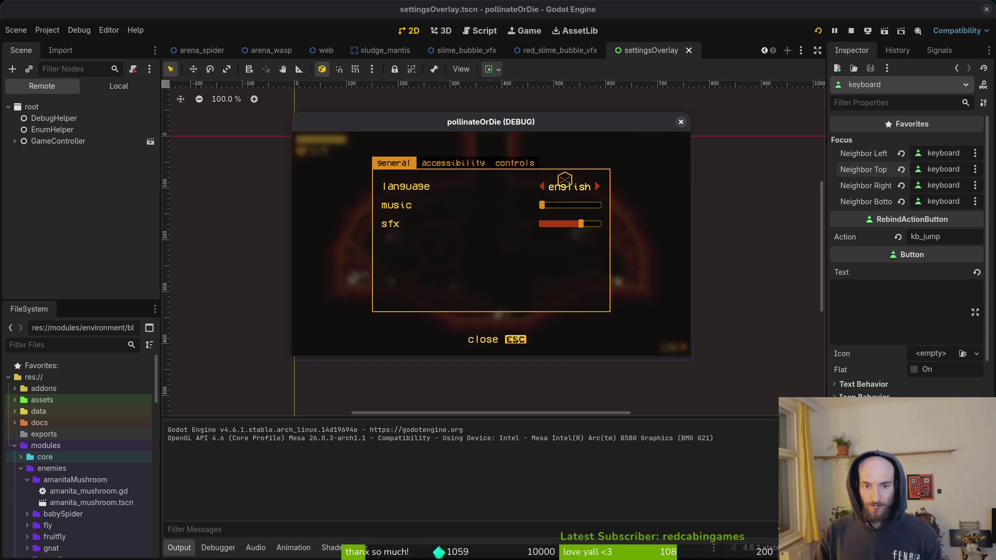
key(Tab)
key(Tab)
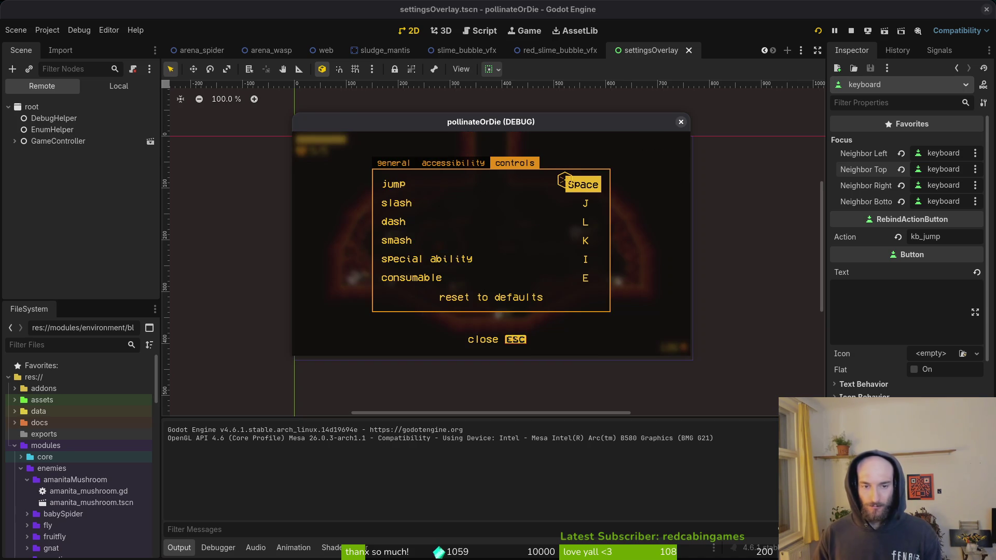
key(Escape)
click(681, 121)
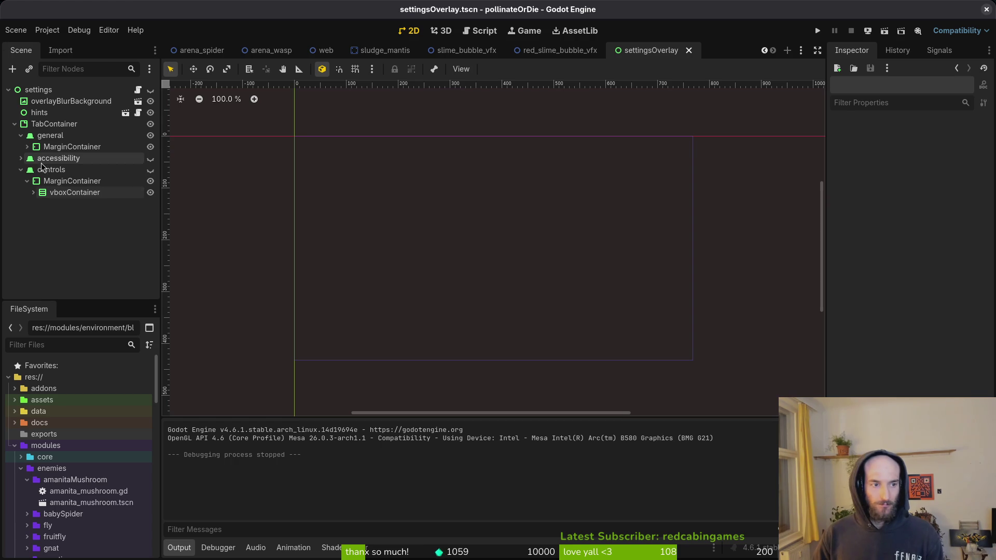
Make the settings overlay visible to preview it zoomed in, then hide it and save settingsOverlay.
click(21, 170)
click(21, 135)
click(150, 89)
click(54, 124)
scroll(396, 188, left, 5)
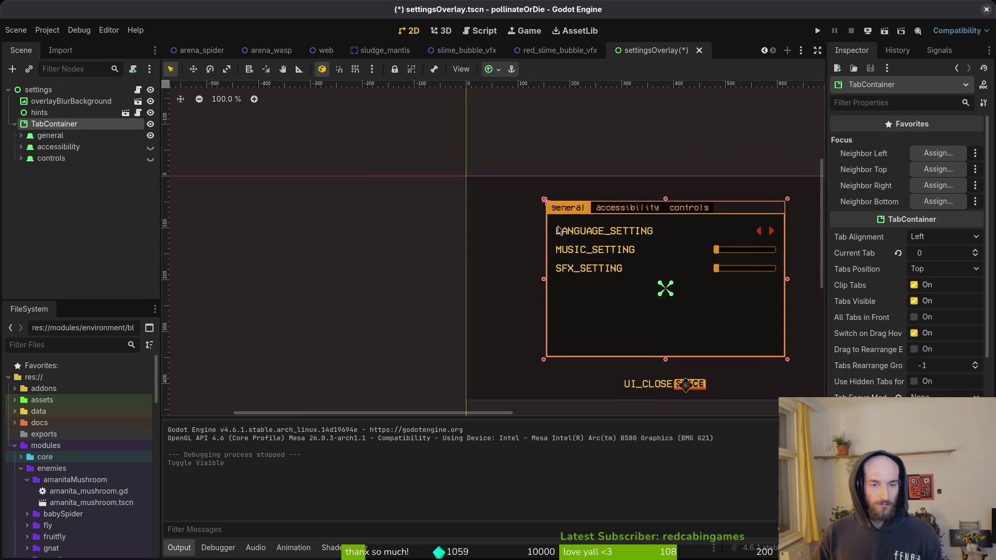
scroll(549, 201, up, 7)
click(505, 211)
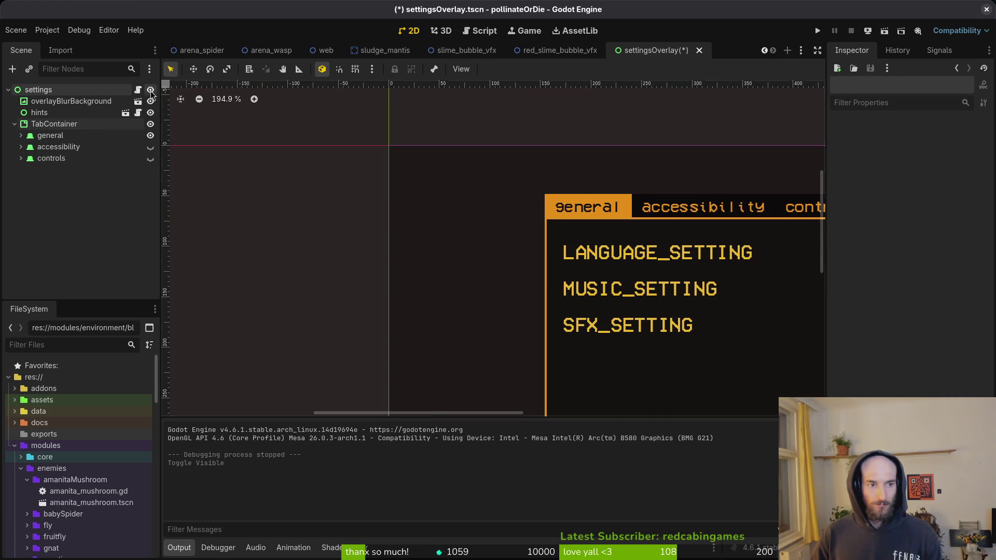
click(150, 90)
key(ctrl+s)
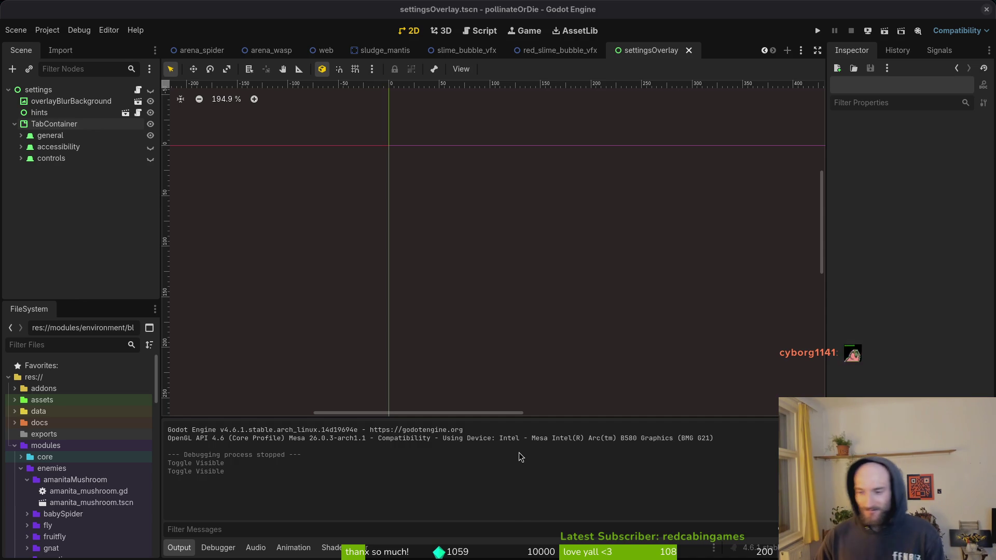
Close settingsOverlay, red_slime_bubble_vfx, arena_mantis, spider, mantis, blood_geyser and other scene tabs, keeping only player.
click(15, 124)
middle_click(670, 56)
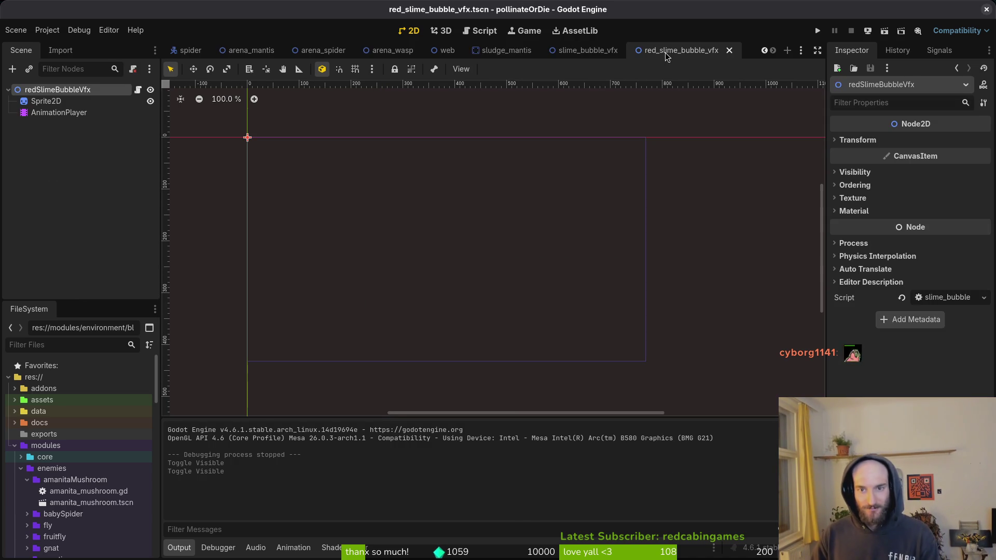
middle_click(674, 50)
middle_click(591, 51)
middle_click(539, 50)
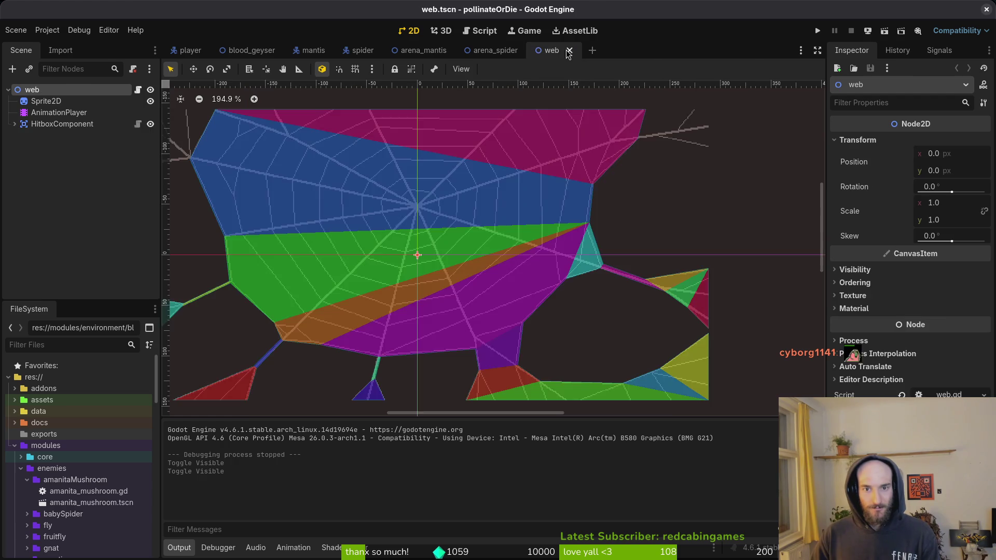
middle_click(493, 50)
middle_click(467, 50)
middle_click(425, 50)
middle_click(410, 51)
middle_click(362, 50)
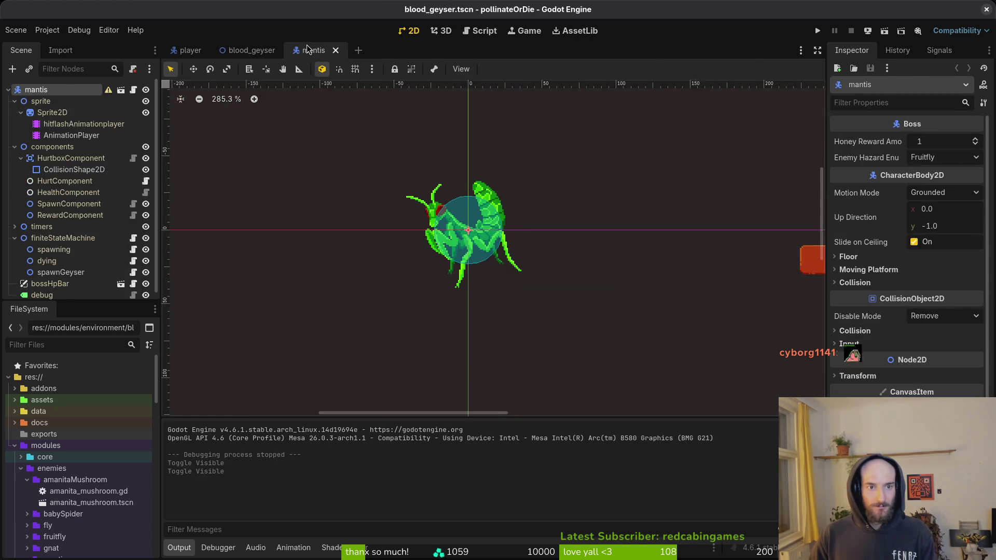
middle_click(311, 51)
middle_click(252, 50)
click(986, 10)
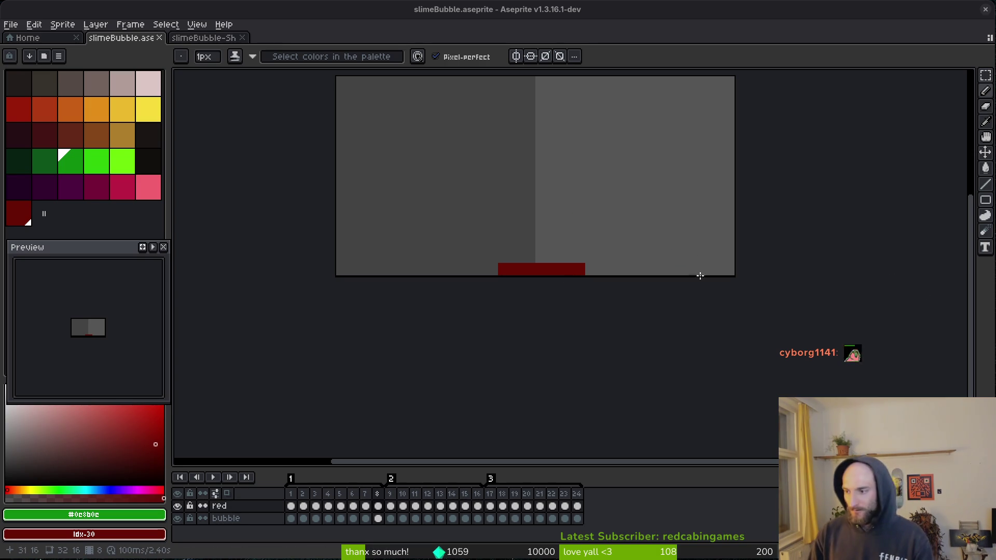
Open bloodGeyser.aseprite from the recent files and close both slimeBubble tabs.
drag(492, 243, 556, 314)
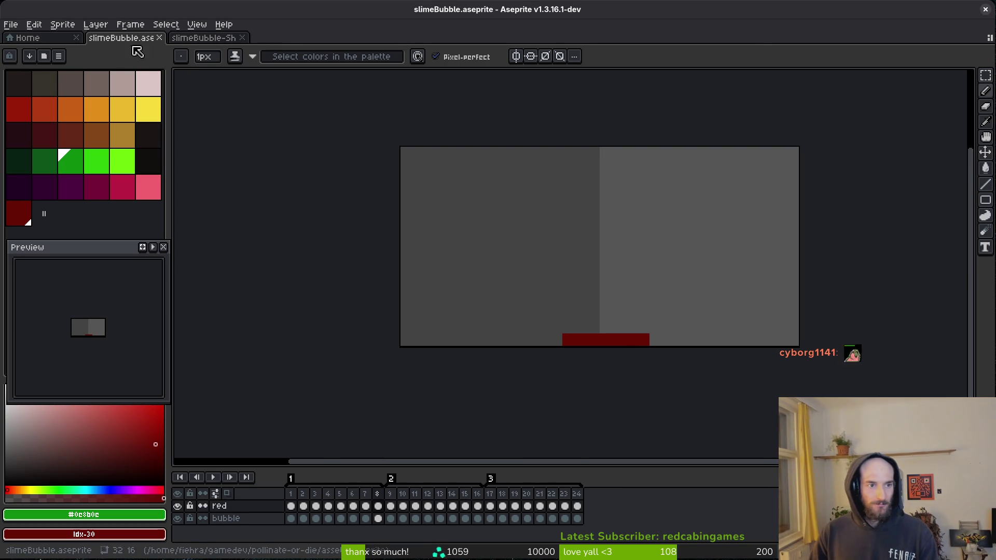
click(44, 38)
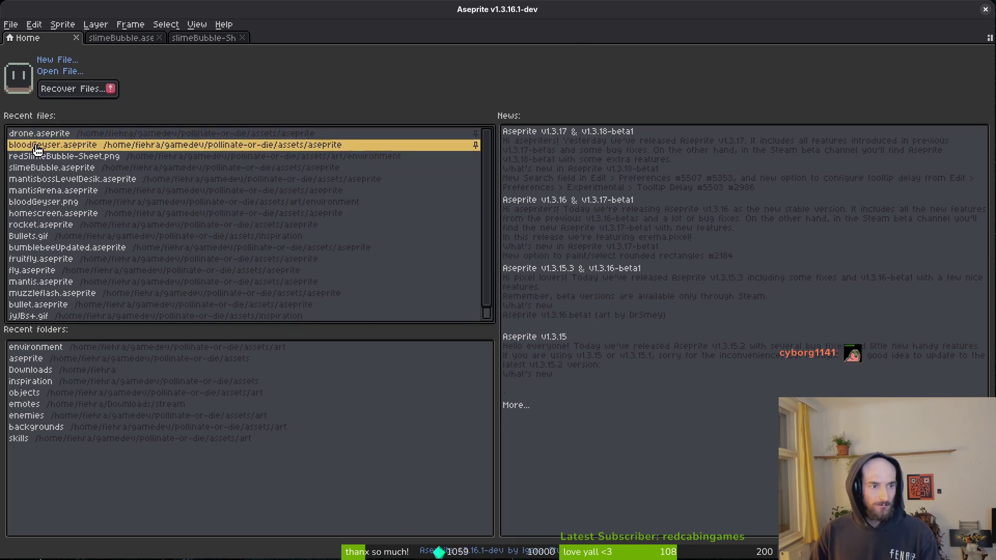
click(37, 150)
middle_click(130, 38)
middle_click(129, 38)
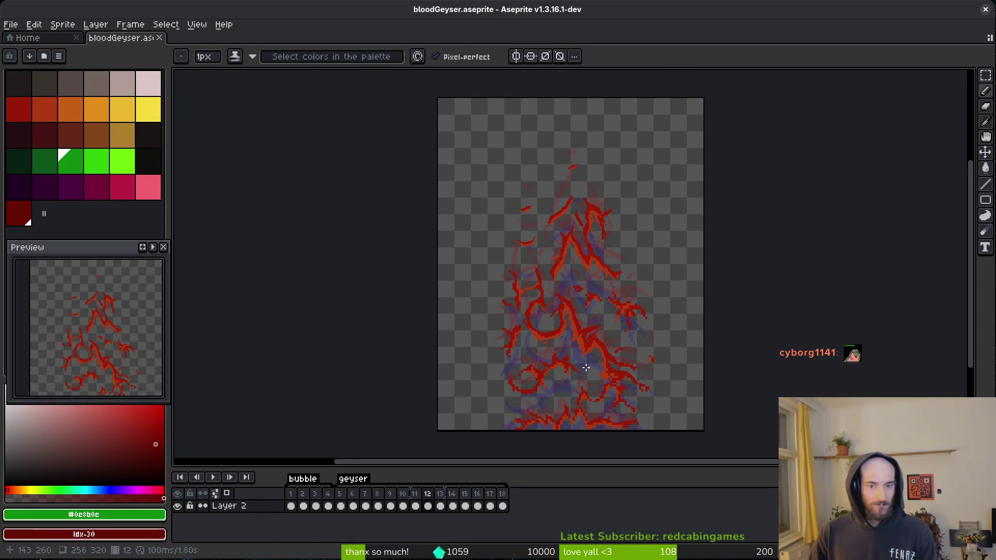
Pick dark red and orange from the sprite, erase stray pixels, and add an orange edge pixel.
scroll(551, 262, up, 4)
alt+click(605, 224)
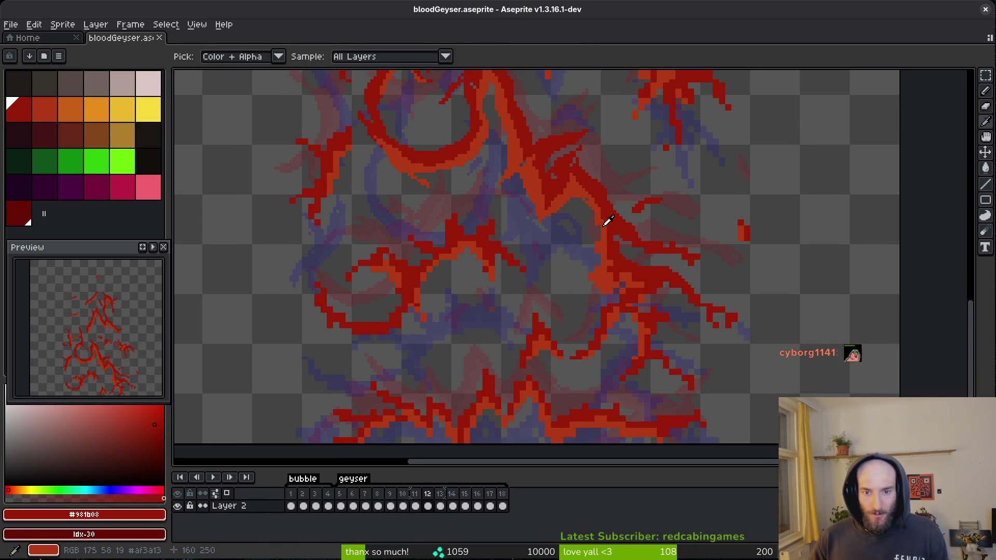
alt+right_click(606, 220)
scroll(589, 232, up, 4)
key(e)
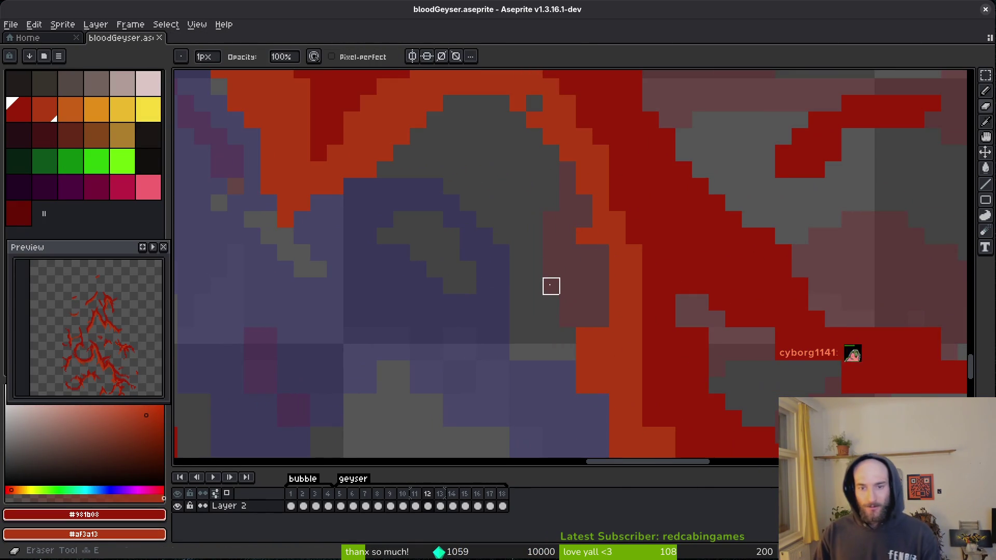
drag(567, 233, 576, 166)
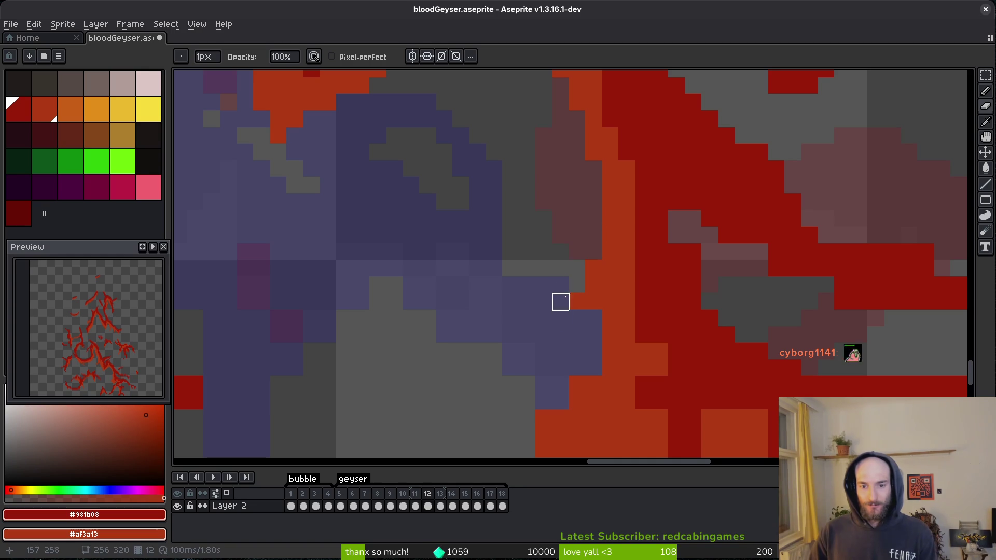
scroll(560, 284, down, 3)
drag(585, 333, 585, 349)
drag(635, 399, 649, 398)
key(b)
right_click(586, 332)
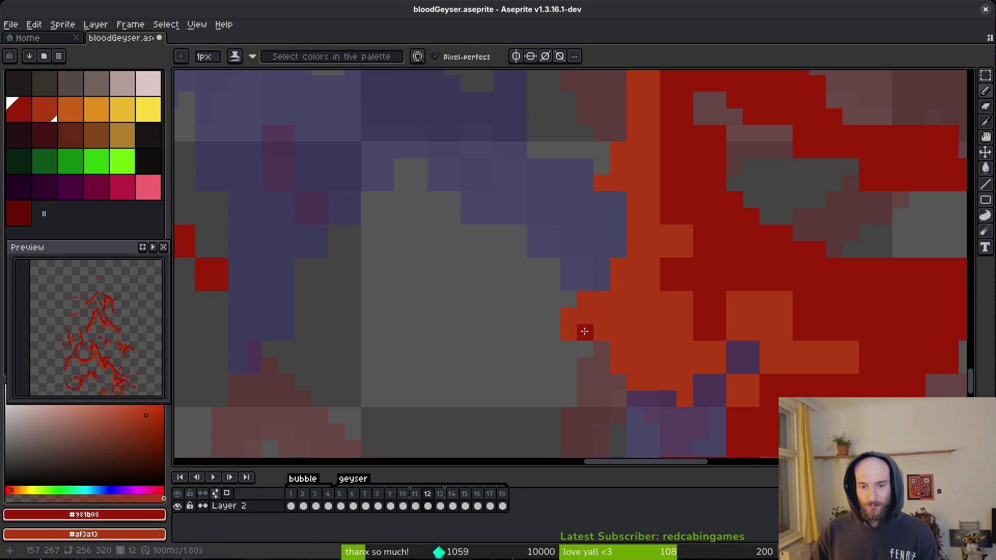
Repaint orange pixels dark red and fix the purple block with orange and dark-red pixels.
drag(685, 366, 590, 323)
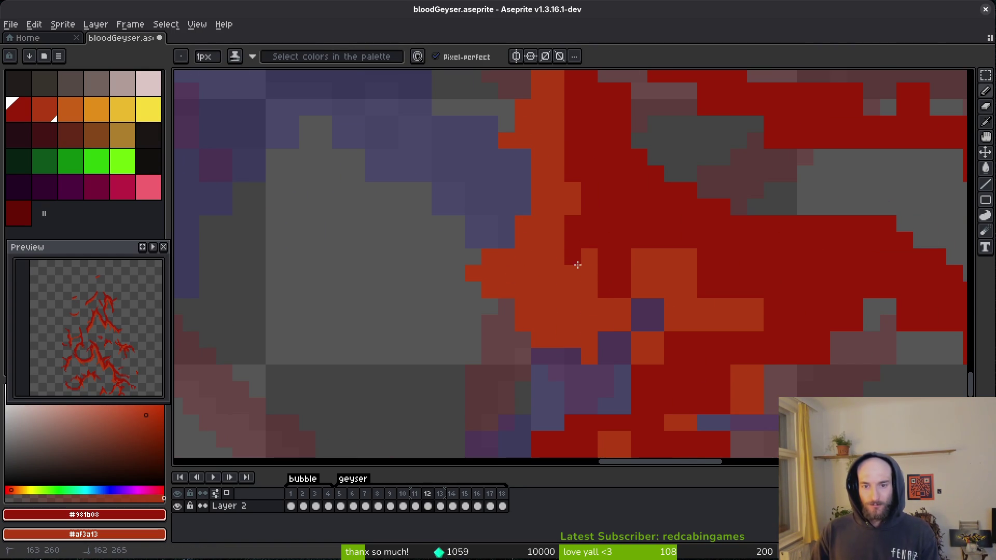
drag(575, 259, 690, 255)
mouse_move(633, 272)
mouse_down()
mouse_move(592, 253)
mouse_move(675, 253)
mouse_move(790, 308)
mouse_up()
drag(668, 348, 575, 321)
right_click(562, 297)
click(546, 280)
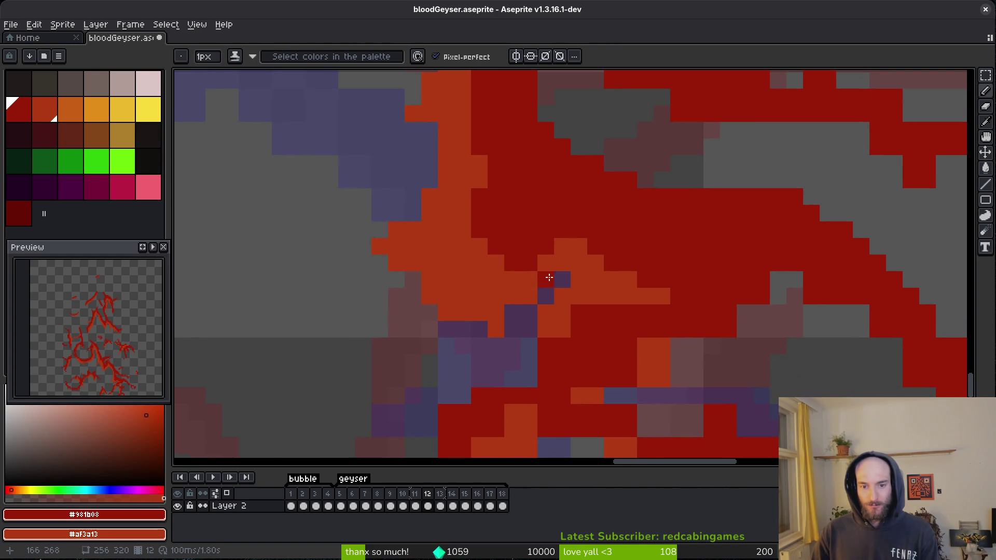
right_click(563, 296)
right_click(578, 279)
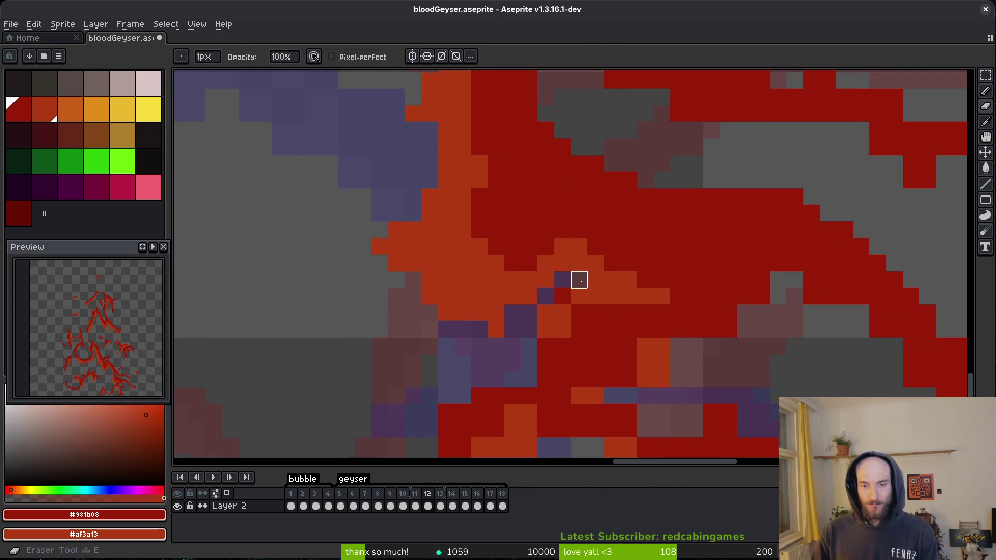
Place orange and dark-red pixels along the streak's upper-right area.
drag(595, 313, 629, 263)
right_click(609, 260)
click(610, 292)
right_click(610, 292)
right_click(574, 309)
drag(594, 310, 610, 310)
right_click(661, 245)
click(616, 279)
right_click(616, 280)
click(552, 316)
Darken a lighter pixel, erase a stray orange pixel, and draw a diagonal orange line along the lower streak.
drag(509, 375, 620, 289)
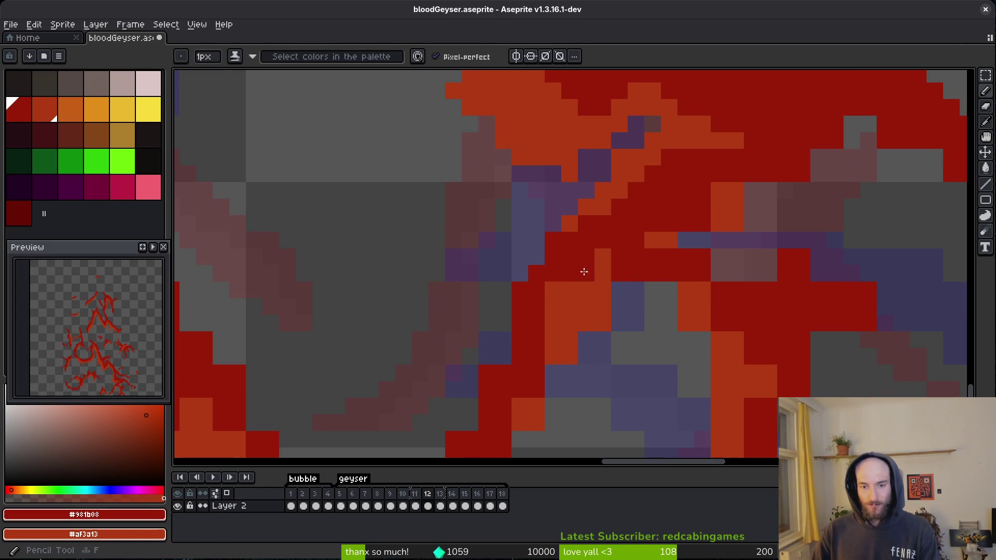
click(620, 289)
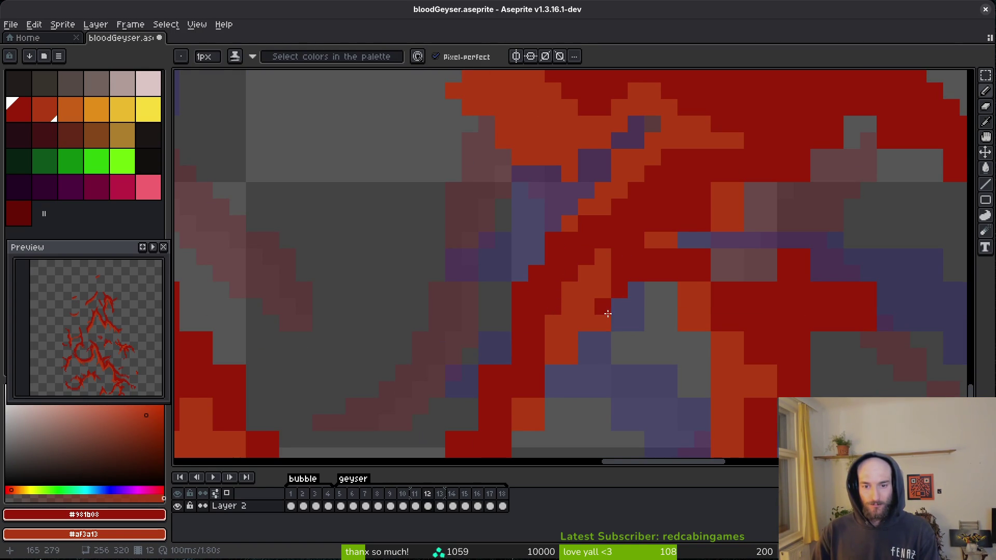
drag(586, 372, 642, 275)
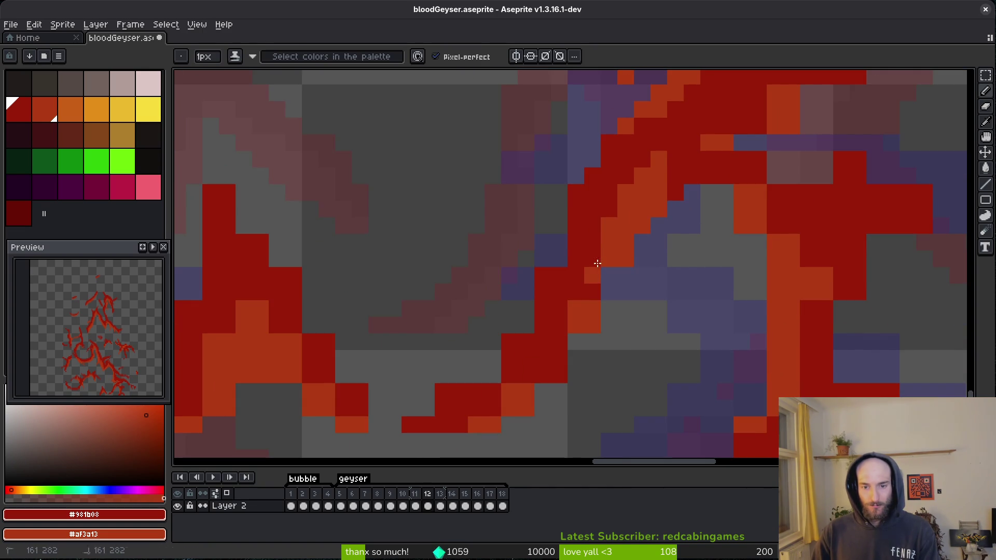
key(e)
click(592, 325)
key(b)
mouse_move(573, 326)
mouse_down()
mouse_move(540, 356)
mouse_move(550, 355)
mouse_move(538, 373)
mouse_move(559, 375)
mouse_up()
Clean up pixels along the red diagonal, remove a stray red pixel, and turn grey pixels orange.
key(e)
key(b)
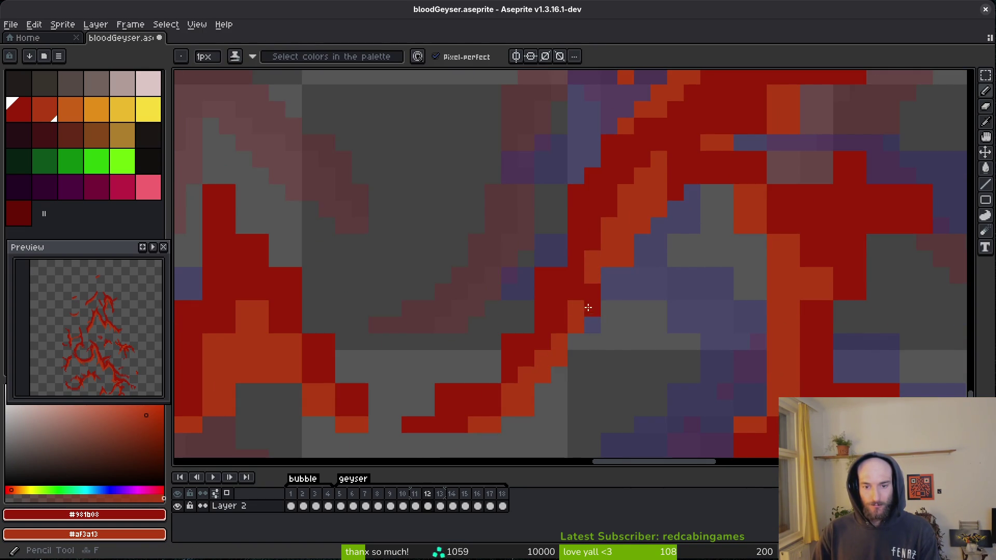
mouse_move(600, 296)
mouse_down()
mouse_move(574, 244)
mouse_move(543, 258)
mouse_move(543, 275)
mouse_move(459, 375)
mouse_move(494, 391)
mouse_up()
key(e)
key(b)
key(e)
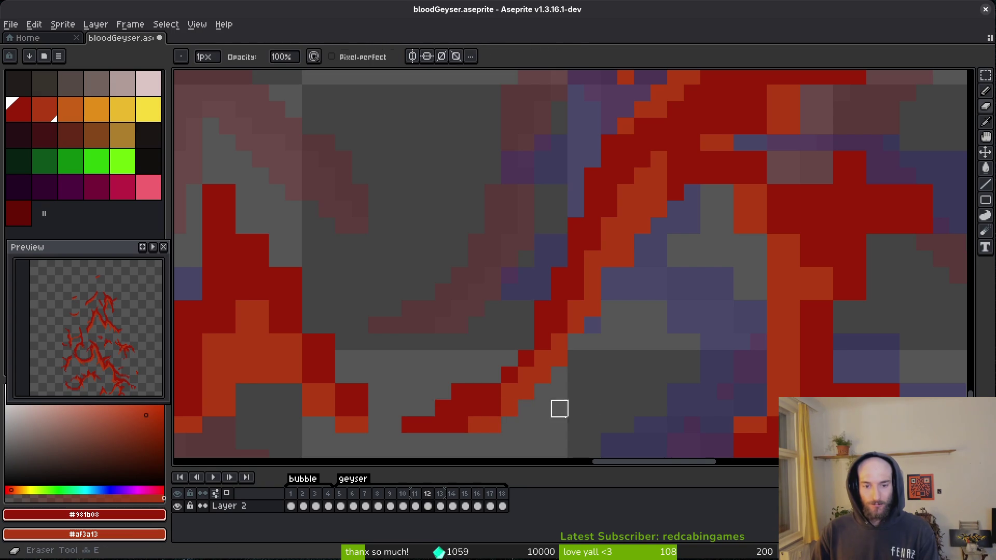
key(b)
click(492, 420)
right_click(493, 420)
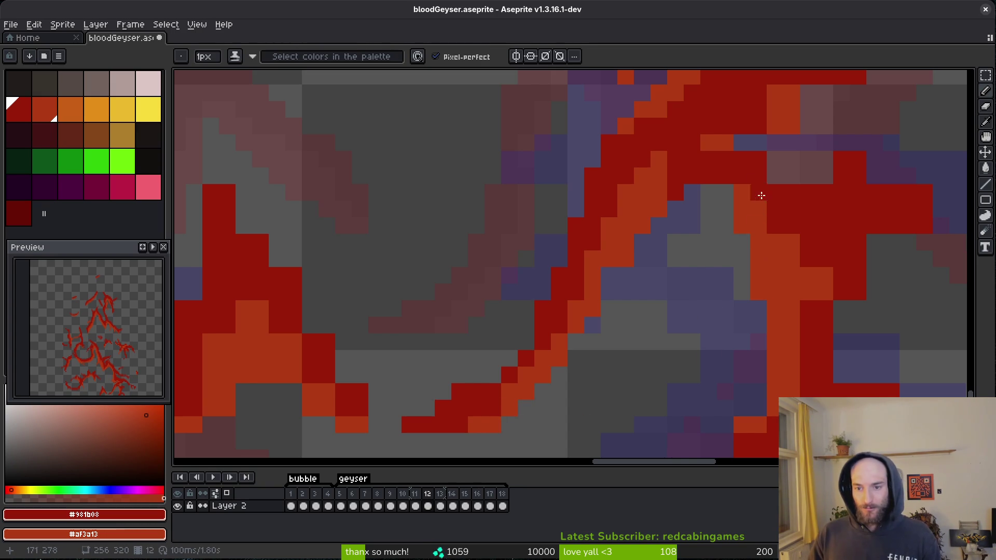
right_click(726, 192)
scroll(715, 171, down, 2)
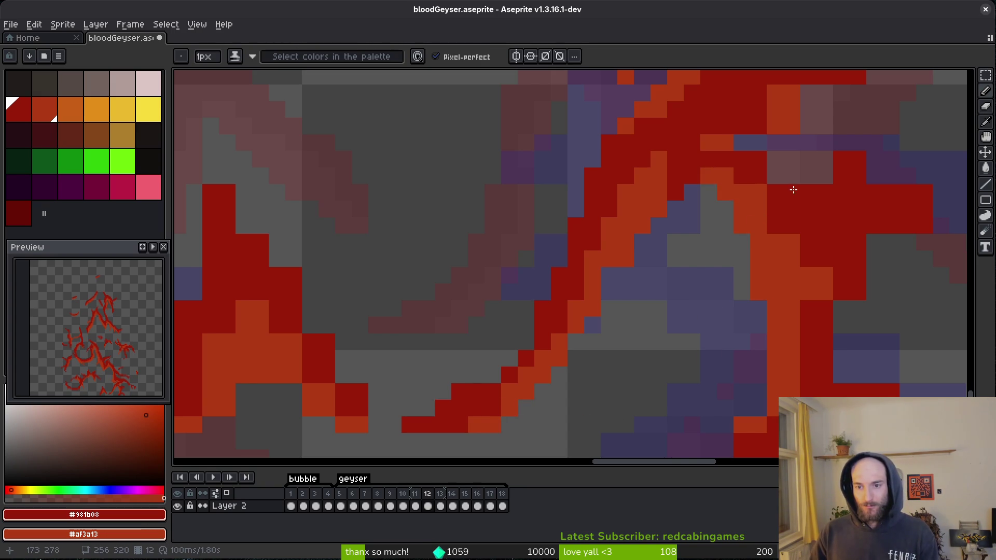
Paint several grey pixels orange and turn a stray orange pixel dark red.
scroll(726, 187, up, 2)
key(e)
key(b)
right_click(698, 185)
right_click(725, 183)
right_click(656, 236)
key(e)
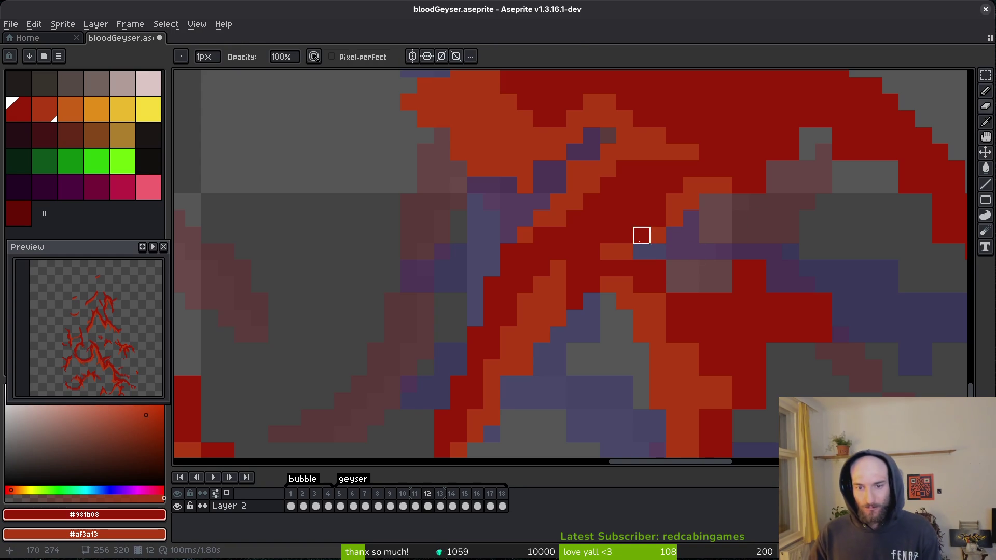
right_click(607, 251)
Fill a grey gap and extend the right-hand streak tips with dark-red pixels.
drag(807, 151, 612, 242)
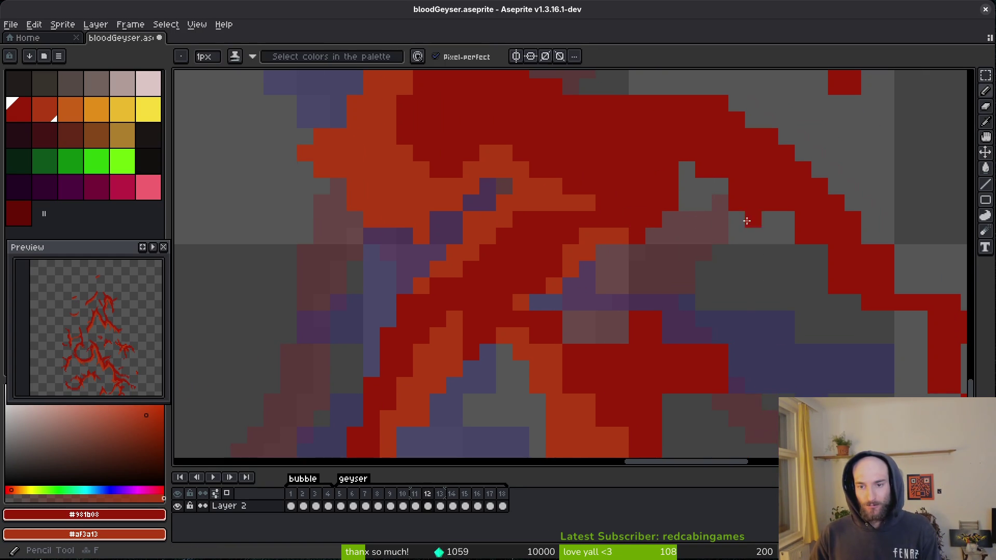
drag(795, 327, 617, 273)
key(b)
click(606, 163)
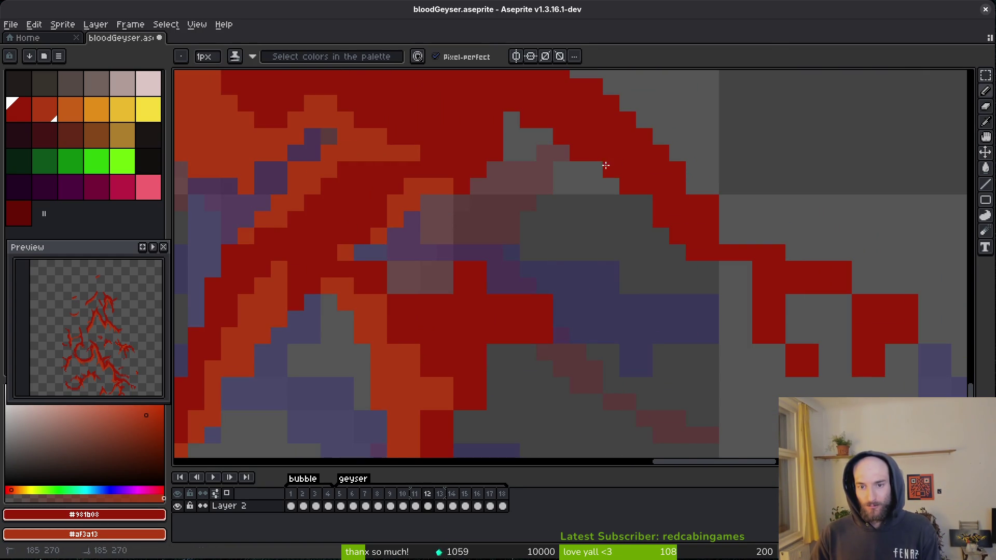
drag(726, 236, 744, 236)
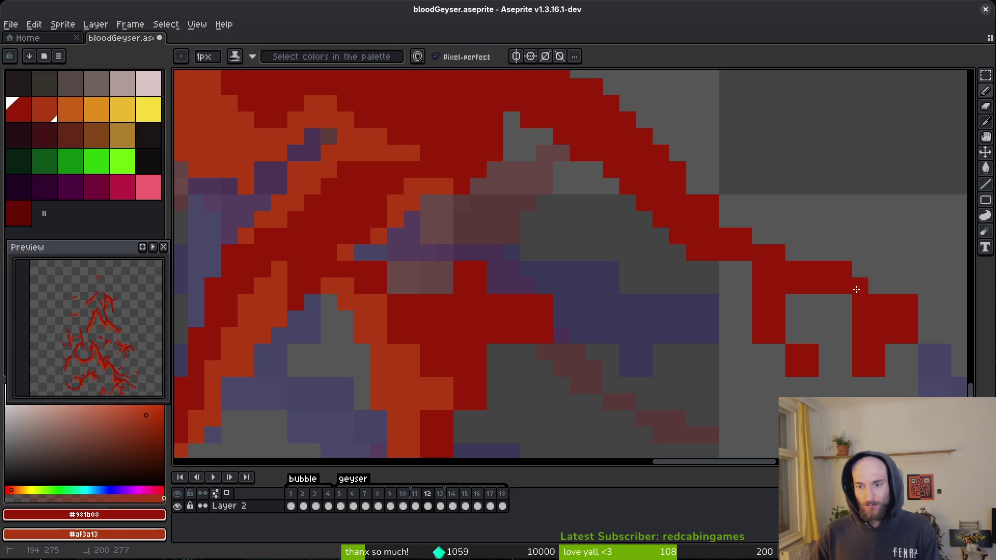
drag(872, 311, 744, 279)
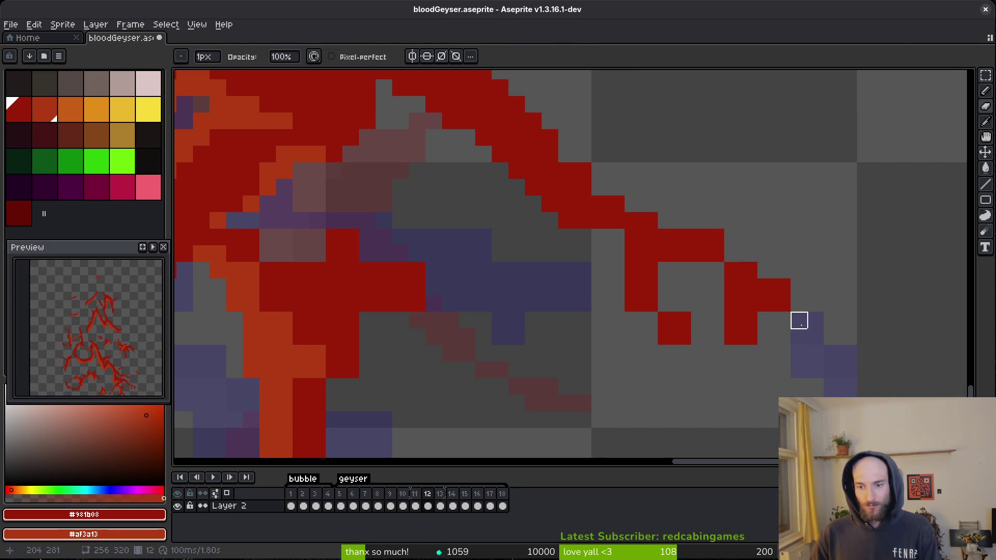
click(764, 338)
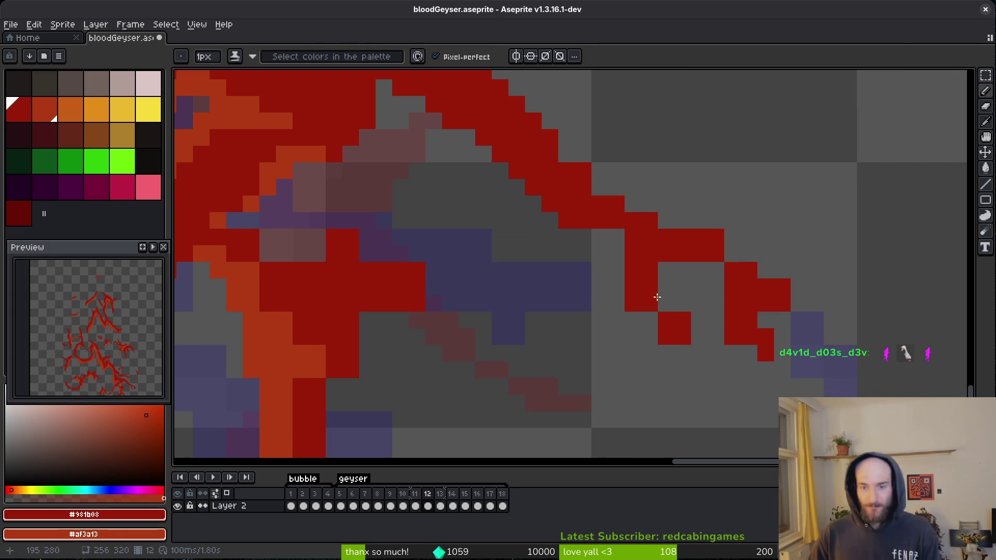
drag(666, 287, 666, 304)
Refine the thin strand and extend the red line down-left, erasing stray red pixels.
key(e)
click(633, 304)
click(666, 336)
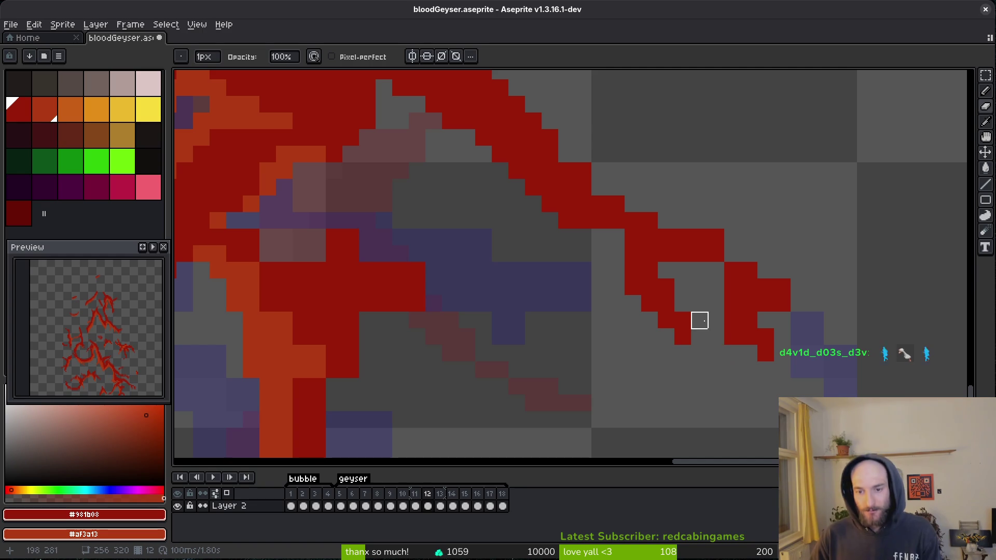
key(f)
drag(609, 236, 618, 254)
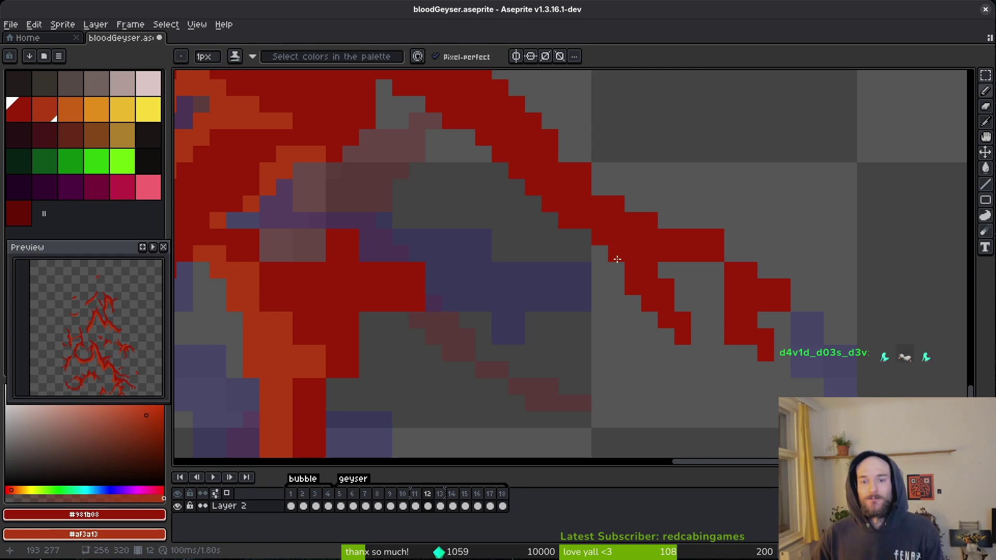
key(e)
click(599, 238)
Zoom in and out around the streak tips, then set the pencil to shading ink.
scroll(616, 270, down, 4)
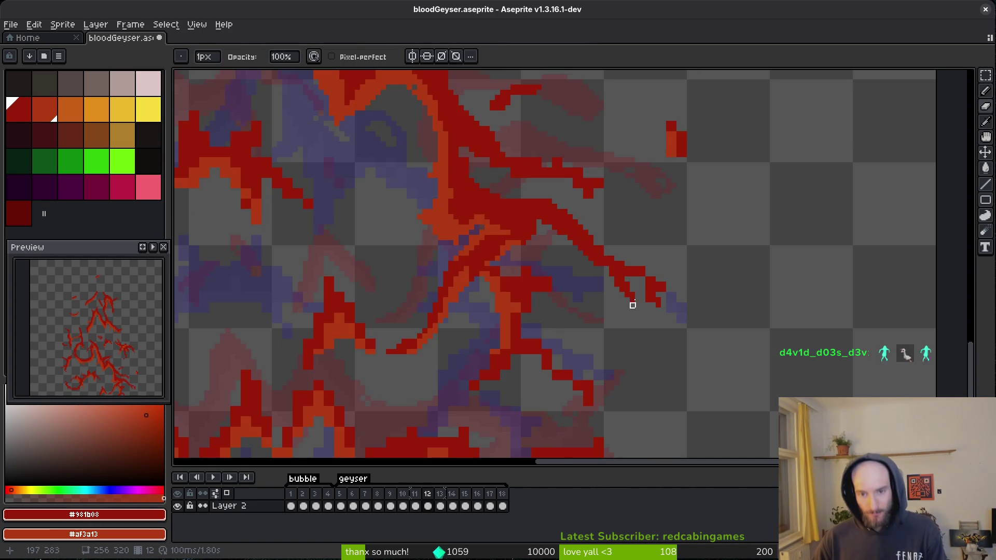
scroll(638, 275, up, 2)
key(e)
scroll(649, 300, down, 2)
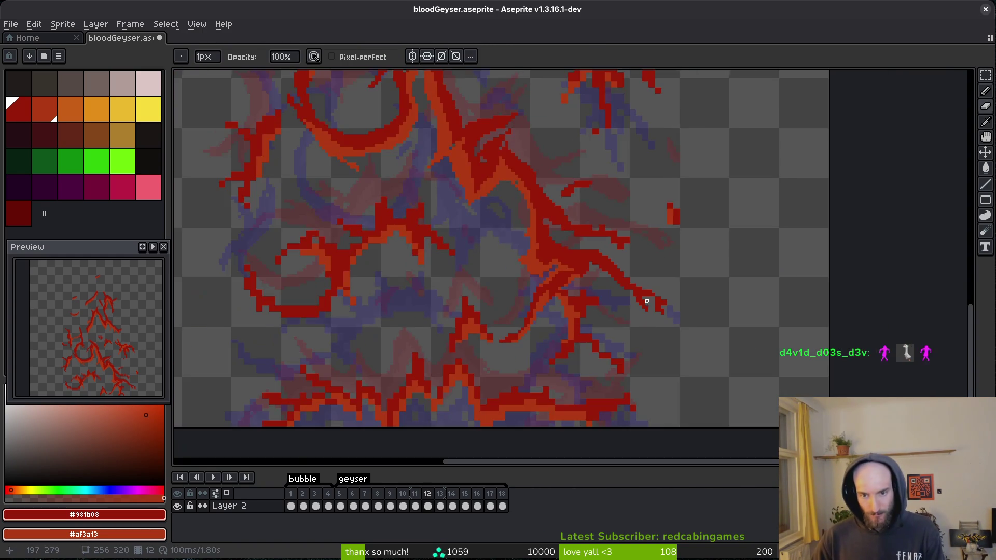
scroll(655, 311, up, 3)
scroll(649, 338, down, 1)
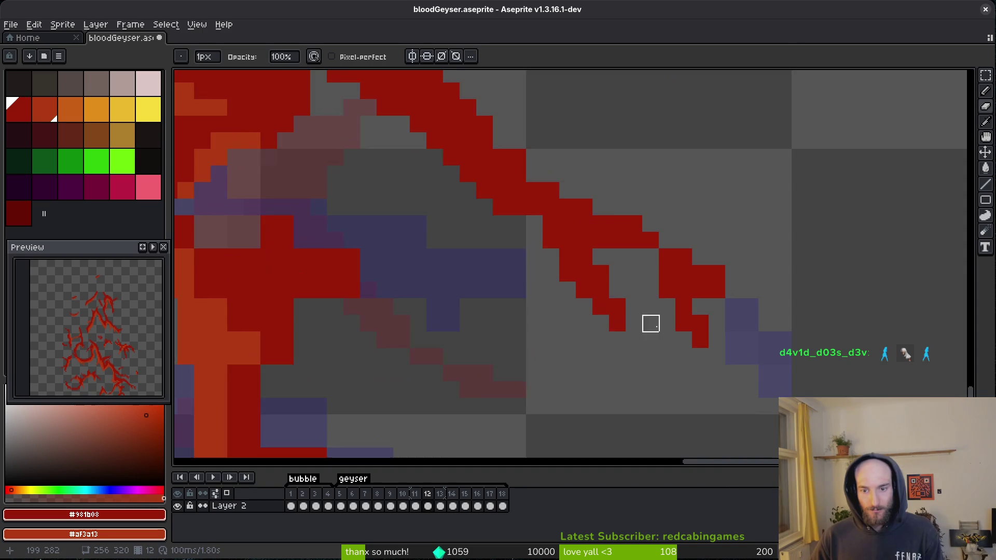
scroll(693, 322, up, 2)
scroll(741, 366, down, 4)
scroll(764, 358, up, 3)
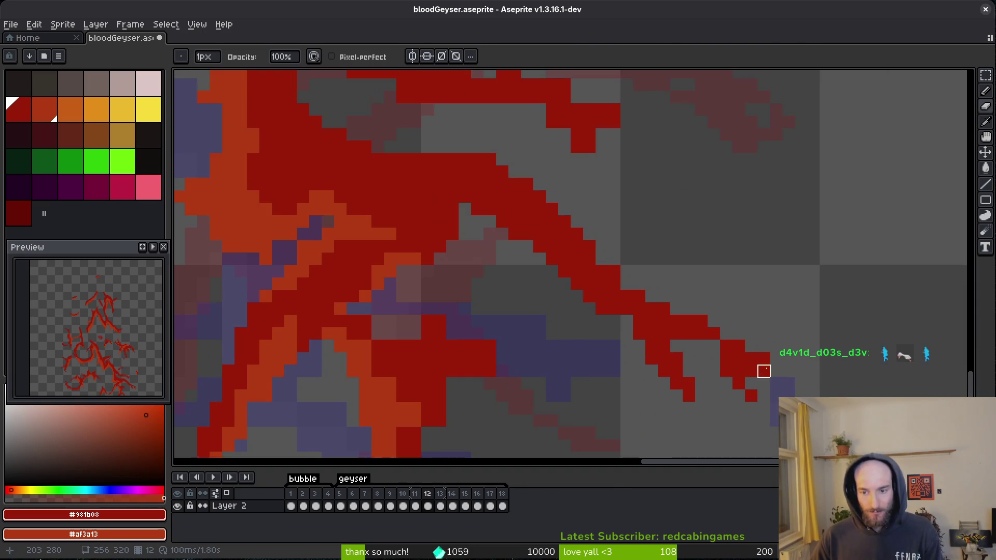
scroll(763, 358, down, 4)
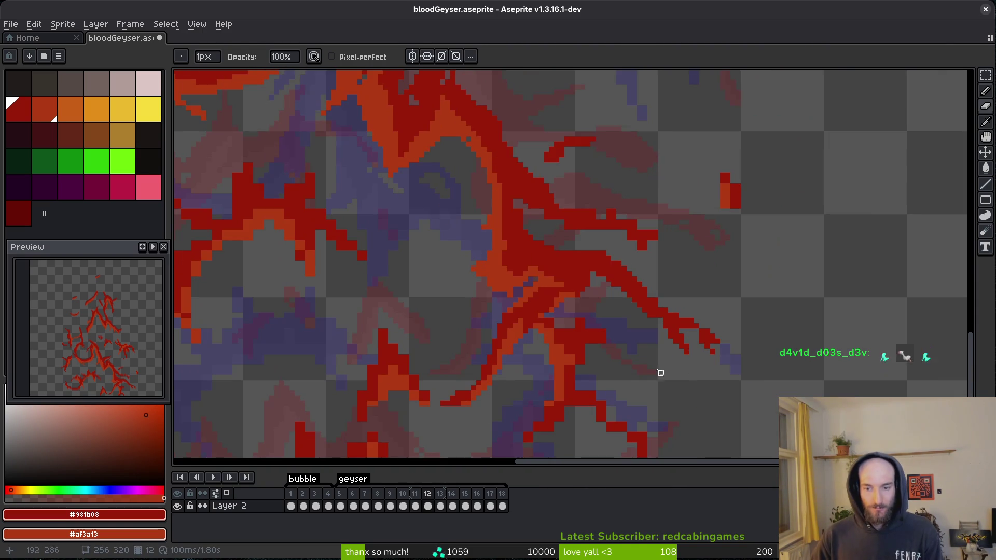
key(s)
scroll(703, 235, up, 4)
Shade the small detached streak between dark red and orange, and erase its outer diagonal edge.
drag(669, 176, 710, 281)
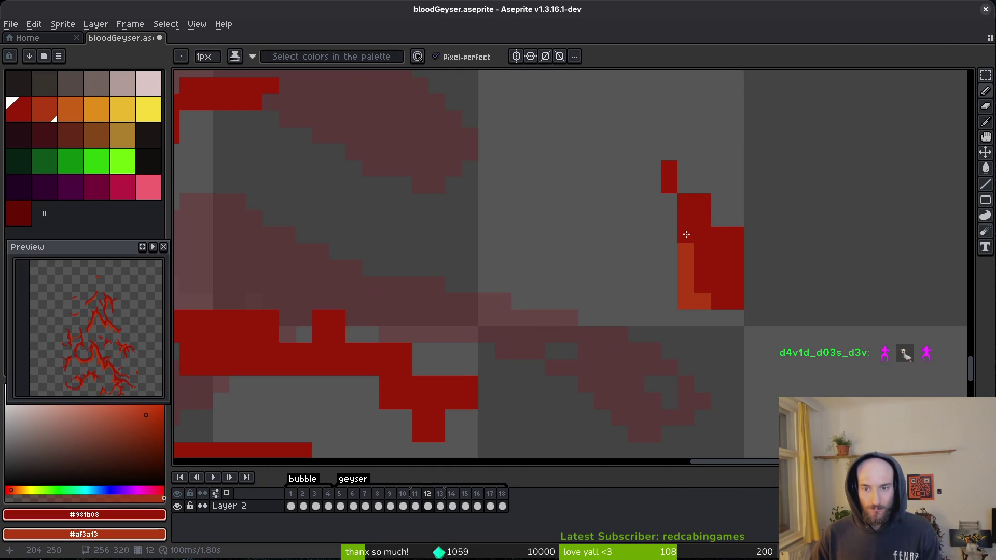
drag(669, 218, 711, 281)
key(e)
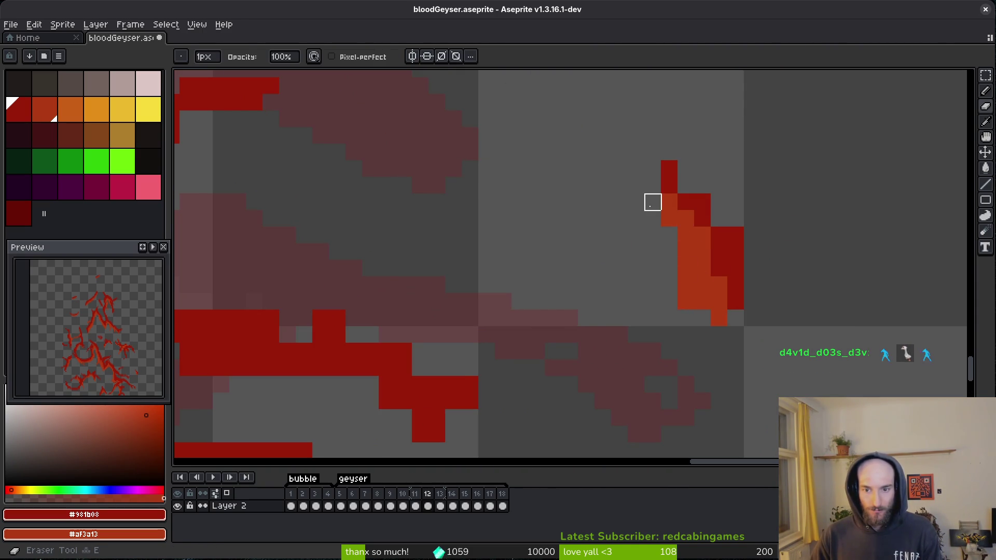
drag(653, 136, 769, 318)
key(b)
mouse_move(702, 235)
mouse_down()
mouse_move(718, 285)
mouse_move(740, 309)
mouse_up()
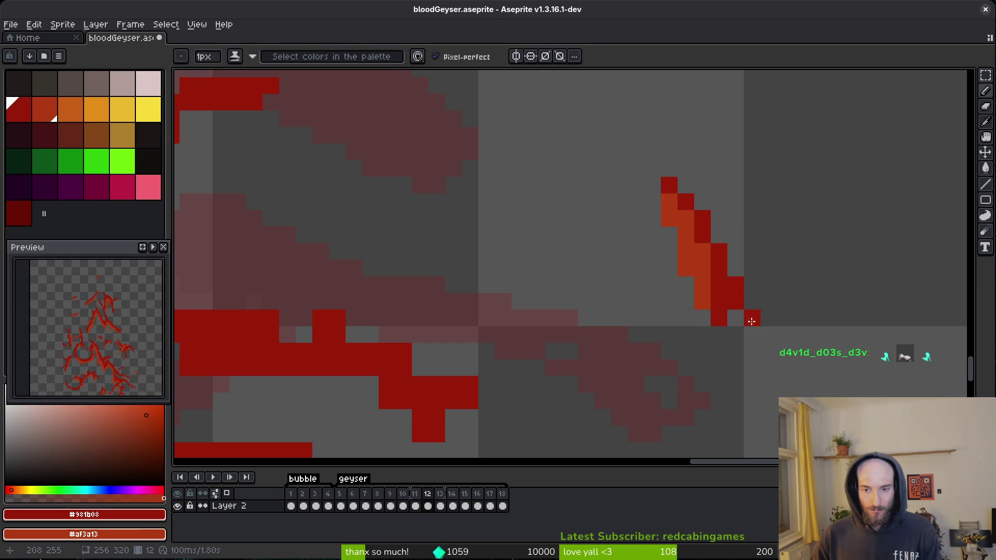
Save bloodGeyser.aseprite with the refined small streak.
scroll(752, 322, down, 3)
scroll(610, 348, up, 2)
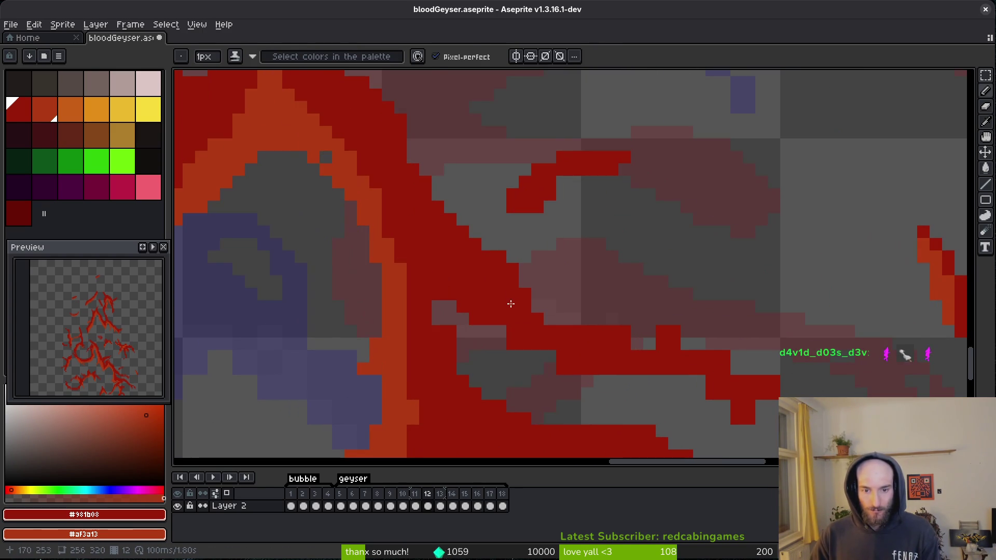
key(e)
scroll(680, 347, down, 2)
scroll(702, 366, up, 2)
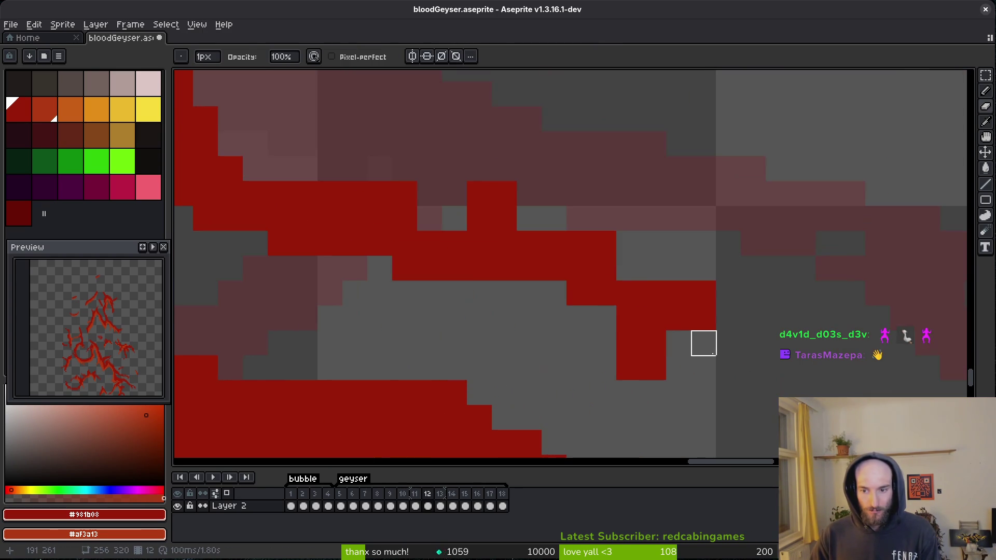
scroll(732, 351, down, 2)
scroll(726, 335, up, 1)
key(v)
key(ctrl+s)
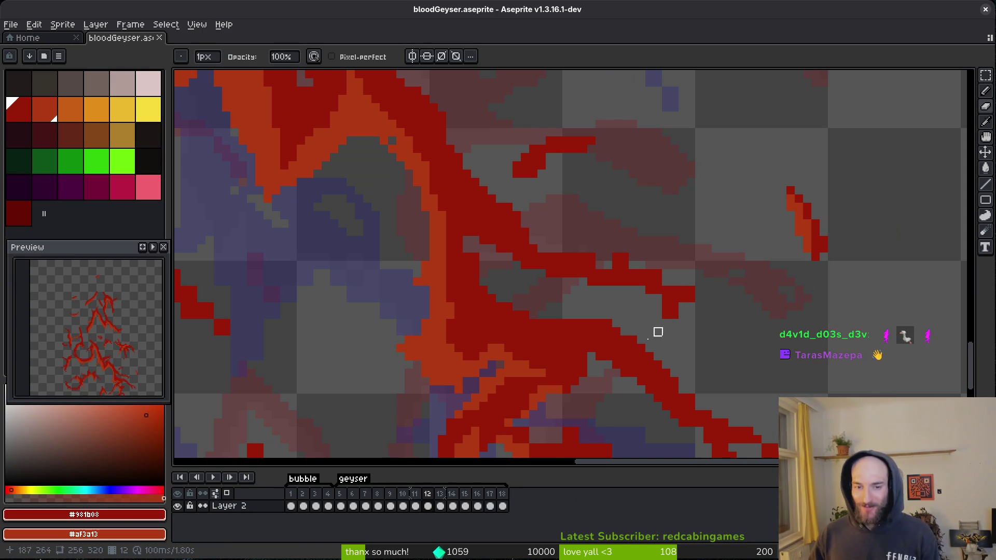
Paint a short stroke on the horizontal streak and darken pixels along it.
scroll(551, 242, up, 1)
scroll(438, 269, up, 1)
scroll(414, 252, up, 1)
mouse_move(413, 252)
mouse_down()
mouse_move(414, 177)
mouse_move(540, 308)
mouse_up()
scroll(414, 264, down, 2)
scroll(453, 274, down, 1)
scroll(497, 370, up, 1)
key(b)
scroll(541, 260, down, 3)
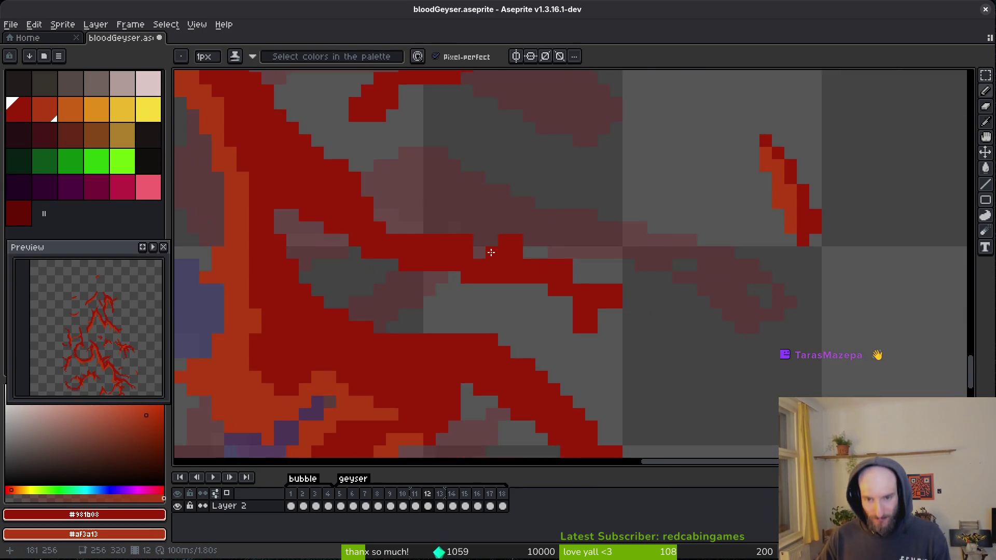
scroll(490, 252, up, 2)
drag(475, 228, 645, 273)
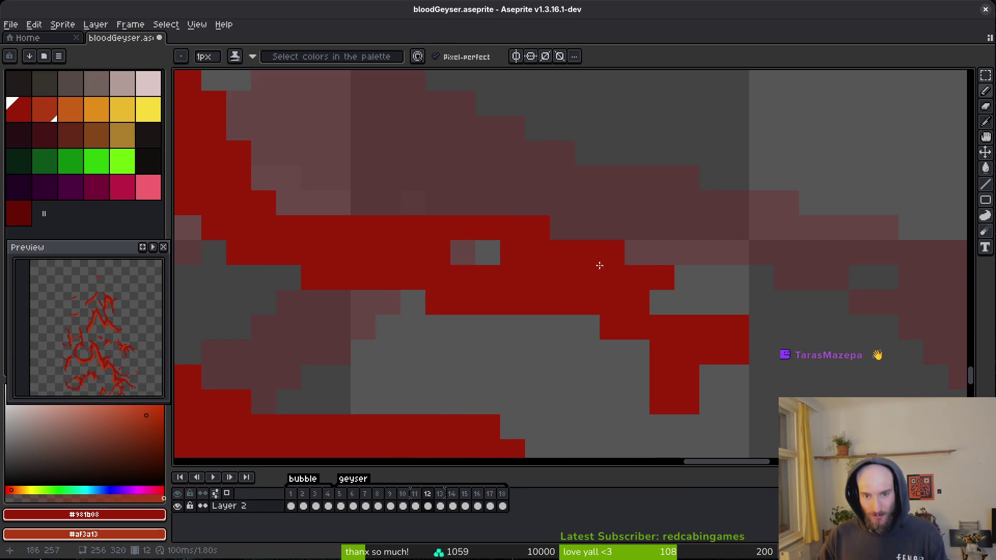
Reshape the horizontal streak's jagged end with red pixels and fill a grey gap pixel.
click(737, 378)
click(712, 377)
click(737, 328)
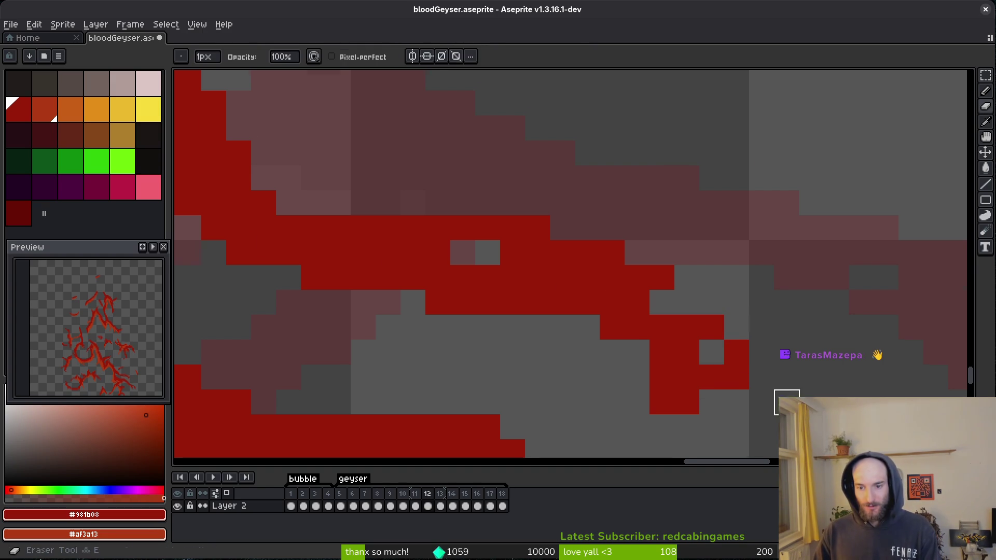
drag(759, 381, 681, 332)
click(683, 328)
click(683, 354)
key(e)
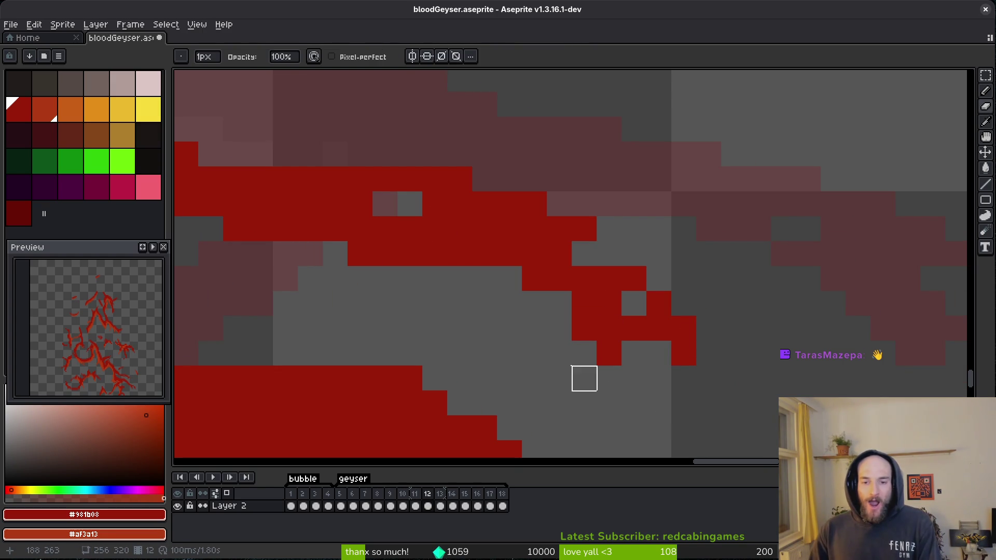
key(b)
click(607, 258)
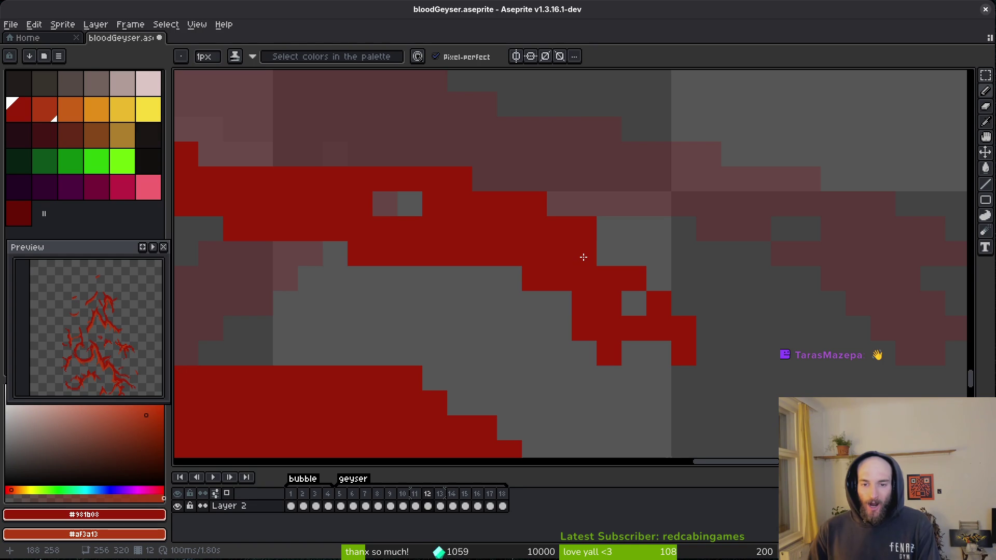
scroll(445, 285, down, 3)
Save the sprite and bring the lower streaks into view.
key(ctrl+s)
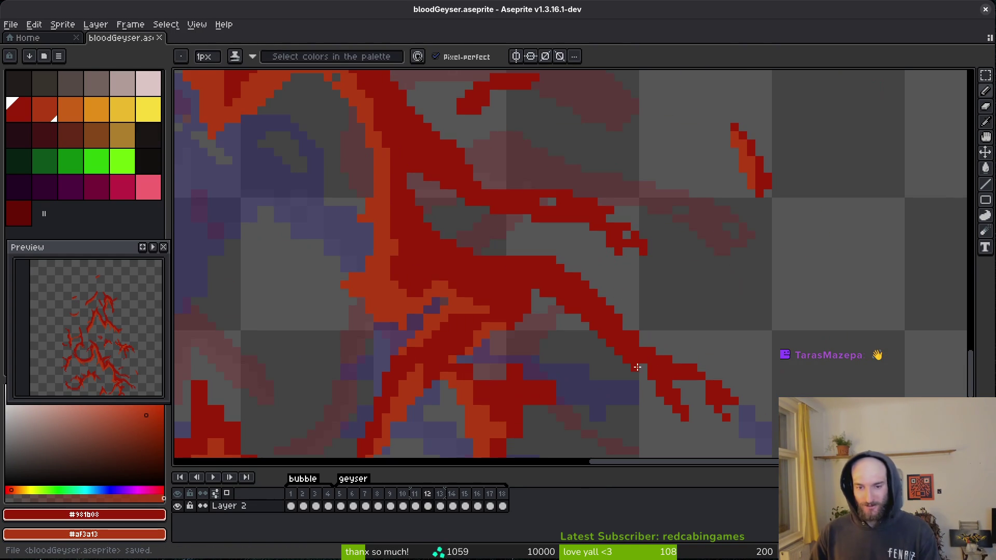
drag(610, 327, 594, 274)
scroll(507, 316, up, 3)
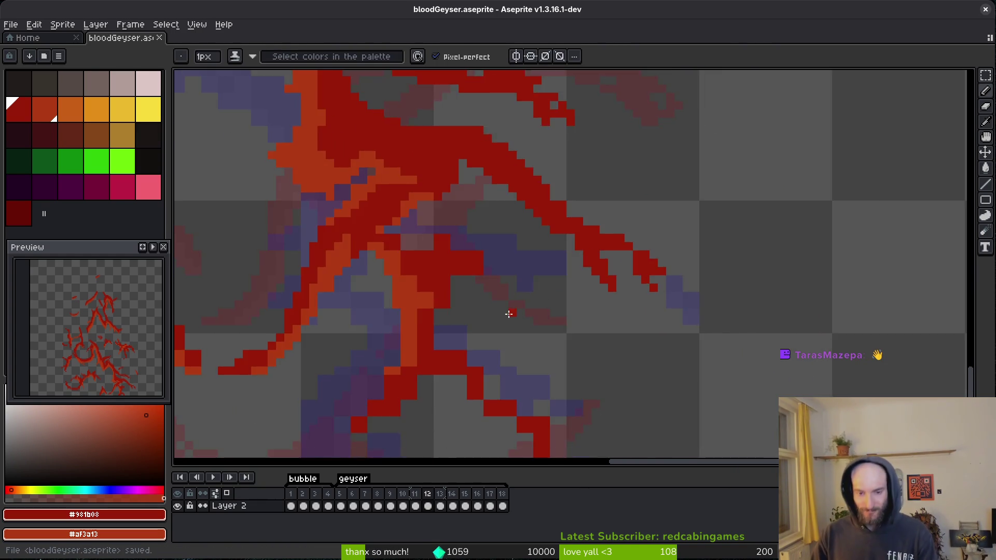
Add a red pixel to the streak and erase a diagonal run from the red mass's edge.
key(e)
key(b)
key(e)
key(b)
click(549, 231)
key(e)
drag(615, 230, 600, 279)
key(b)
Erase two stray red pixels and two more from the column.
key(e)
click(641, 277)
click(665, 228)
key(b)
scroll(593, 314, up, 2)
key(e)
drag(577, 287, 576, 311)
key(b)
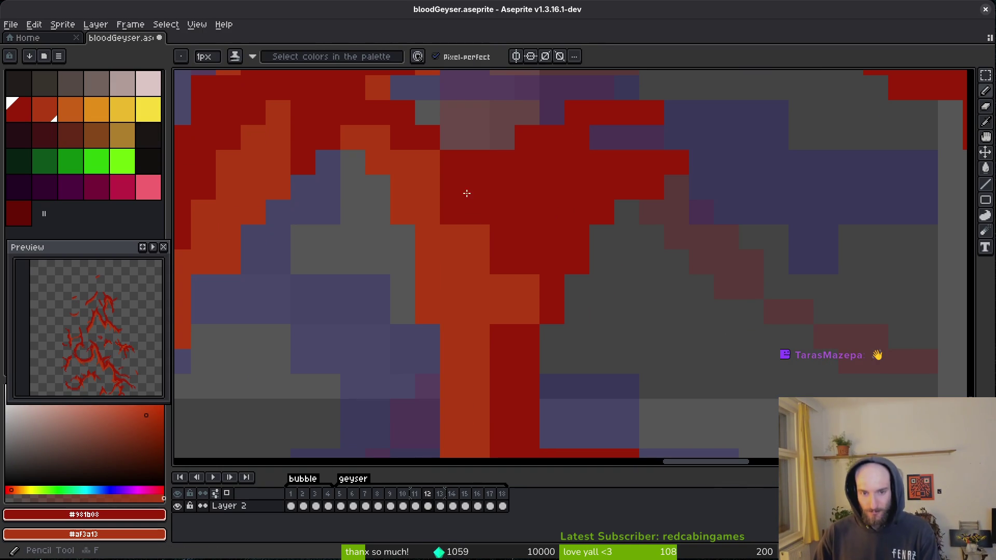
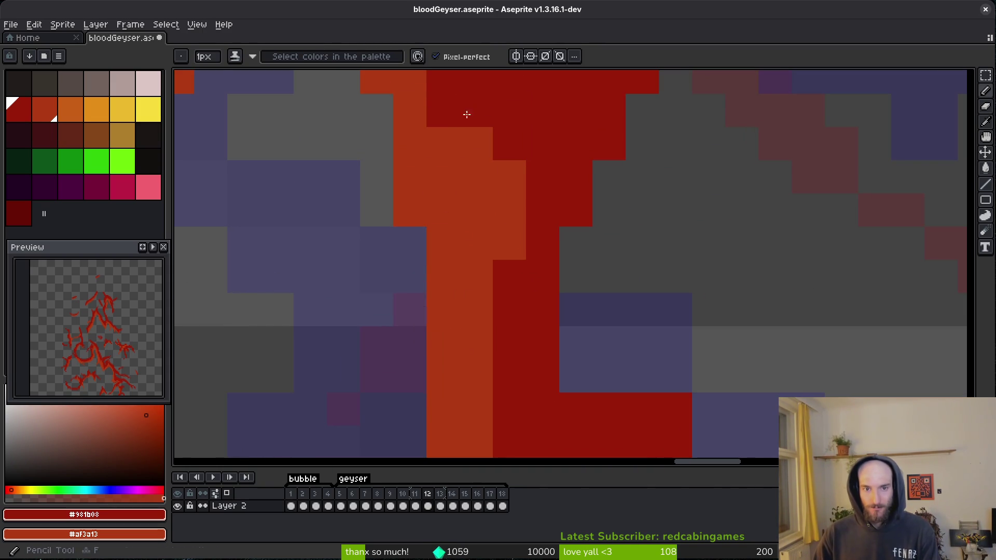
Darken one orange pixel to dark red and shade a diagonal run down the spurt orange.
scroll(514, 178, down, 3)
scroll(509, 255, up, 4)
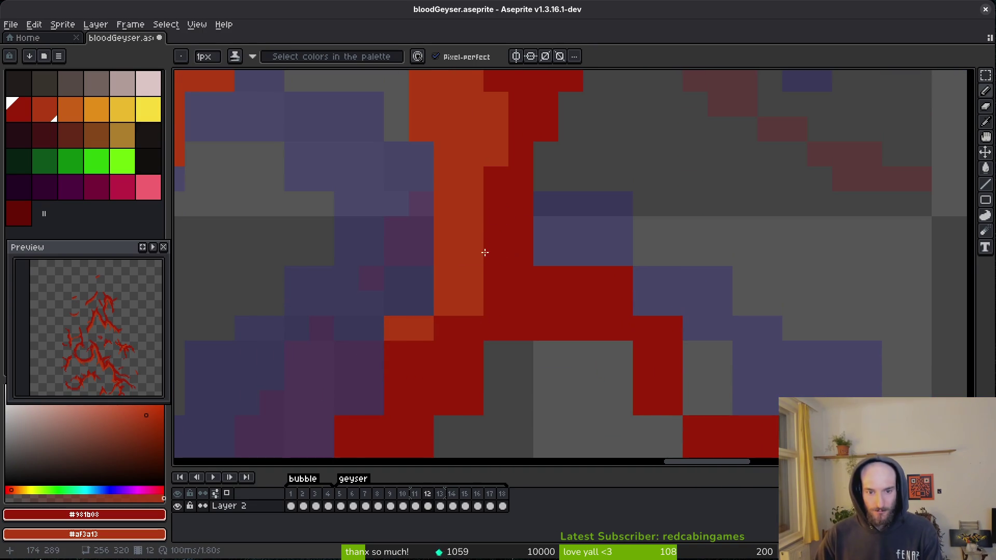
click(464, 301)
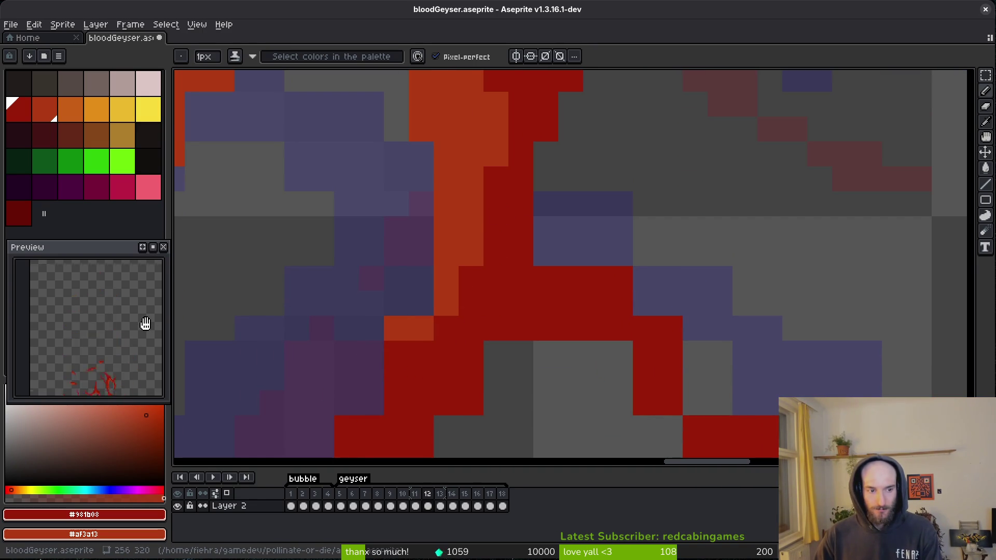
key(e)
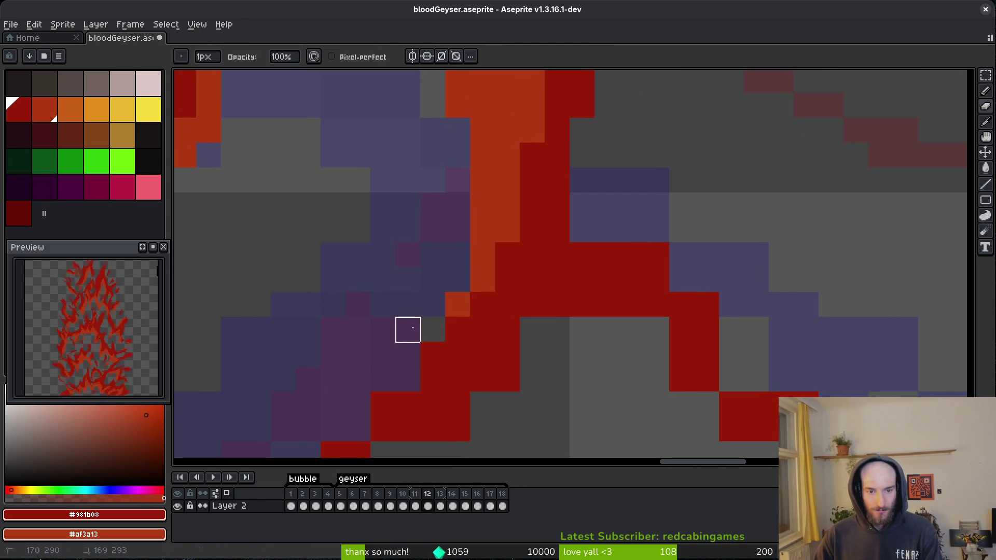
scroll(533, 249, down, 3)
key(b)
drag(529, 202, 506, 217)
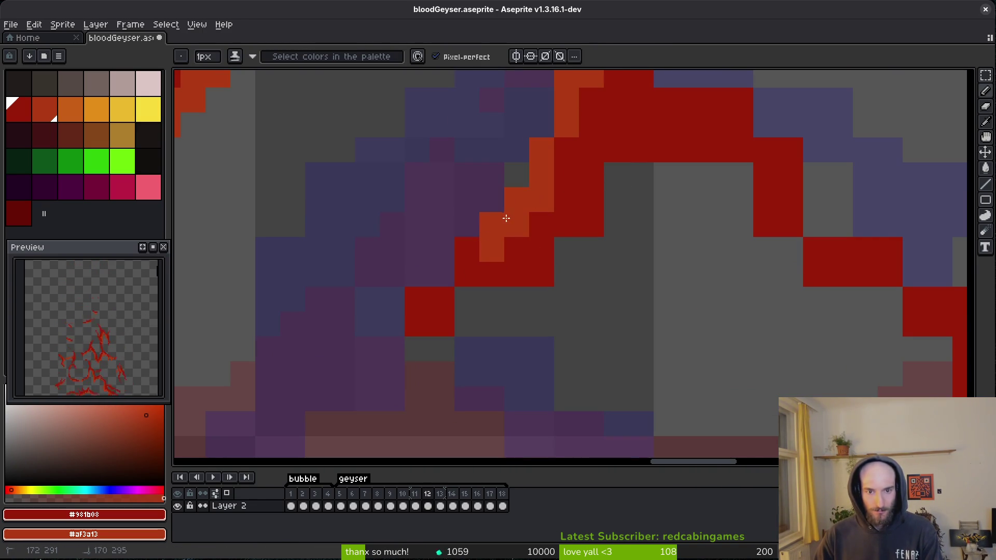
mouse_move(466, 255)
mouse_down()
mouse_move(489, 252)
mouse_move(461, 284)
mouse_move(420, 298)
mouse_up()
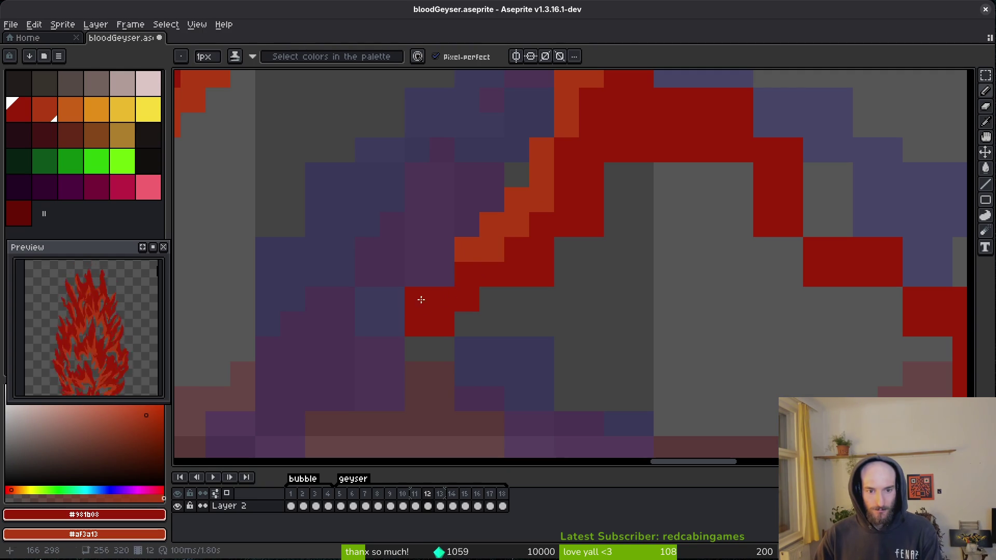
Erase stray red pixels off the spurt, restoring one red pixel erased by mistake.
key(e)
scroll(567, 300, up, 1)
scroll(567, 300, right, 1)
key(ctrl+z)
drag(508, 310, 555, 260)
scroll(621, 277, up, 1)
scroll(620, 277, right, 2)
Paint red pixels along the diagonal spurt edge and erase two at the stroke's bottom.
key(b)
mouse_move(623, 258)
mouse_down()
mouse_move(716, 311)
mouse_move(635, 226)
mouse_up()
click(698, 283)
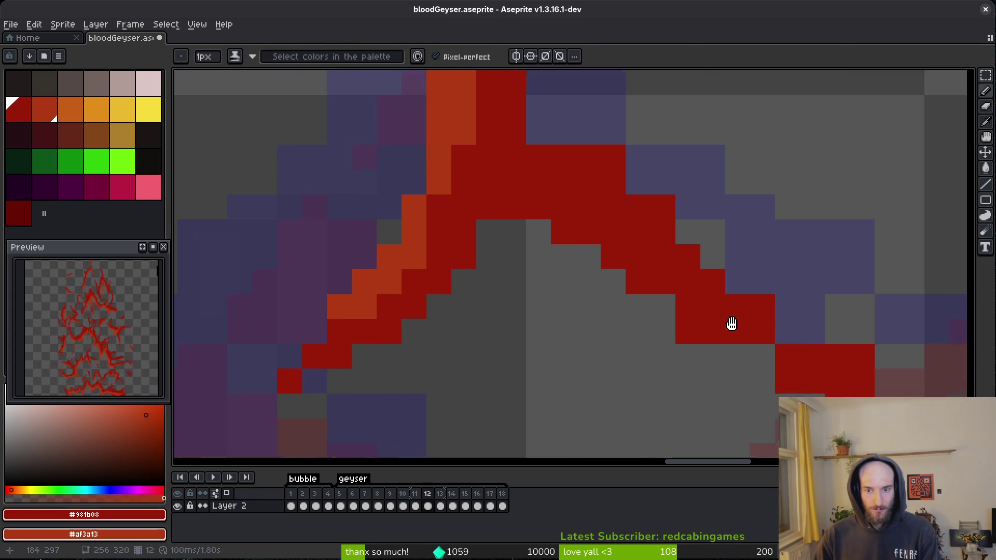
scroll(682, 278, down, 1)
scroll(682, 278, right, 5)
key(e)
click(501, 287)
drag(700, 361, 676, 437)
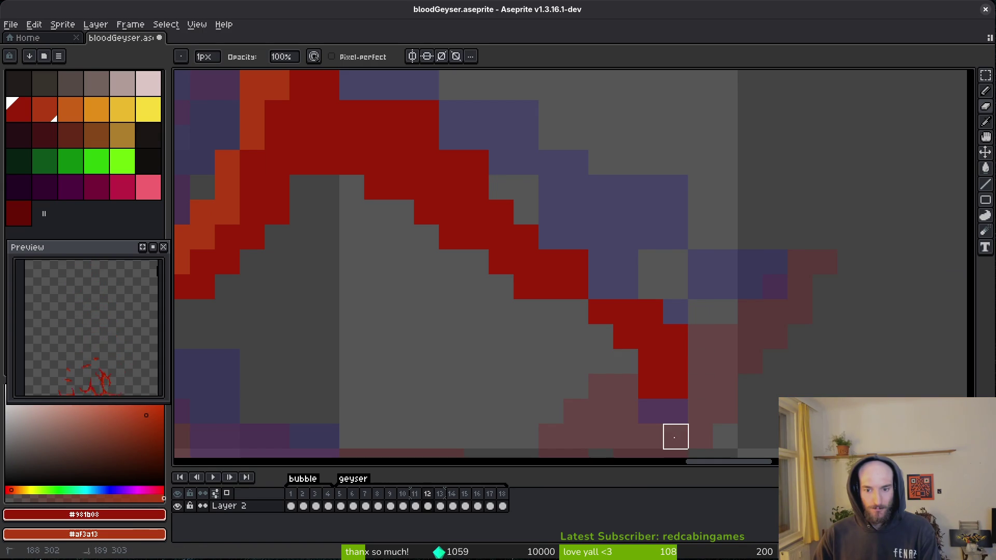
Add red pixels and a short red line to thicken the spurt, then save bloodGeyser.aseprite.
scroll(651, 337, up, 1)
key(b)
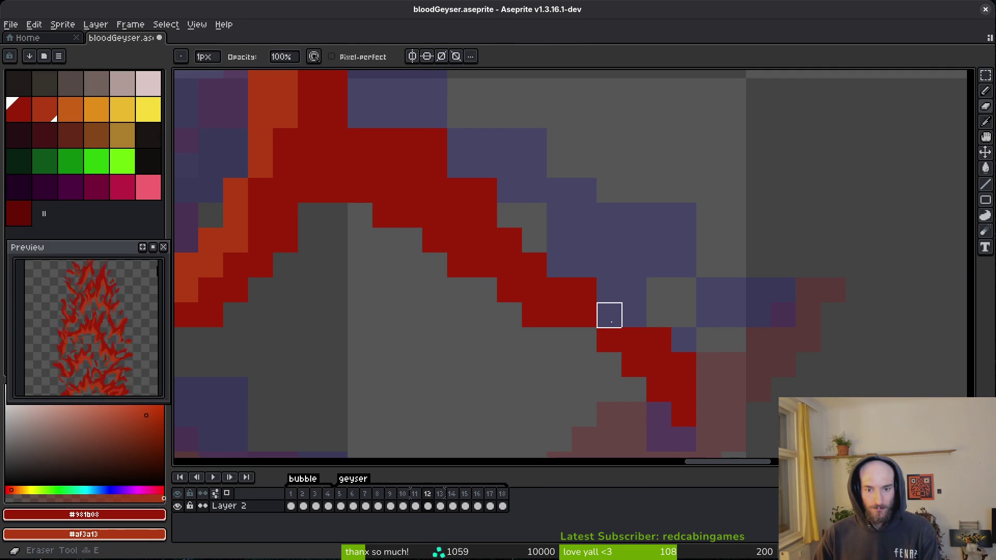
click(632, 316)
key(e)
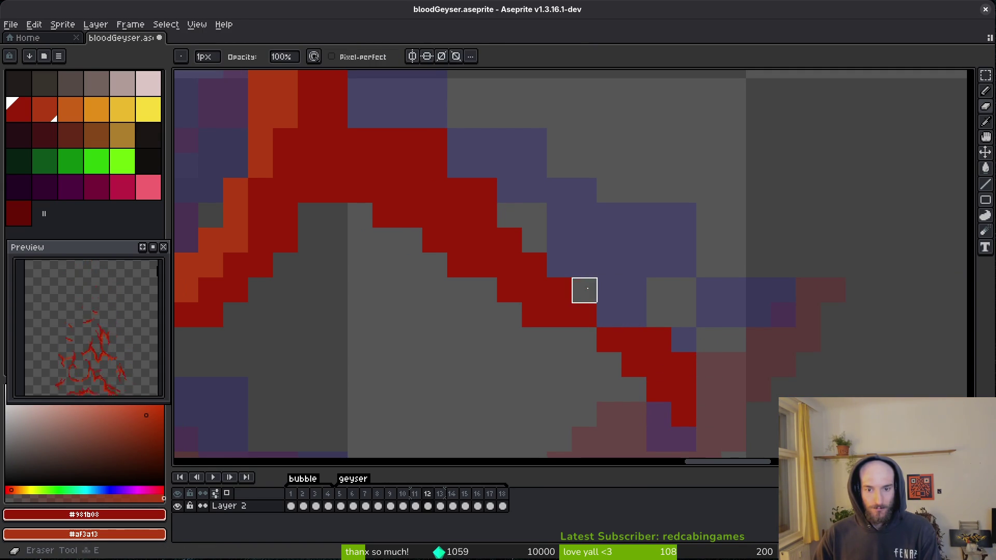
scroll(585, 290, up, 1)
key(b)
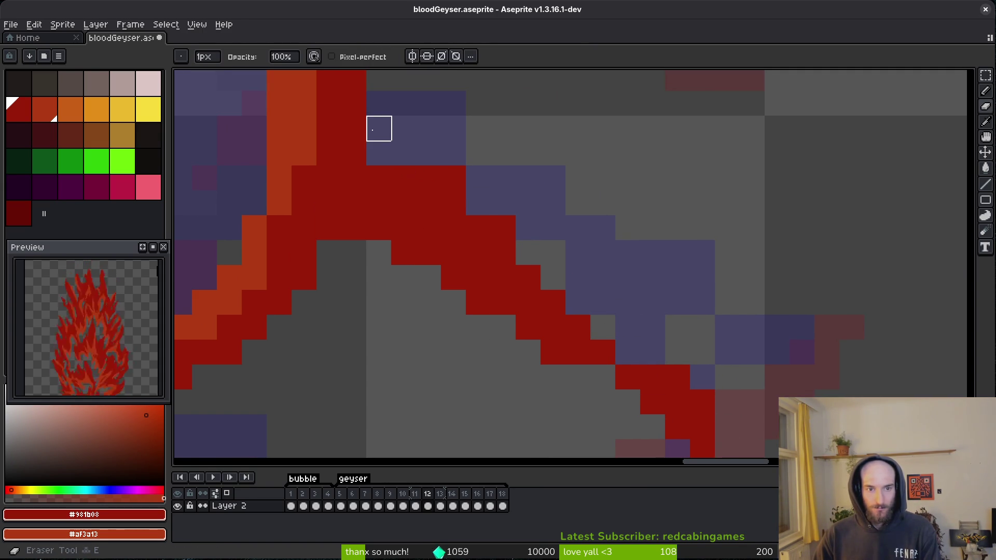
click(478, 202)
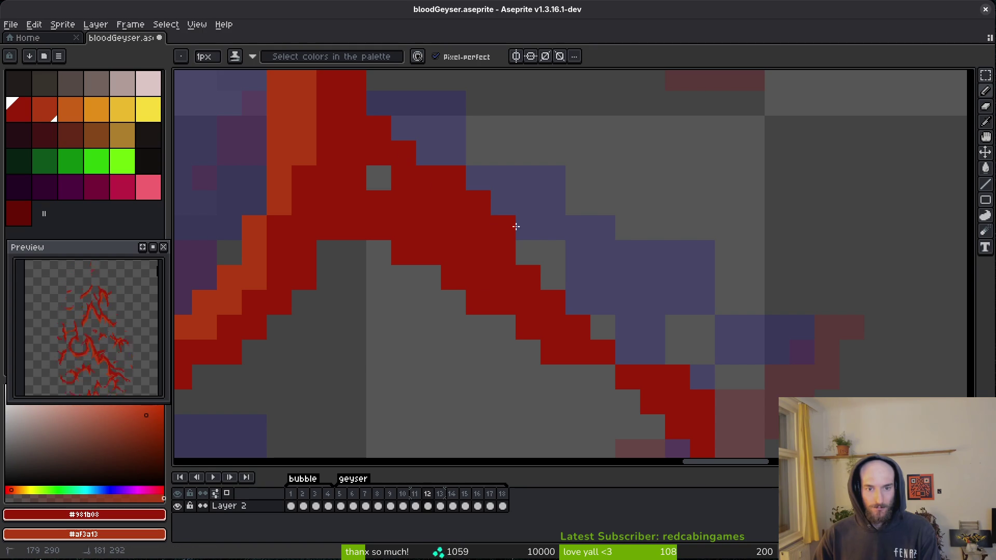
drag(528, 252, 553, 277)
click(329, 277)
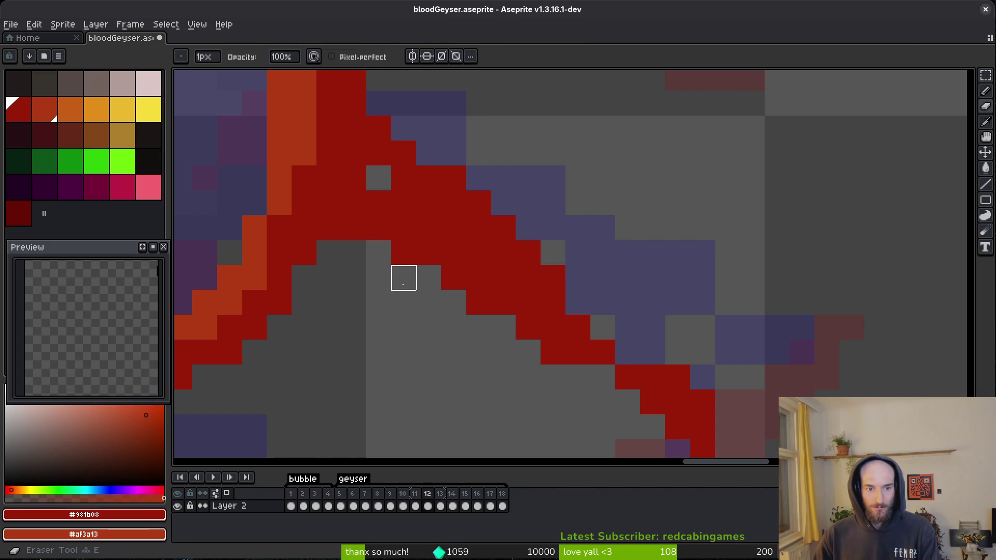
scroll(409, 301, down, 5)
key(ctrl+s)
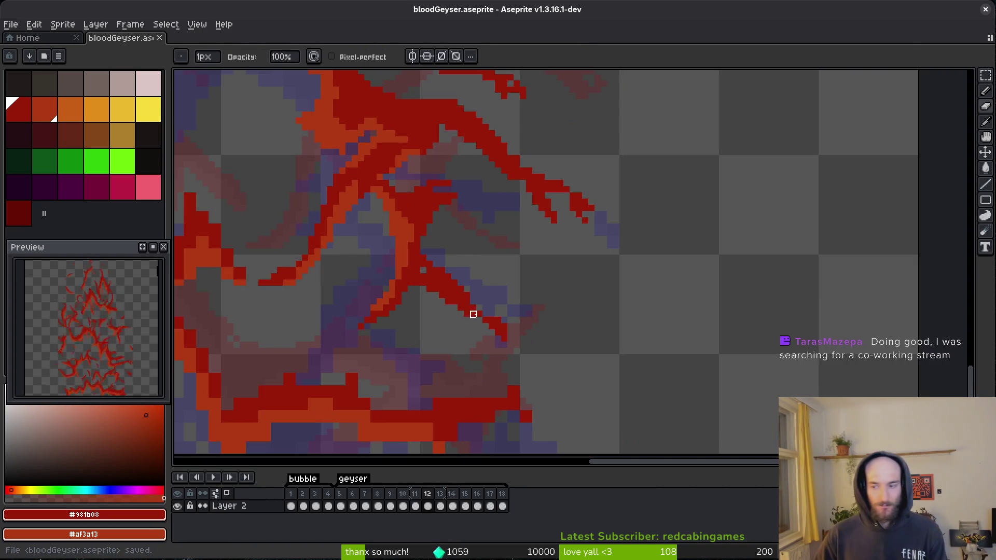
Save the file and extend the red flare's tip by two pixels.
scroll(517, 314, down, 5)
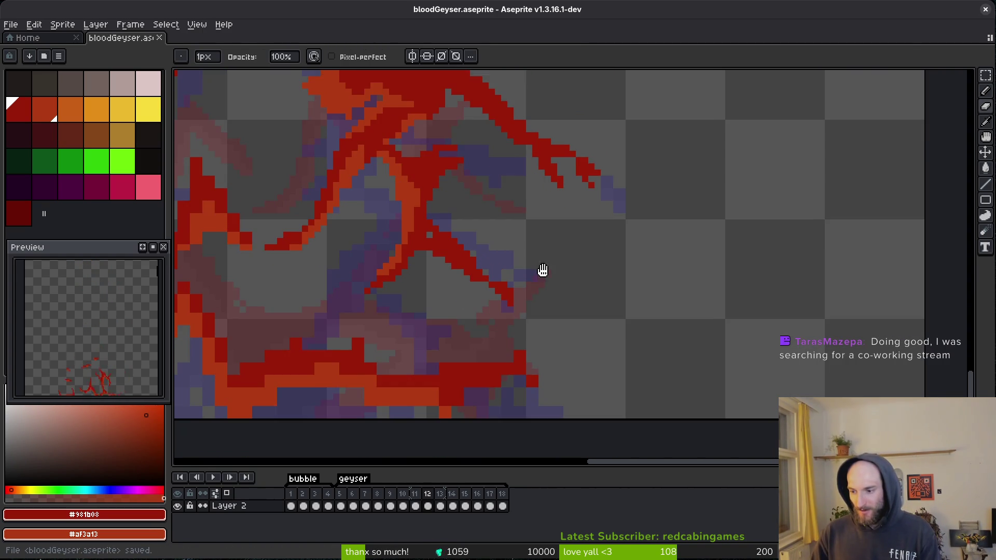
key(ctrl+s)
scroll(511, 220, up, 3)
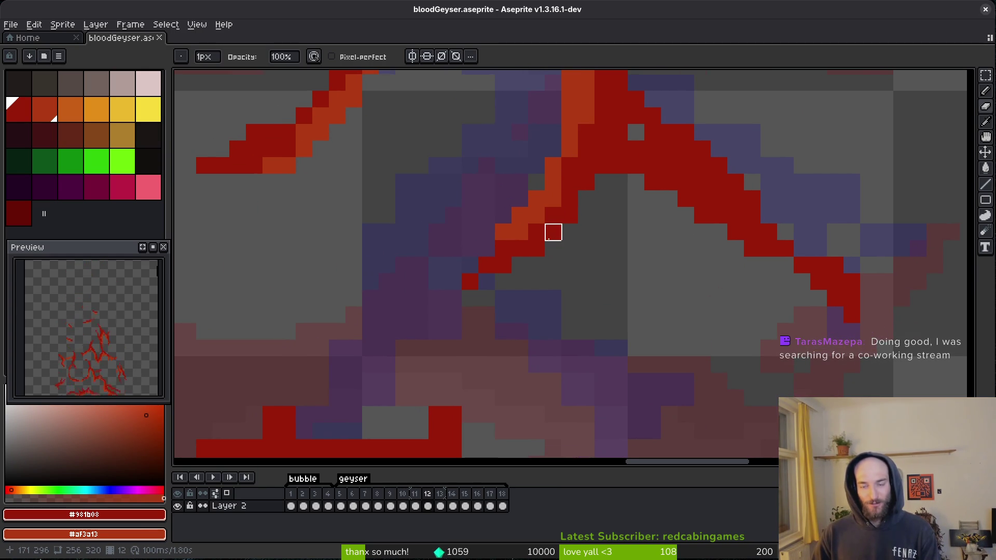
scroll(554, 245, down, 5)
scroll(572, 265, up, 2)
scroll(660, 297, down, 2)
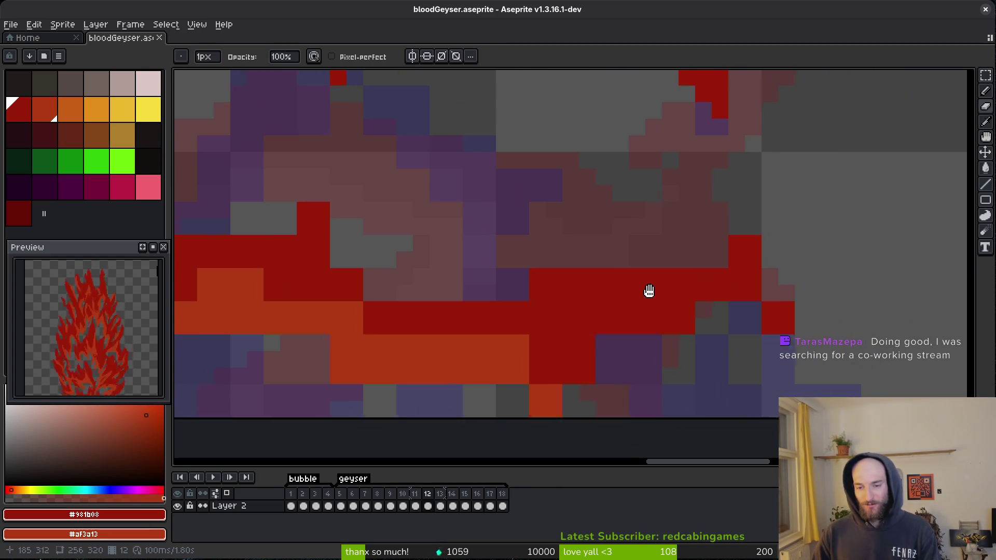
scroll(669, 269, up, 3)
key(b)
click(586, 257)
key(ctrl+z)
drag(694, 266, 722, 238)
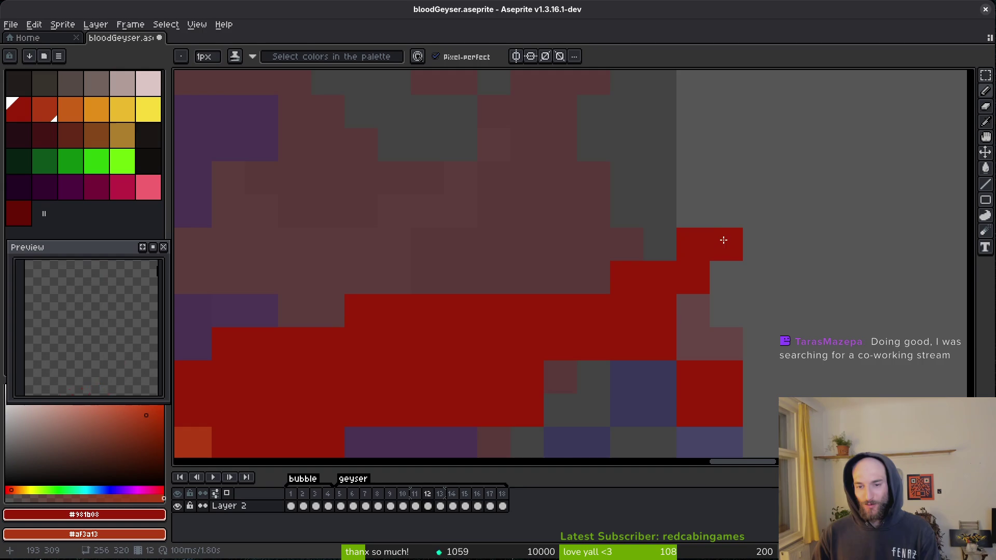
Darken a run of orange pixels near the geyser's base to dark red.
key(e)
scroll(726, 304, down, 2)
scroll(784, 332, left, 2)
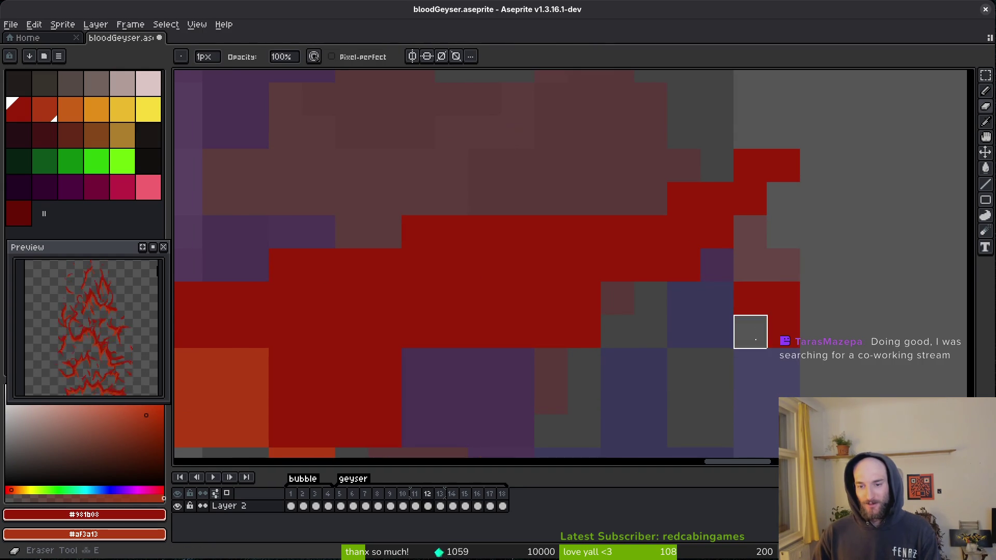
key(b)
scroll(516, 332, down, 2)
scroll(614, 296, left, 3)
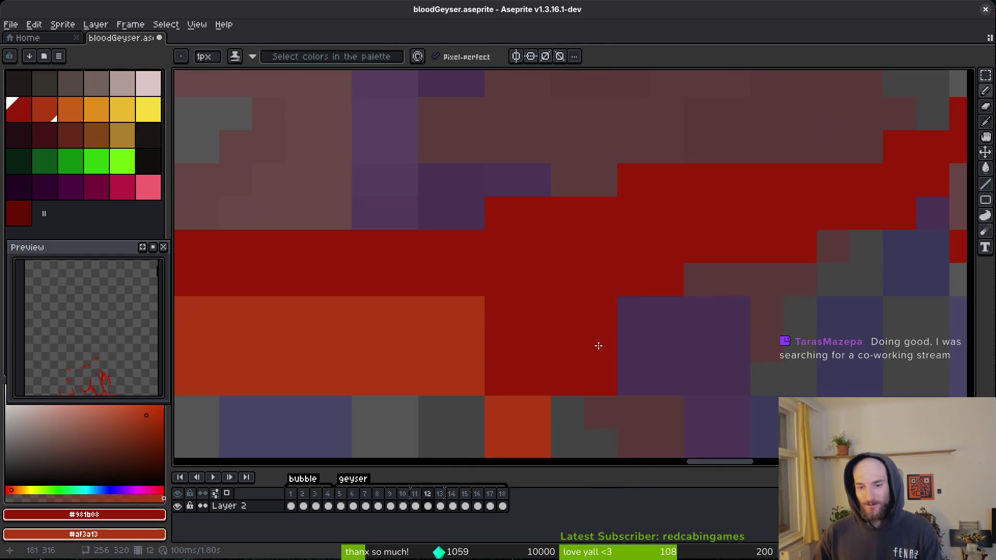
scroll(606, 338, down, 2)
scroll(597, 346, left, 1)
scroll(653, 261, down, 1)
scroll(623, 270, left, 1)
mouse_move(580, 278)
mouse_down()
mouse_move(482, 254)
mouse_move(553, 280)
mouse_move(573, 348)
mouse_move(563, 357)
mouse_move(498, 340)
mouse_move(507, 349)
mouse_up()
scroll(545, 363, down, 1)
scroll(545, 363, left, 1)
click(590, 374)
Paint the row of bluish gap pixels along the base red.
scroll(545, 326, left, 1)
scroll(493, 290, up, 2)
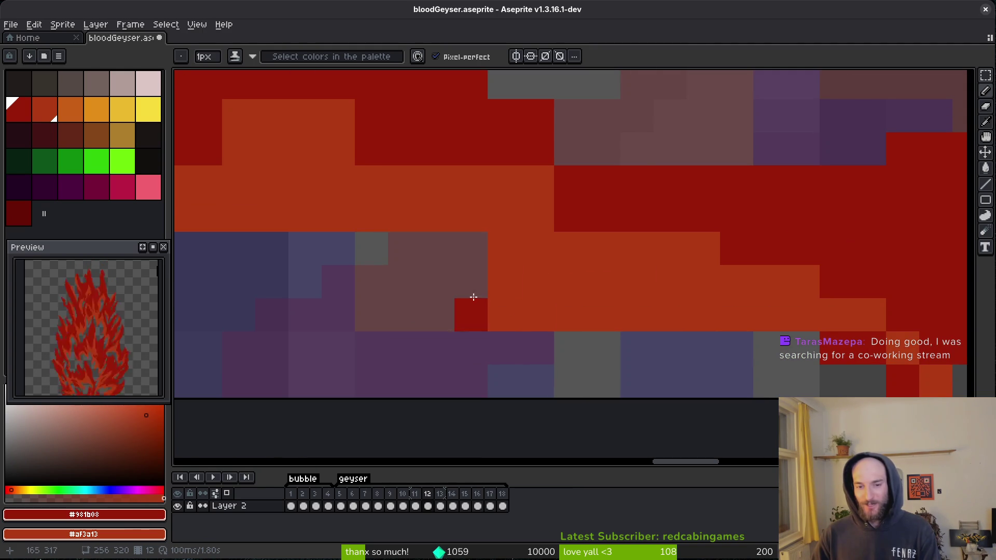
drag(339, 249, 306, 247)
scroll(519, 254, left, 1)
scroll(519, 255, up, 1)
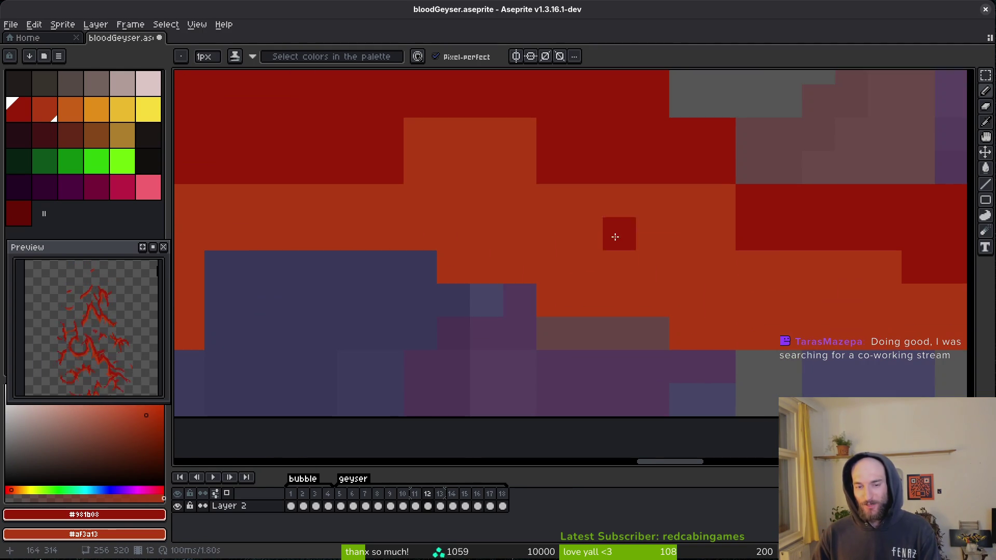
scroll(519, 182, up, 3)
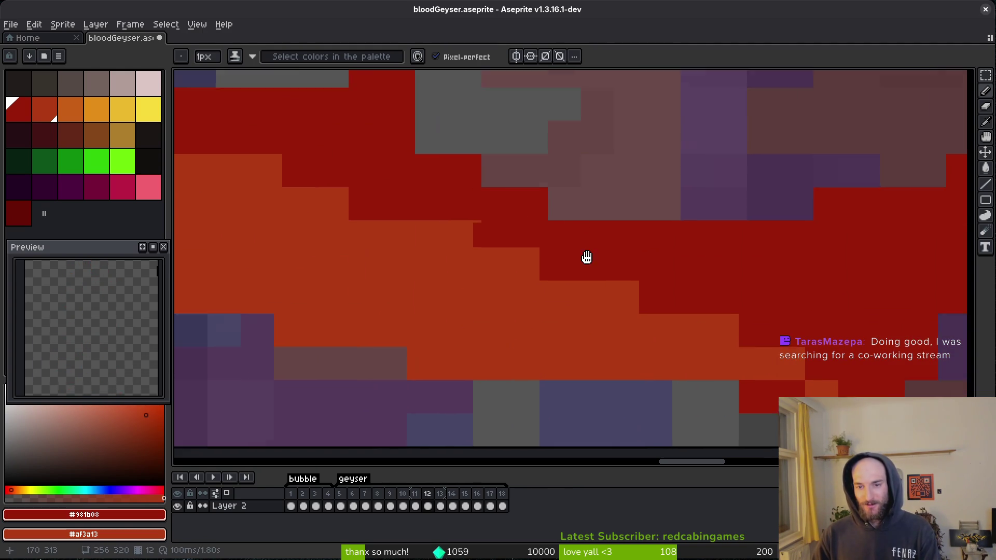
scroll(571, 239, right, 1)
scroll(627, 282, up, 1)
scroll(627, 282, left, 1)
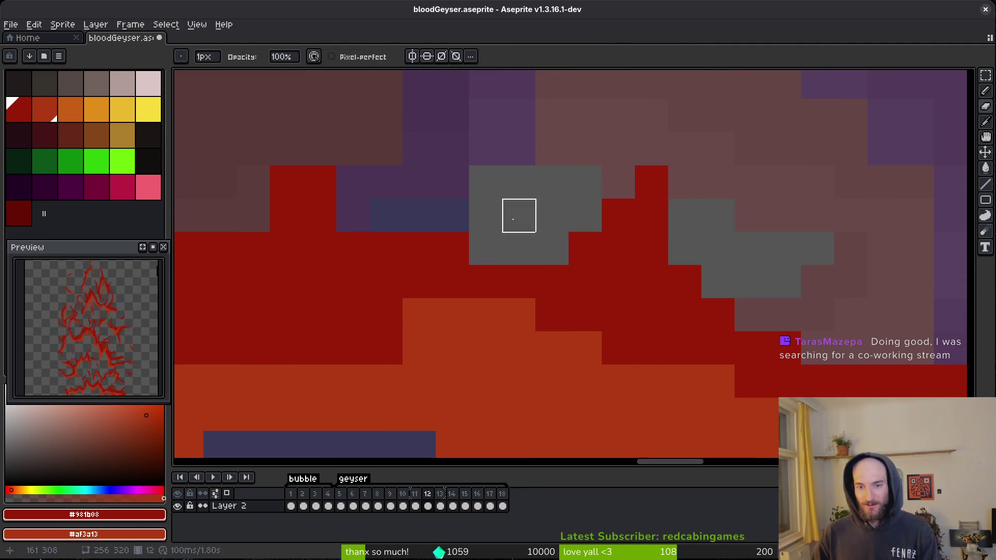
scroll(597, 233, left, 4)
scroll(596, 234, up, 1)
drag(633, 256, 553, 222)
scroll(667, 205, left, 3)
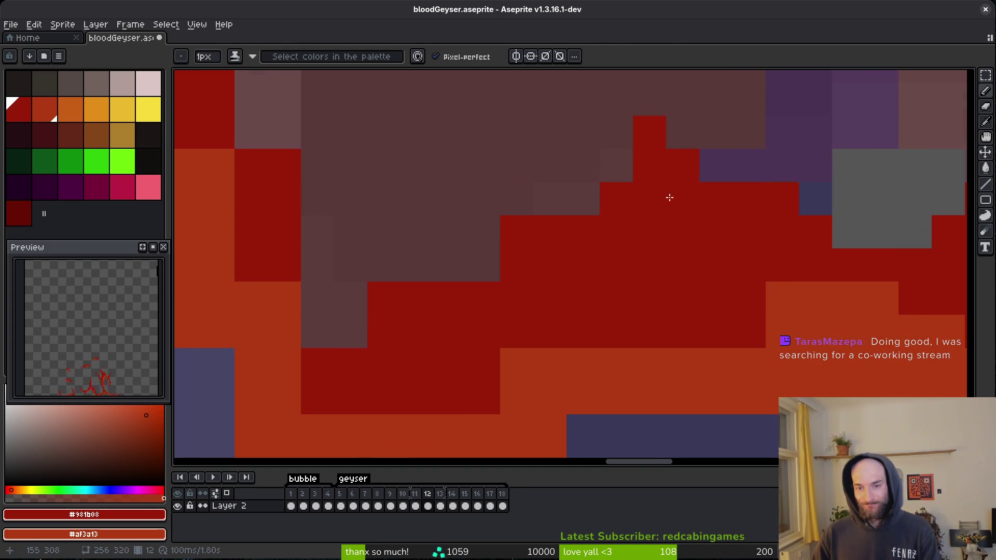
scroll(565, 240, up, 2)
key(e)
scroll(519, 256, up, 2)
Draw a red staircase edge up the flame tongue.
key(b)
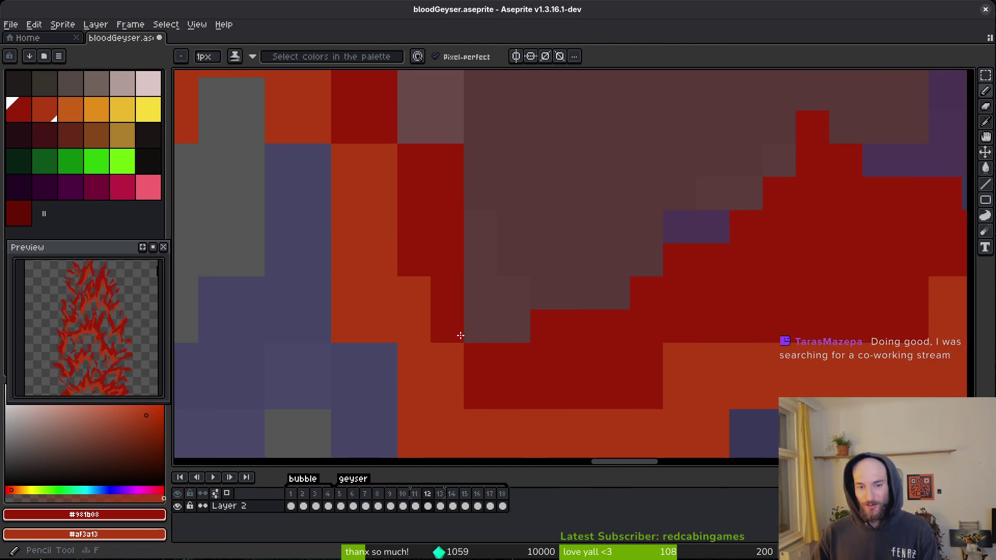
scroll(456, 288, up, 3)
drag(456, 288, 518, 395)
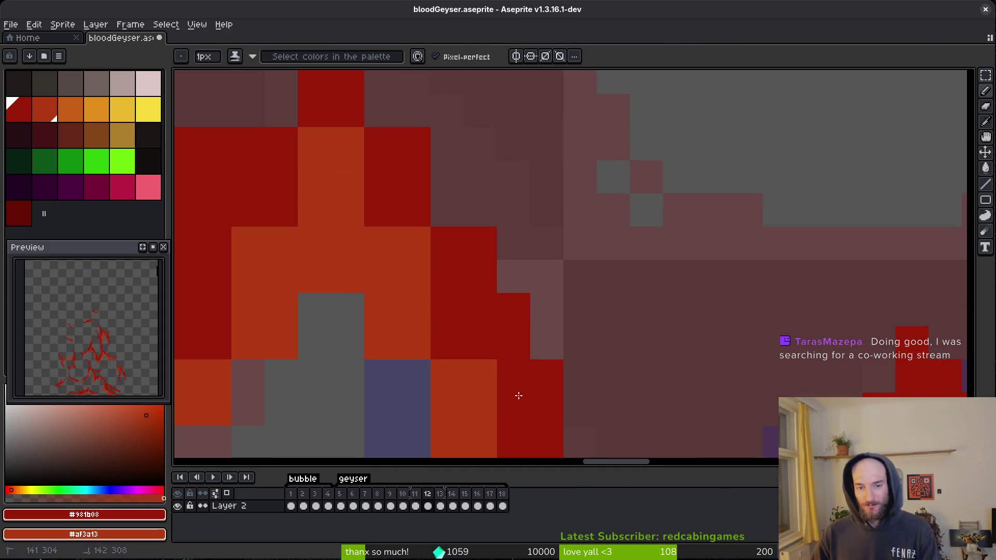
scroll(430, 202, down, 2)
scroll(467, 321, left, 3)
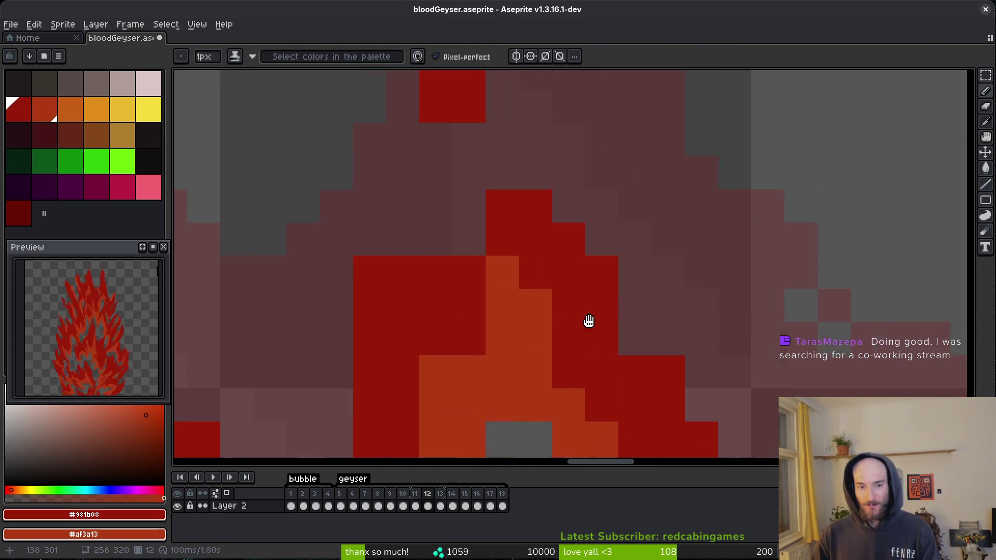
key(e)
click(506, 172)
drag(404, 338, 405, 235)
Add red pixels to the flame's stepped edge, tip and outline.
key(b)
click(505, 238)
click(572, 172)
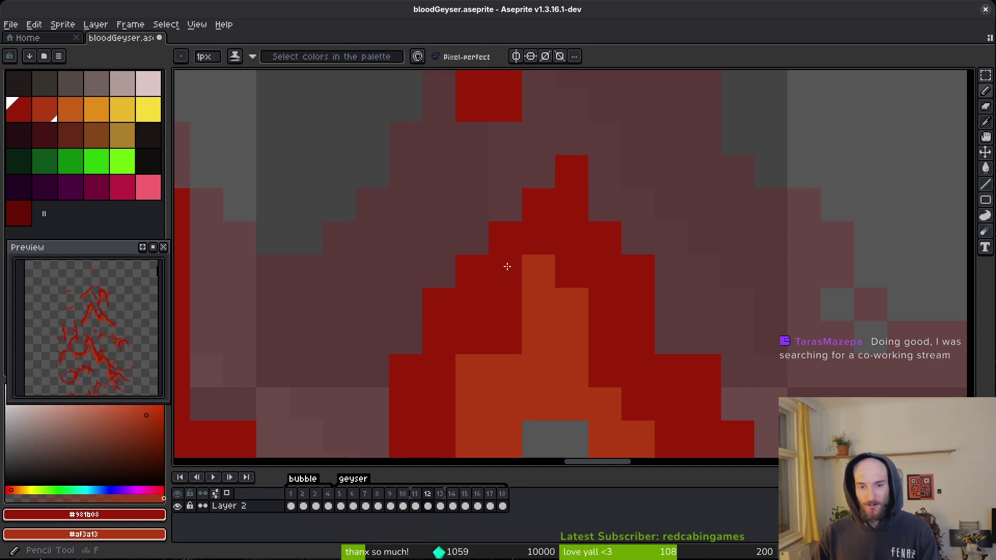
click(527, 145)
click(539, 172)
click(571, 138)
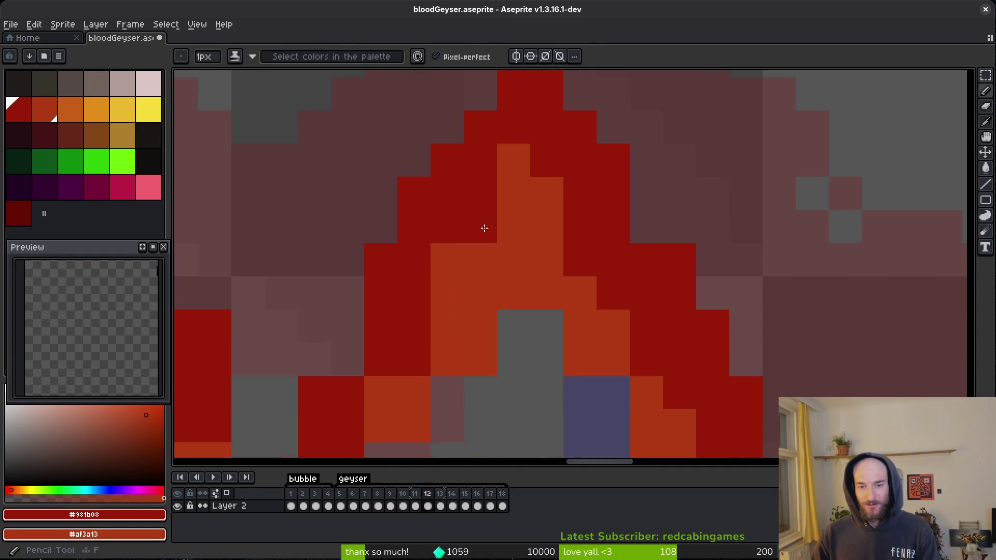
scroll(494, 92, up, 1)
click(494, 92)
scroll(494, 173, down, 1)
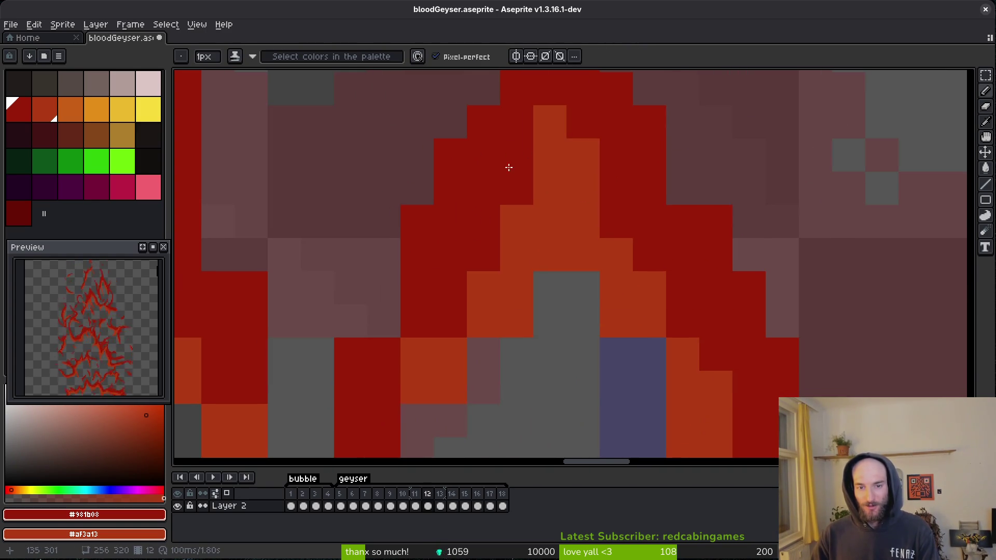
click(442, 271)
click(410, 239)
click(442, 304)
Fill the flame's interior, the blue gap cells and a grey cell with orange.
right_click(508, 270)
right_click(442, 337)
right_click(441, 369)
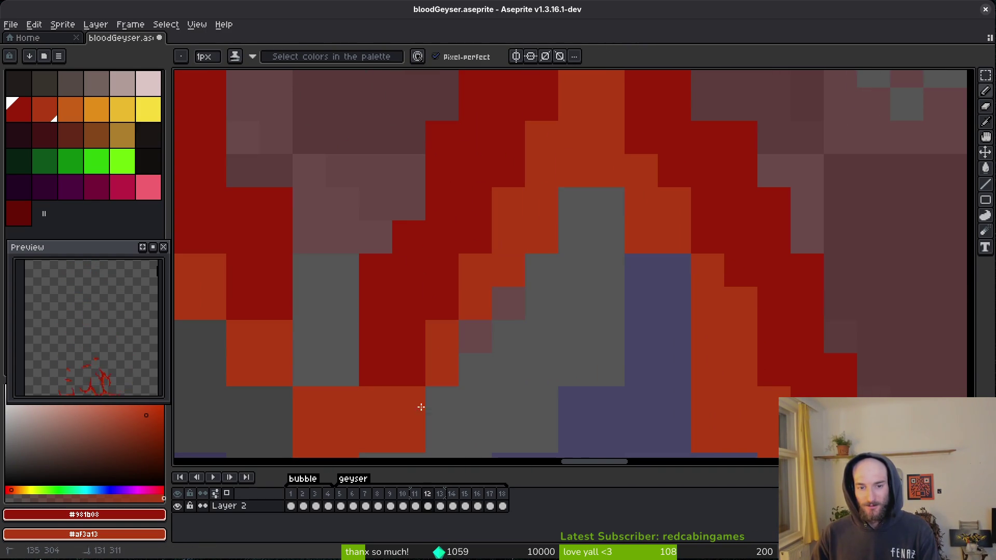
right_click(641, 270)
right_click(674, 270)
right_click(674, 303)
right_click(608, 204)
Paint dark-red cells along the flame base with orange pixels around them.
scroll(596, 321, down, 5)
scroll(628, 296, right, 3)
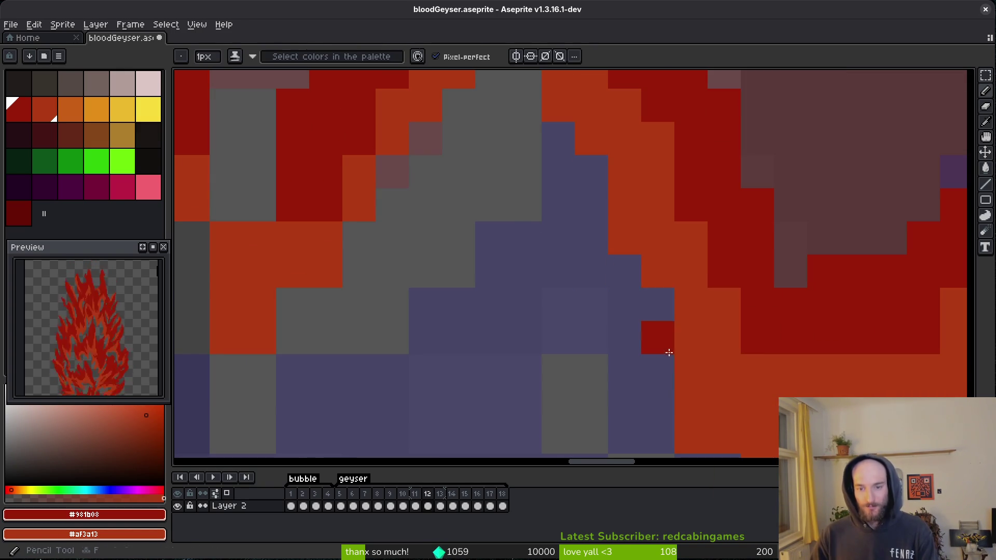
scroll(653, 268, down, 3)
scroll(654, 268, right, 3)
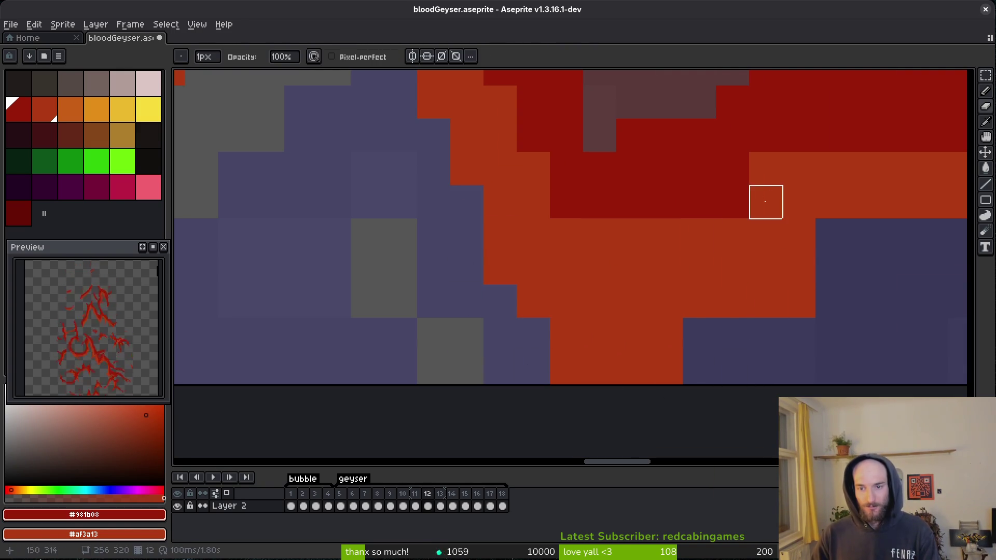
drag(596, 235, 666, 233)
scroll(674, 249, right, 3)
right_click(675, 238)
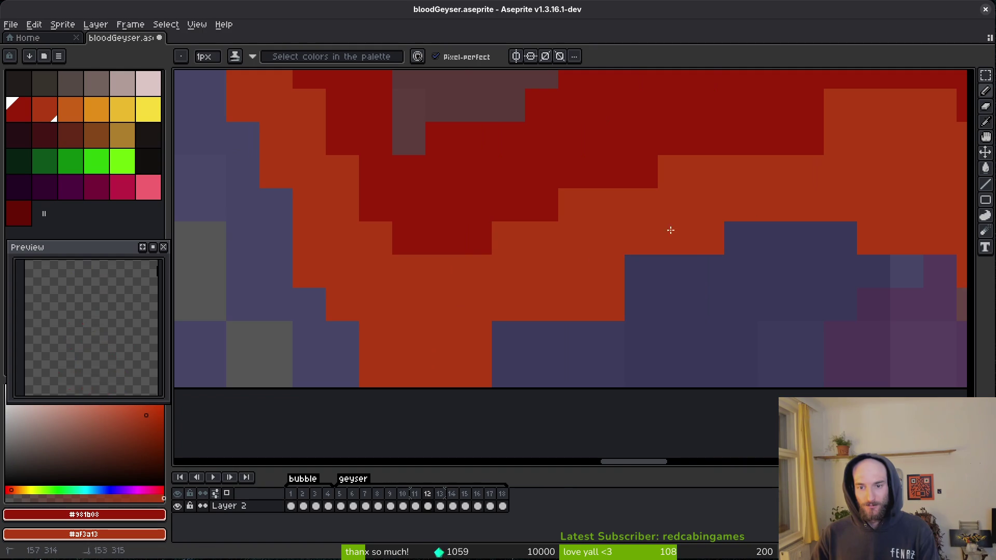
right_click(524, 338)
right_click(643, 269)
click(578, 324)
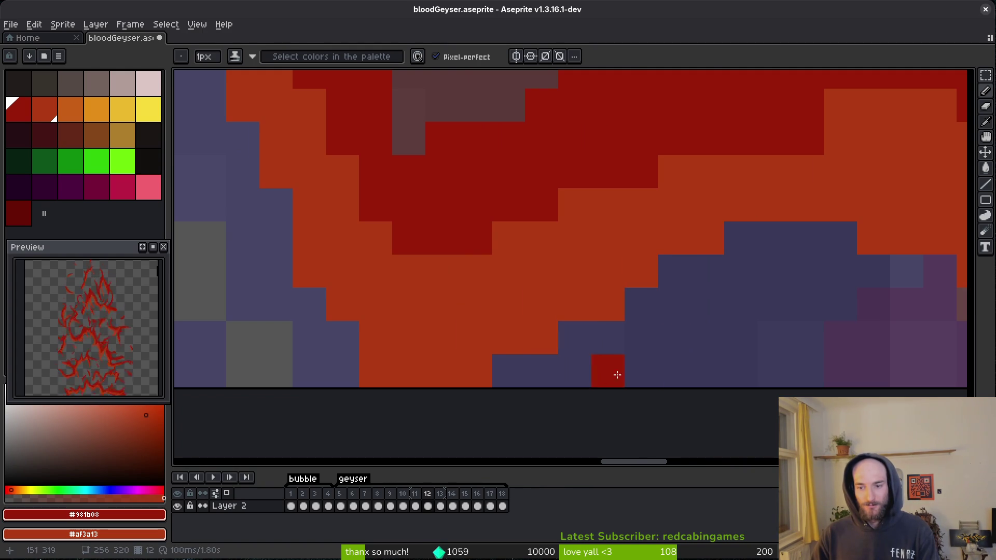
Erase stray orange pixels near the flame base and save the sprite.
key(e)
click(608, 305)
click(542, 339)
key(ctrl+s)
scroll(471, 366, up, 5)
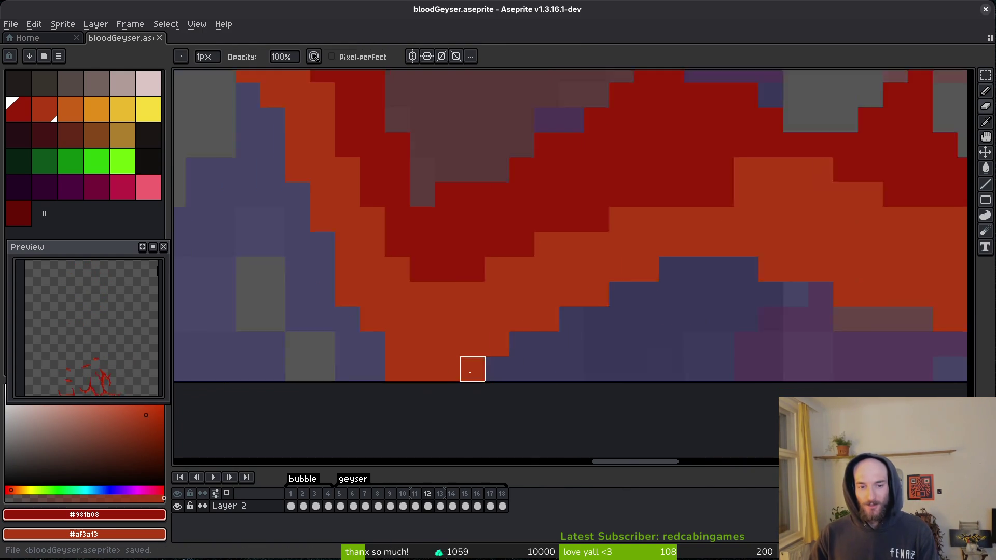
Place a dark-red pixel in the orange patch, correcting a misplaced one.
key(b)
scroll(570, 280, up, 2)
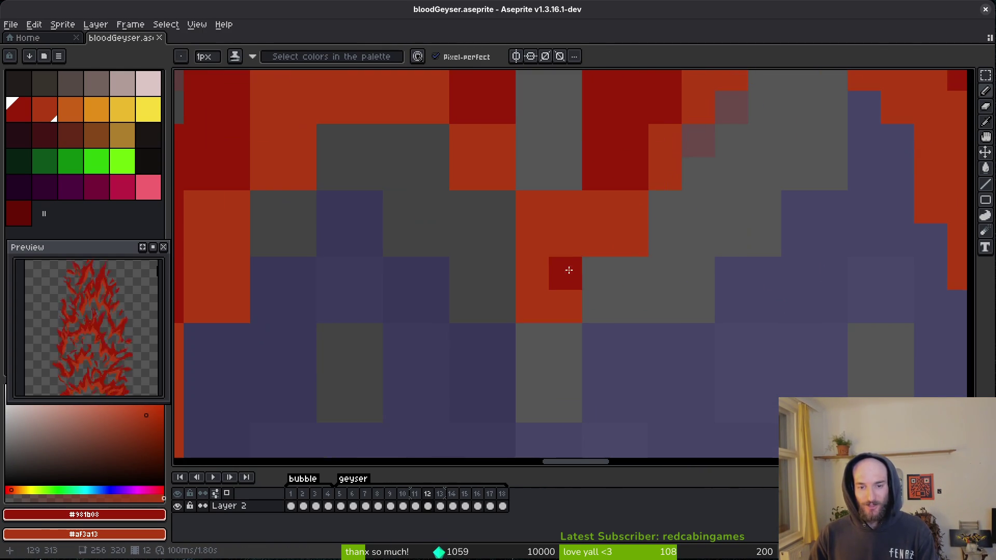
click(589, 248)
key(ctrl+z)
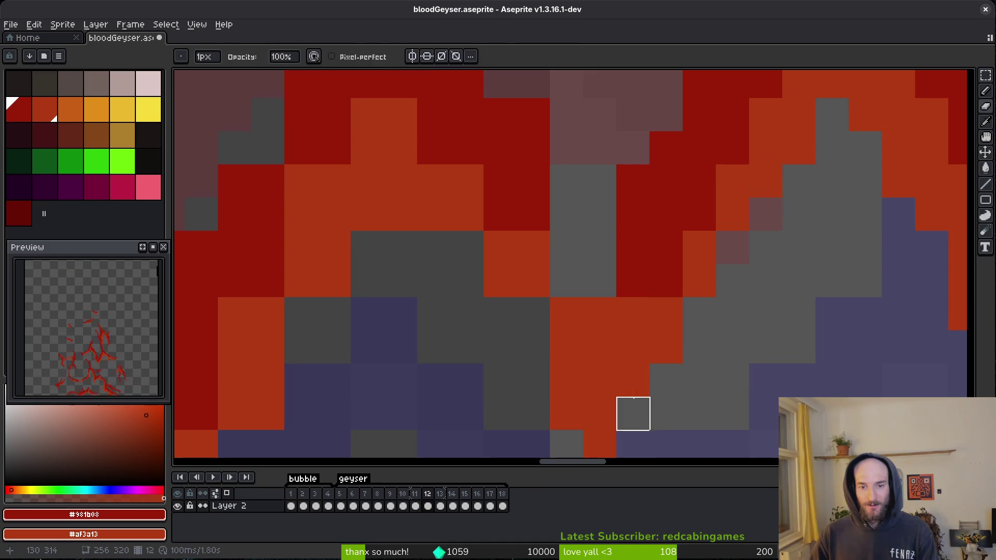
scroll(632, 445, up, 3)
click(482, 256)
mouse_move(482, 257)
mouse_down()
mouse_move(702, 374)
mouse_move(735, 323)
mouse_up()
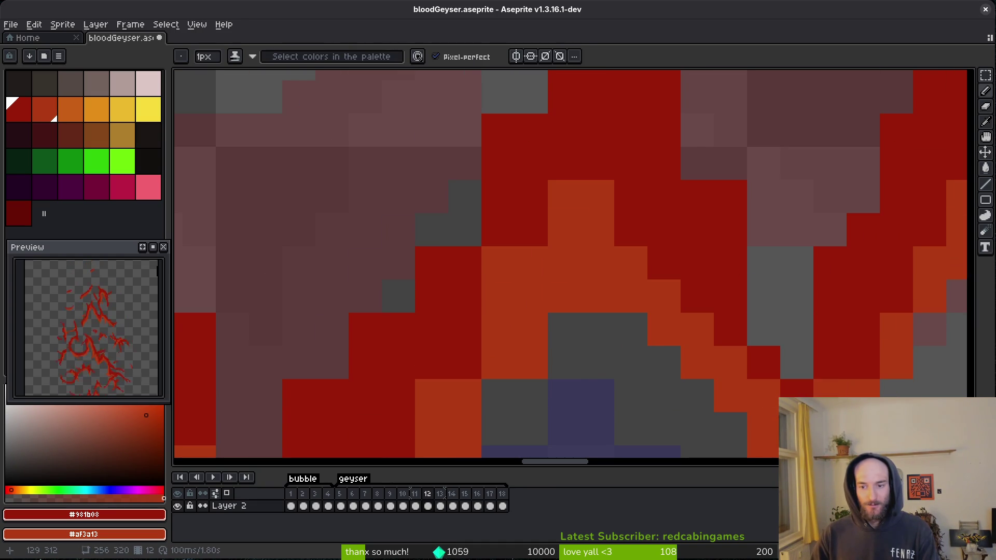
Redraw the dark-red flank of the downward spurt to the canvas bottom, adding one edge pixel.
scroll(830, 357, down, 3)
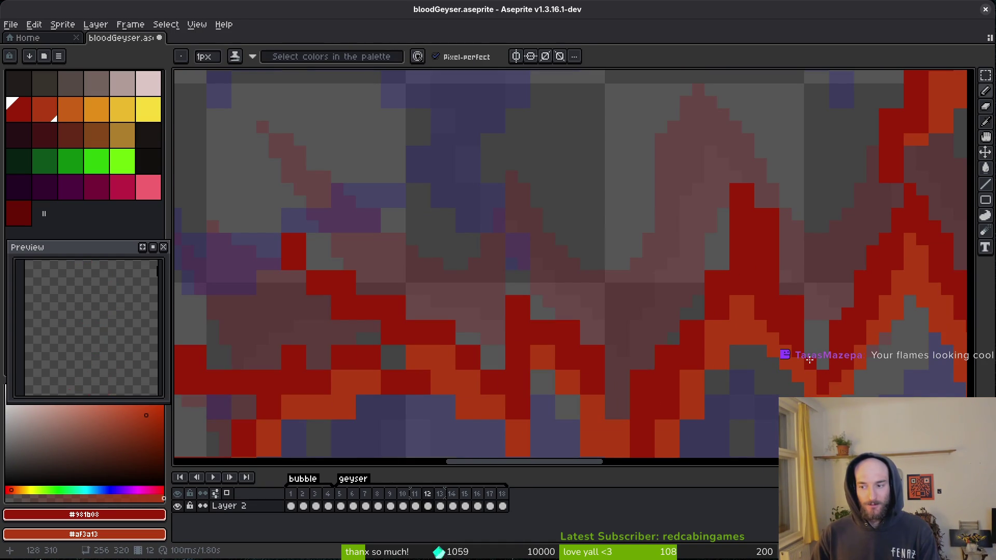
scroll(707, 363, down, 1)
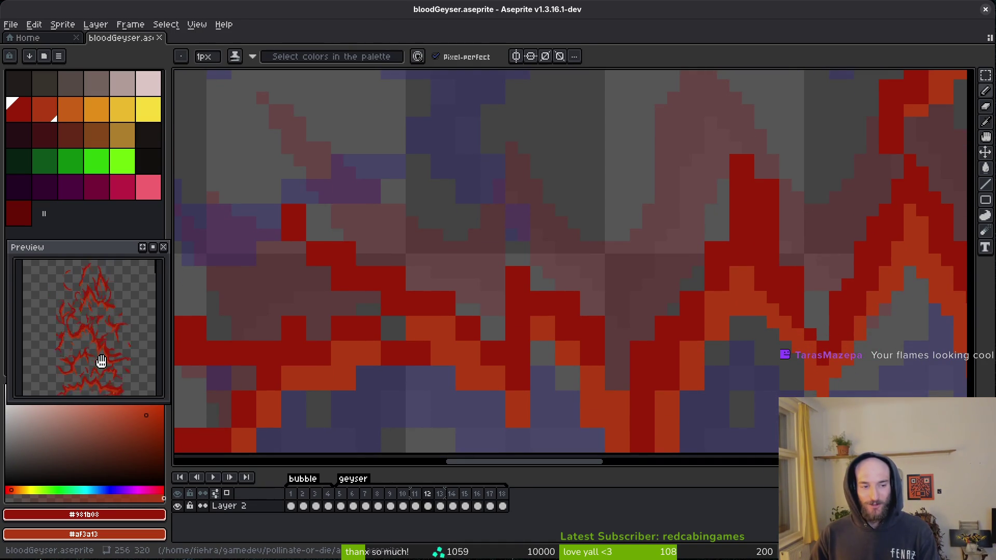
scroll(562, 285, up, 1)
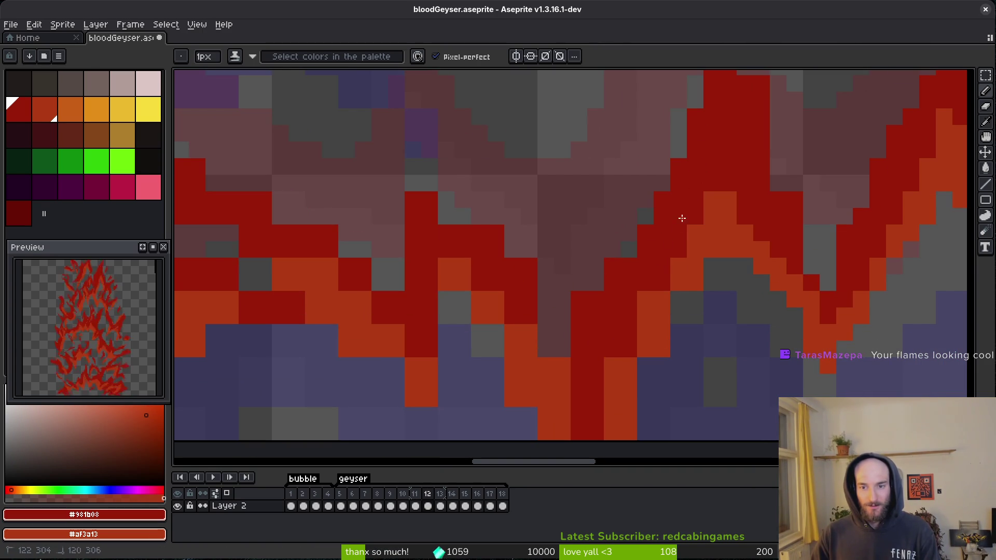
key(ctrl+z)
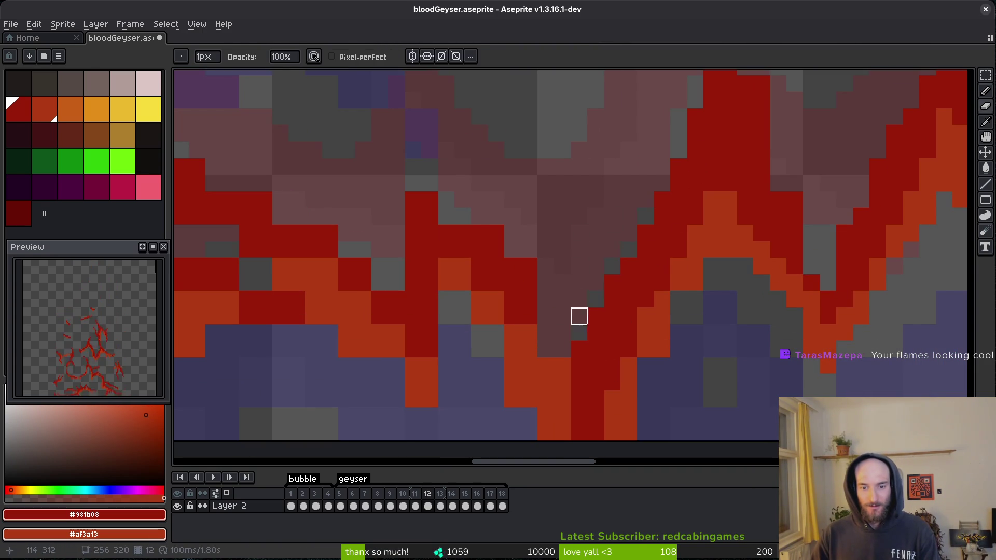
drag(554, 381, 541, 334)
drag(562, 415, 509, 275)
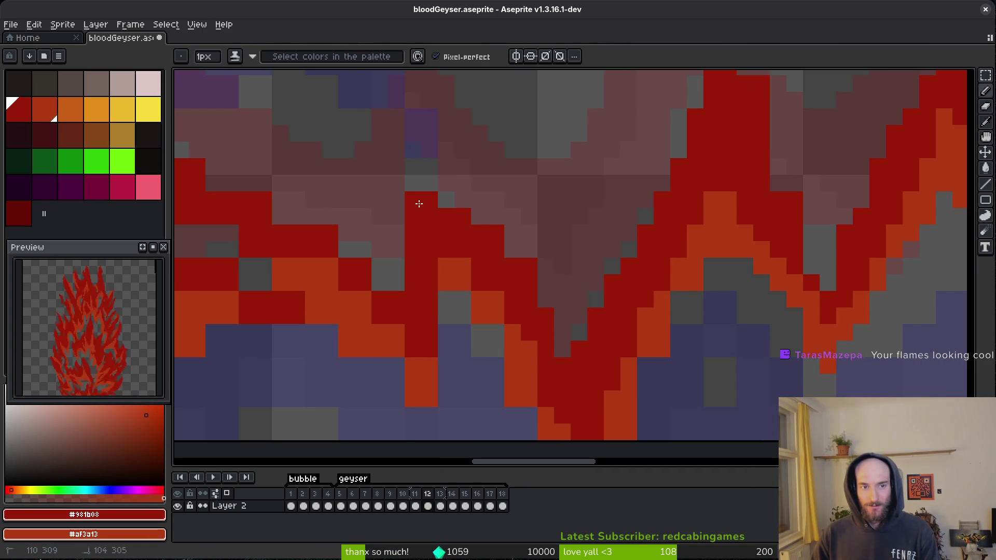
scroll(436, 250, left, 3)
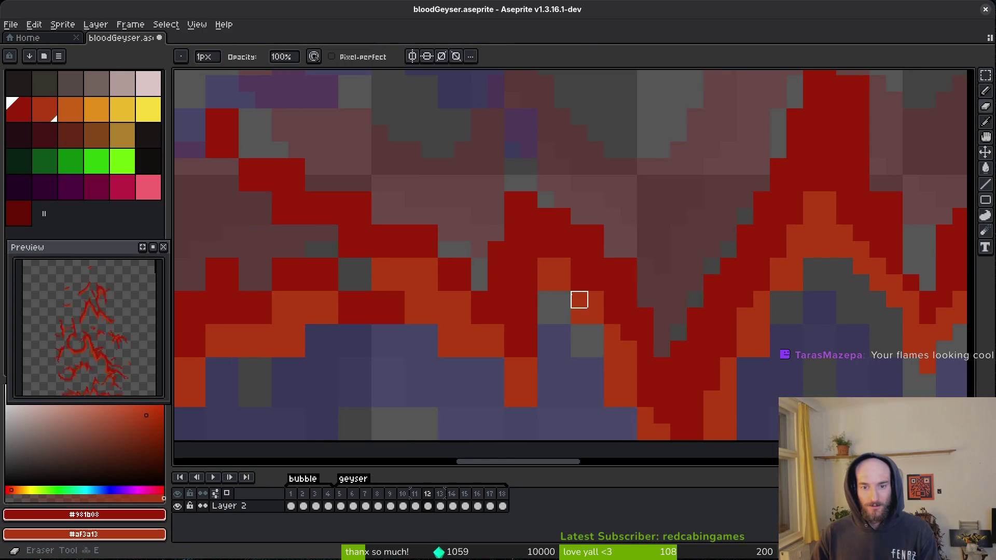
scroll(588, 308, down, 2)
scroll(486, 175, right, 2)
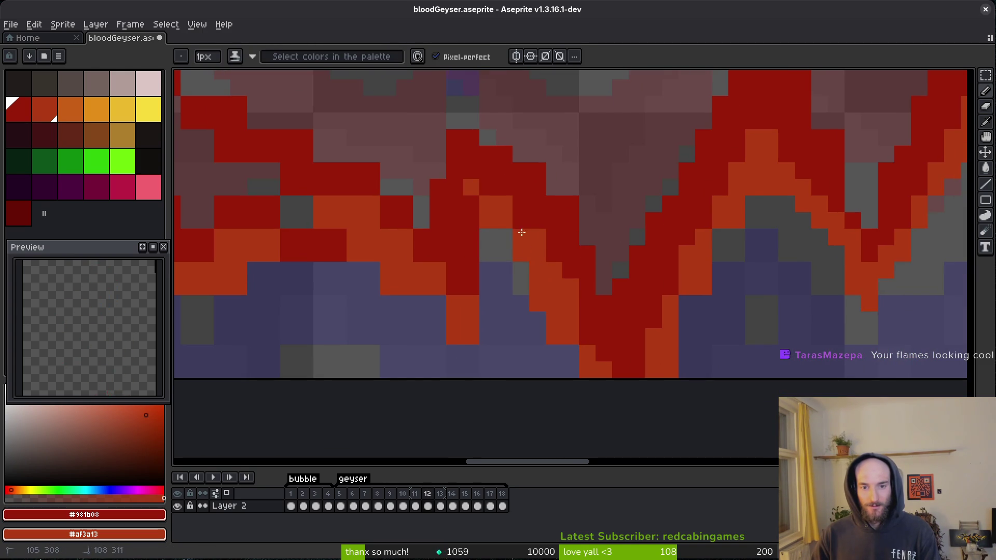
click(569, 342)
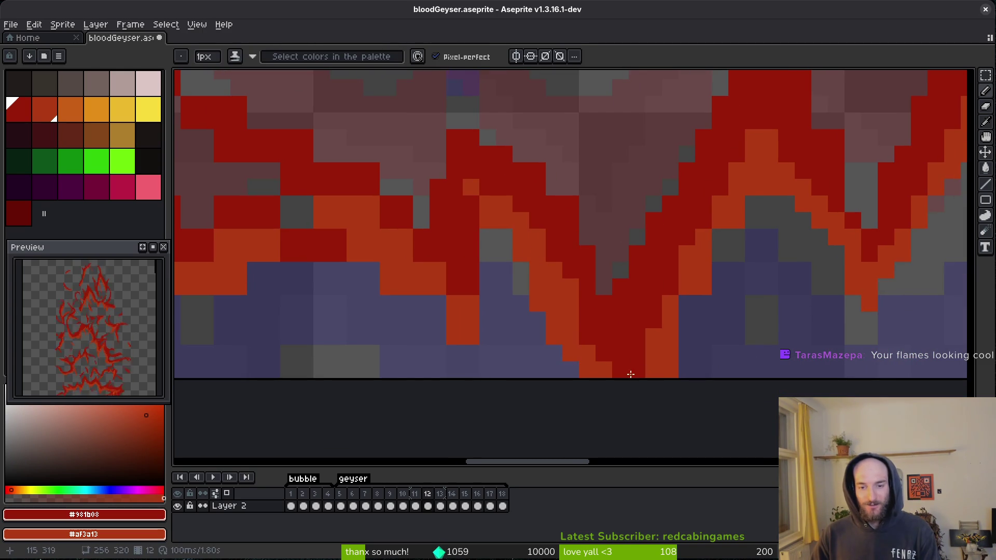
scroll(640, 372, down, 4)
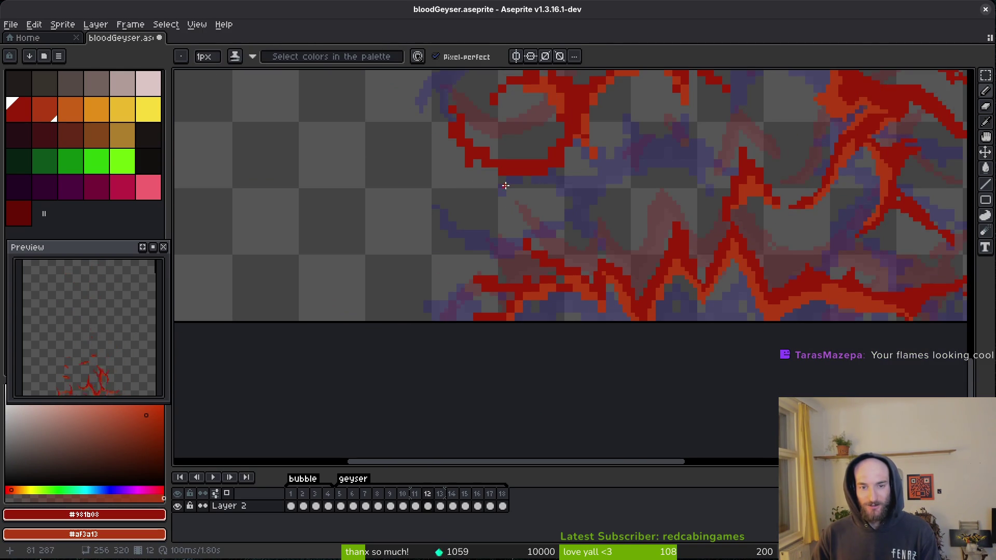
Draw a dark-red diagonal stroke up-left along the flame, redone more accurately, plus one red pixel.
scroll(620, 258, up, 4)
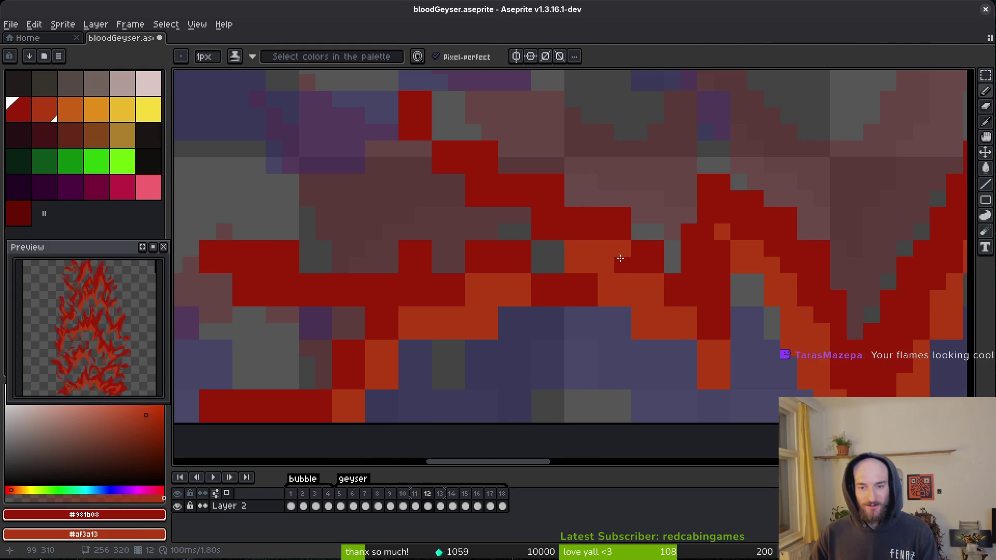
drag(725, 355, 634, 278)
key(ctrl+z)
drag(728, 354, 634, 254)
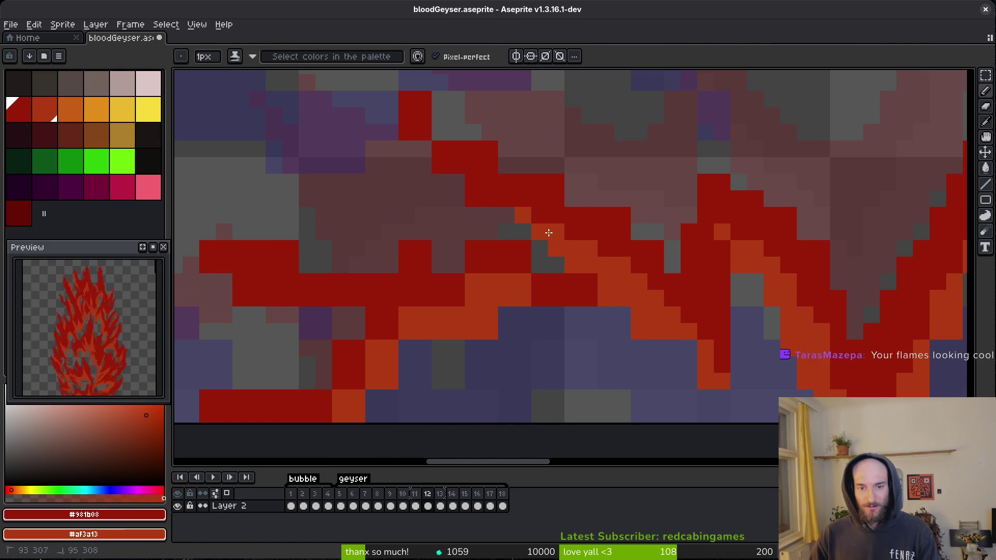
click(520, 170)
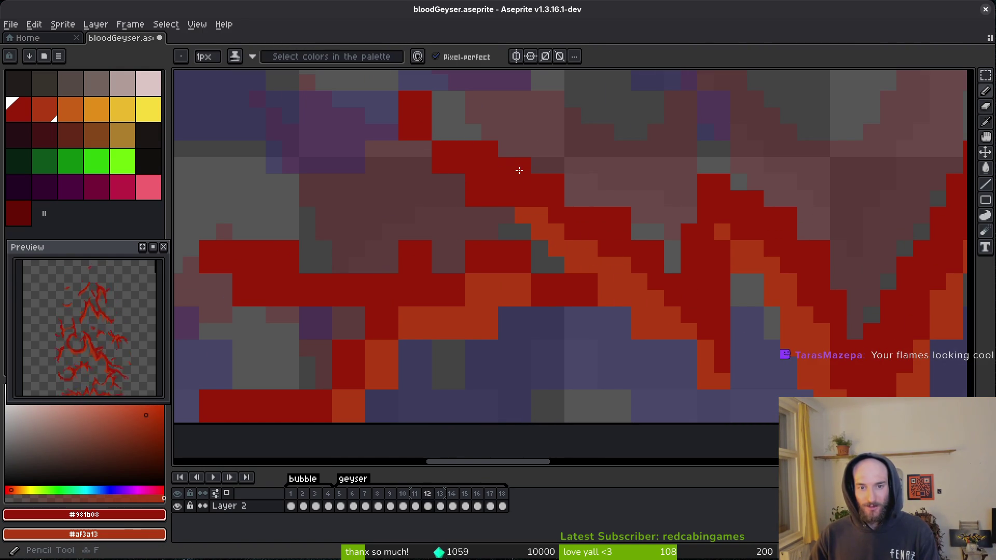
Erase two stray red pixels, then paint orange along the flame edge and dark-red pixels inside.
key(e)
drag(656, 248, 656, 265)
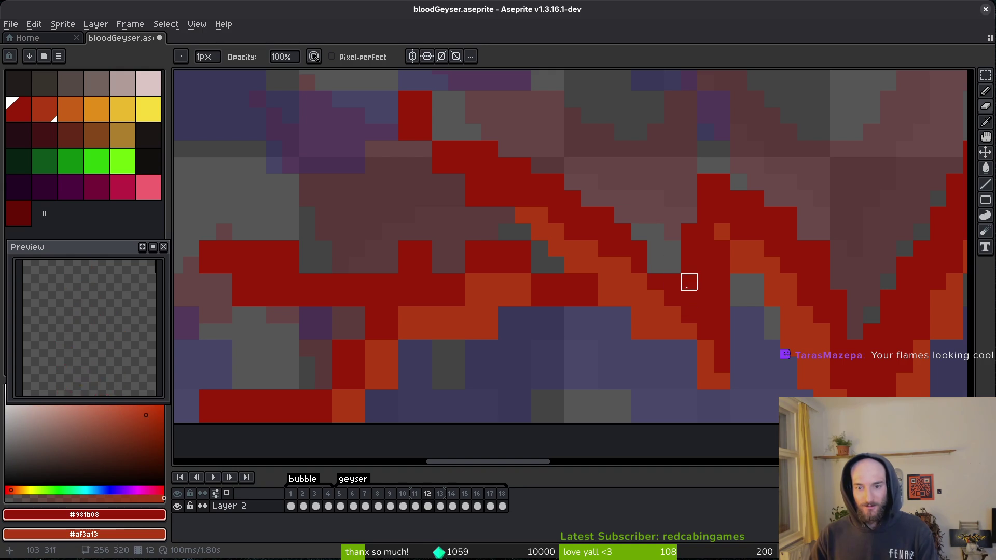
scroll(706, 381, left, 5)
scroll(705, 381, down, 2)
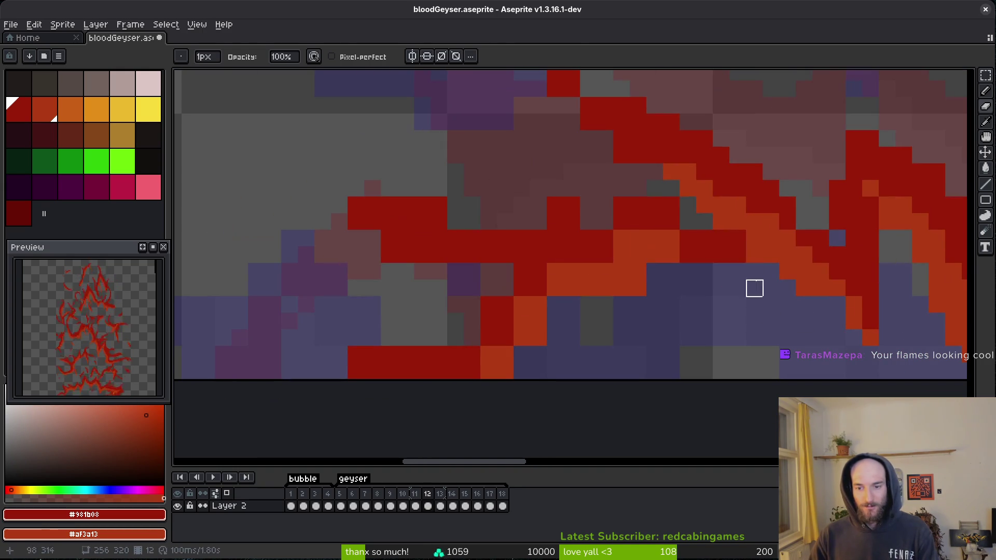
key(b)
mouse_move(736, 269)
mouse_down()
mouse_move(707, 251)
mouse_move(638, 238)
mouse_up()
click(685, 222)
Clear the stray pixels above the red run and extend the run by one pixel.
key(e)
key(b)
drag(687, 204, 500, 220)
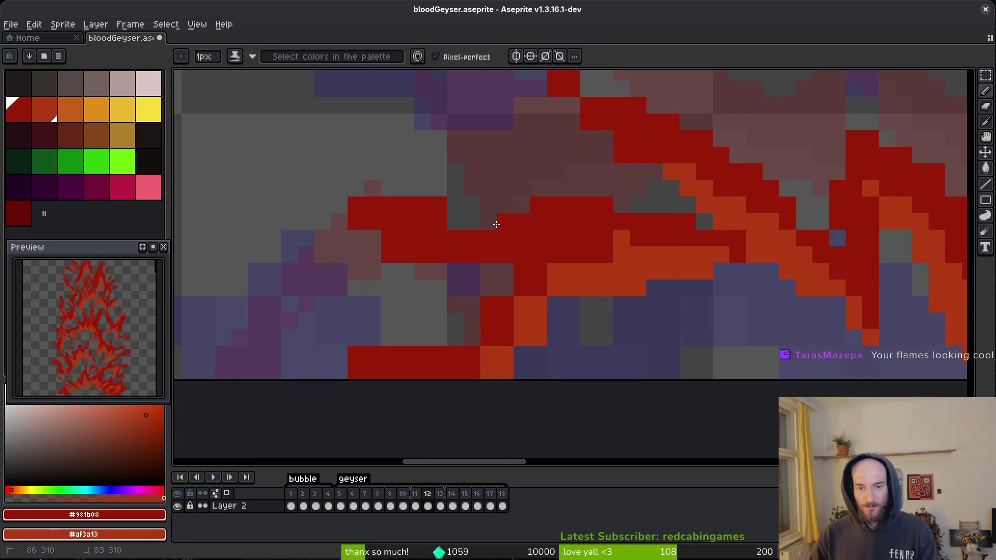
scroll(519, 212, left, 3)
scroll(518, 212, down, 2)
key(e)
click(540, 176)
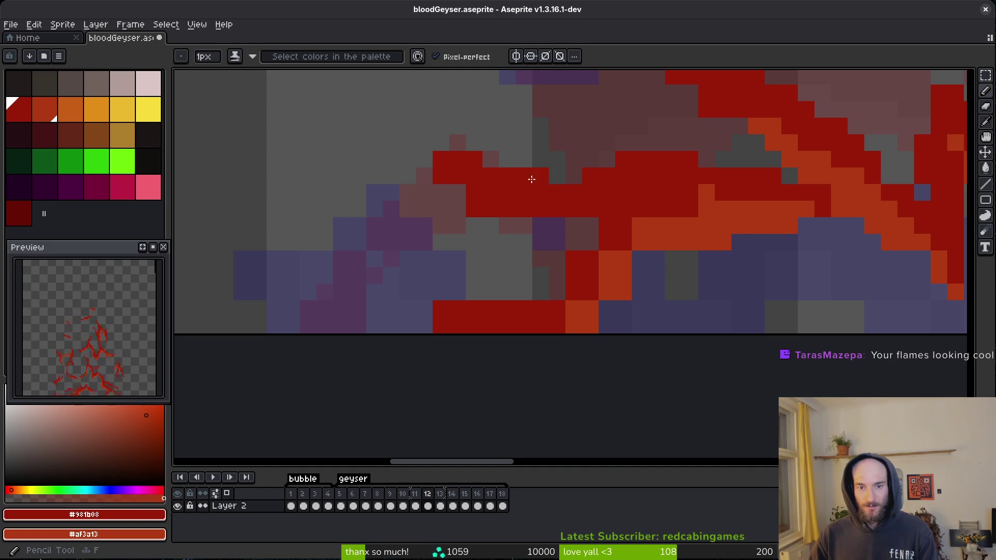
Add a diagonal line of dark-red pixels and turn one flame pixel orange.
key(b)
drag(573, 242, 540, 292)
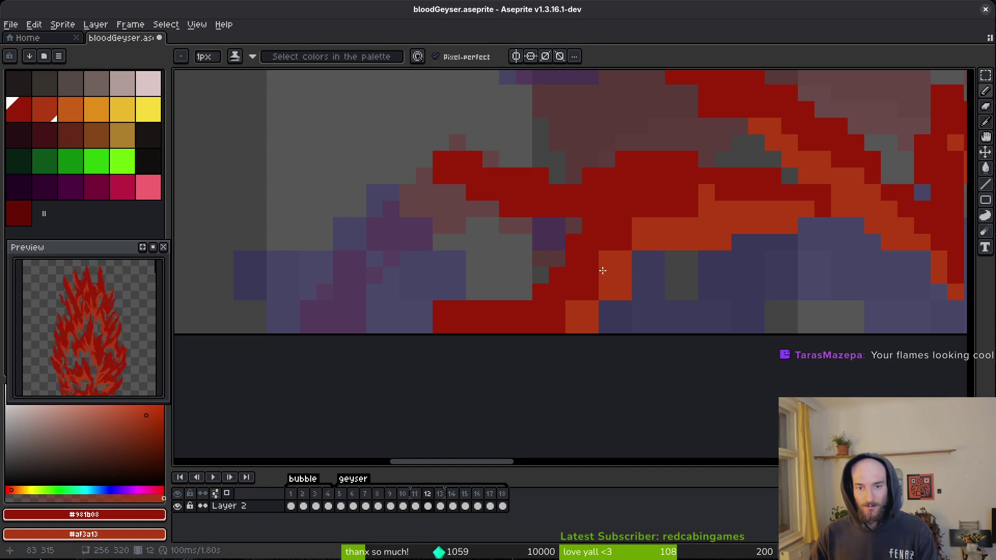
mouse_move(555, 340)
mouse_down()
mouse_move(551, 323)
mouse_move(585, 296)
mouse_up()
key(ctrl+z)
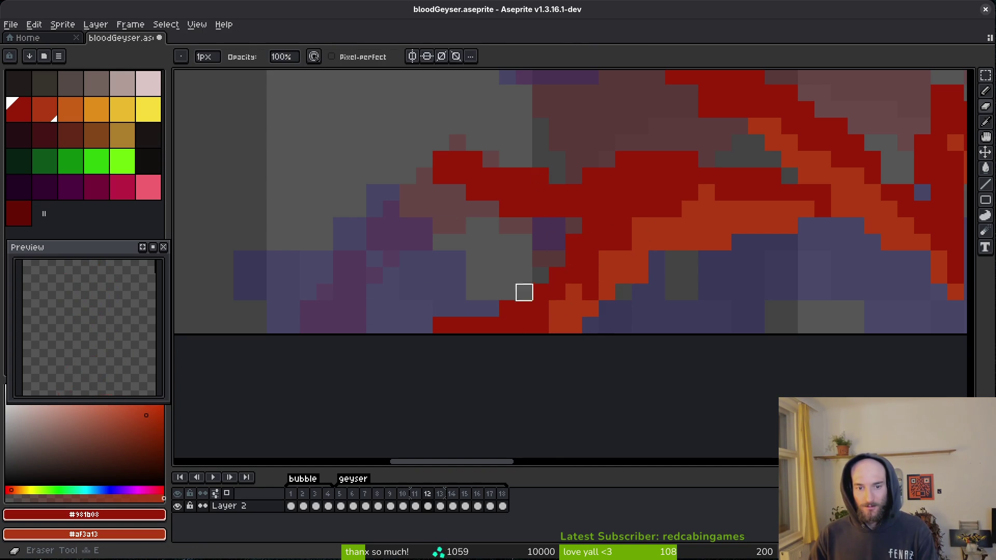
right_click(590, 275)
scroll(601, 334, down, 2)
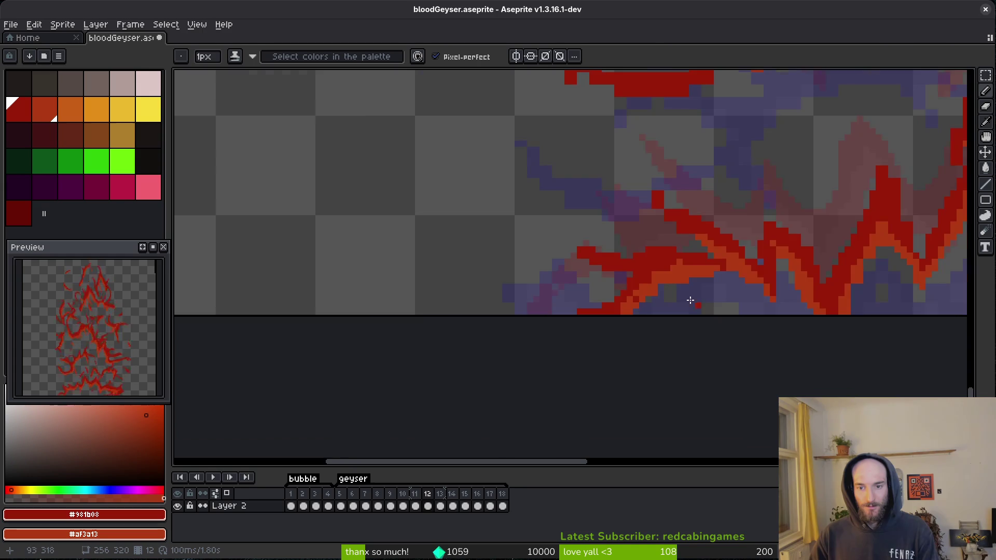
Erase three stray red pixels near the diagonal band on frame 12.
scroll(671, 275, up, 4)
key(e)
key(b)
scroll(690, 251, down, 3)
scroll(704, 339, up, 3)
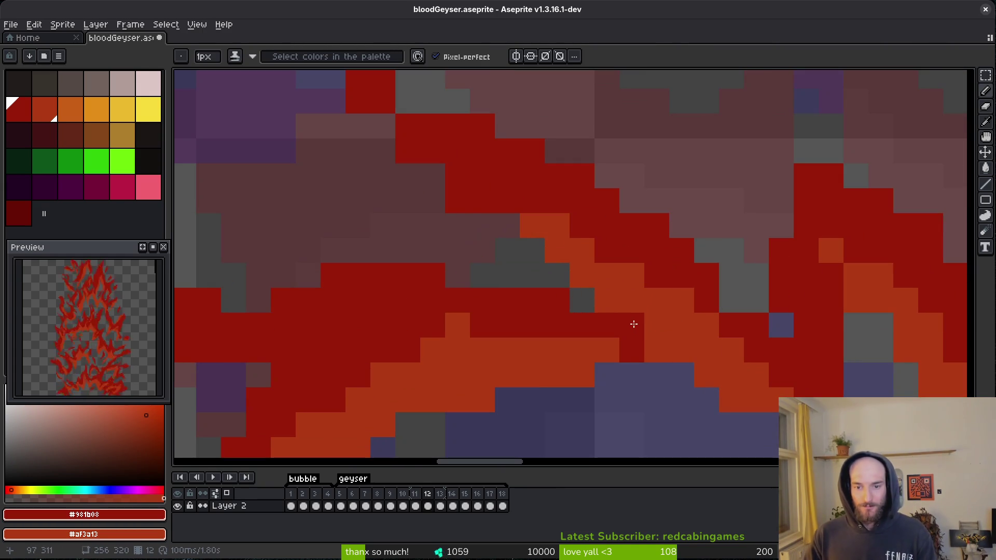
scroll(669, 332, down, 4)
scroll(656, 323, up, 3)
scroll(656, 324, up, 2)
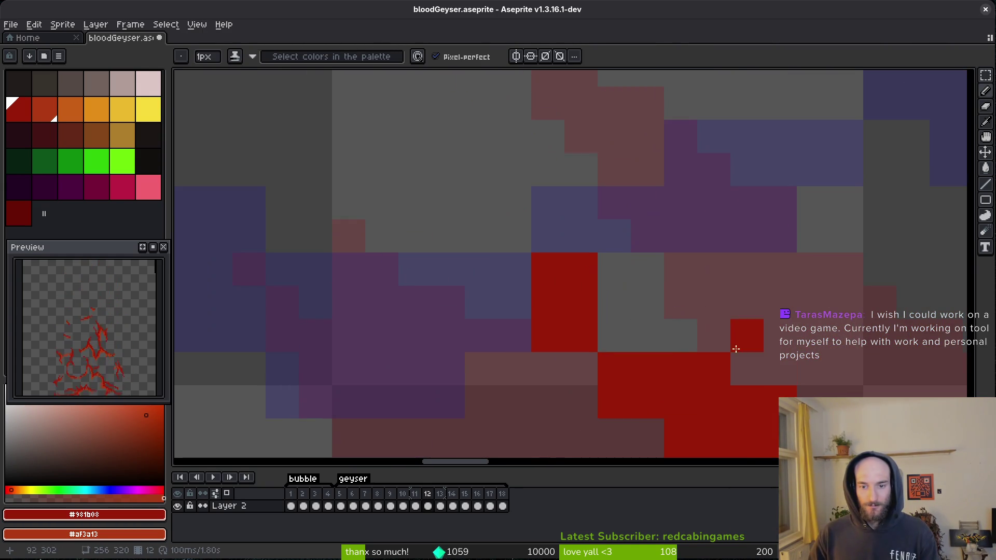
key(e)
mouse_move(461, 293)
mouse_down()
mouse_move(525, 327)
mouse_move(527, 359)
mouse_up()
Erase the stray red pixels running along the flame's edge.
key(b)
key(e)
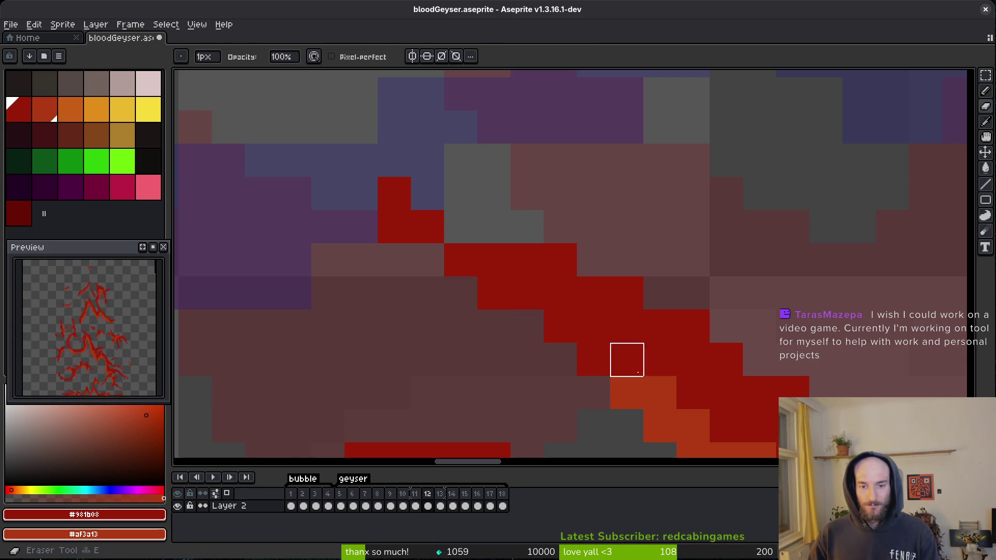
scroll(726, 337, down, 3)
scroll(719, 317, up, 3)
mouse_move(770, 201)
mouse_down()
mouse_move(849, 296)
mouse_move(803, 251)
mouse_up()
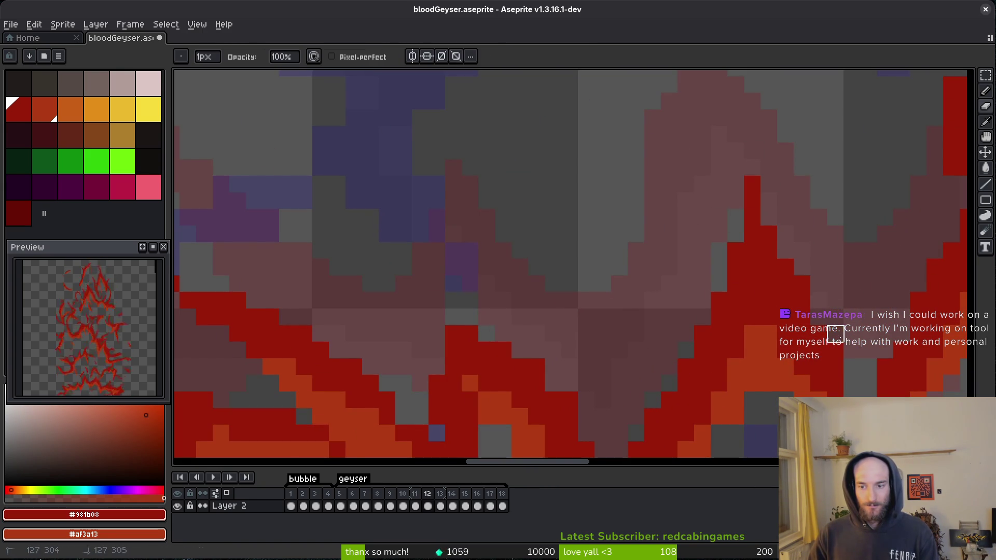
scroll(481, 309, down, 3)
scroll(607, 294, down, 3)
scroll(463, 321, up, 1)
Paint a red column upward so the flame tip rises a few pixels higher.
key(b)
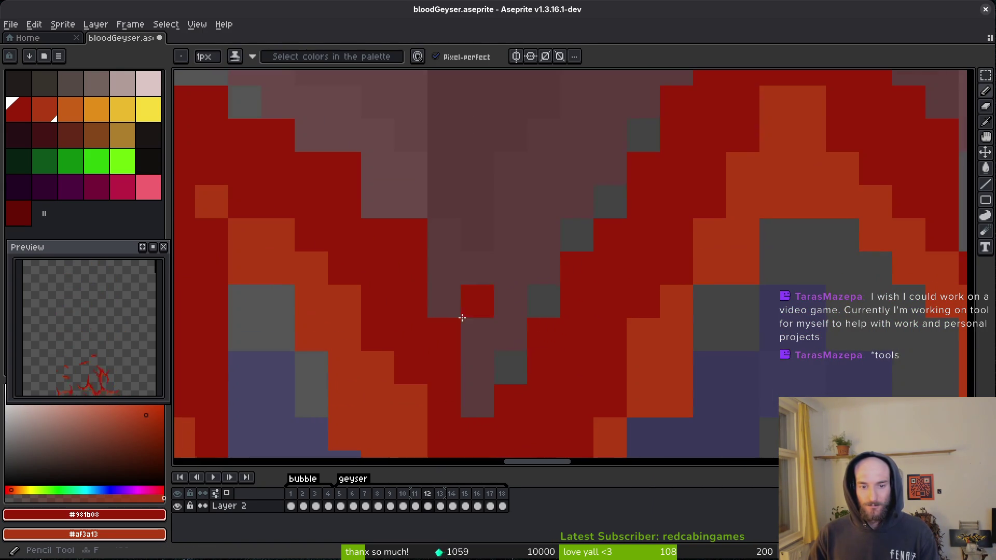
scroll(678, 275, up, 3)
scroll(633, 275, up, 3)
mouse_move(522, 186)
mouse_down()
mouse_move(549, 225)
mouse_move(522, 217)
mouse_move(525, 163)
mouse_up()
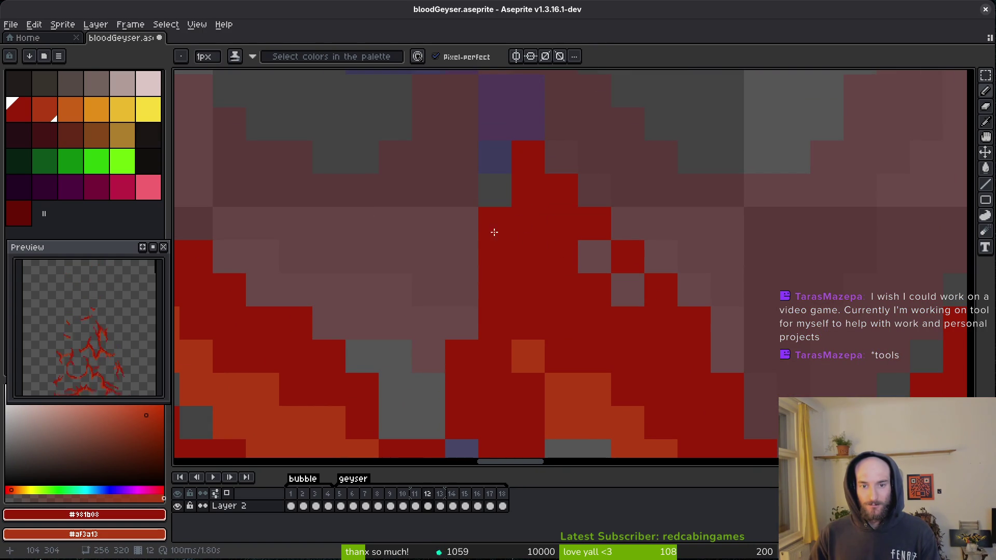
scroll(502, 235, down, 3)
scroll(641, 295, up, 1)
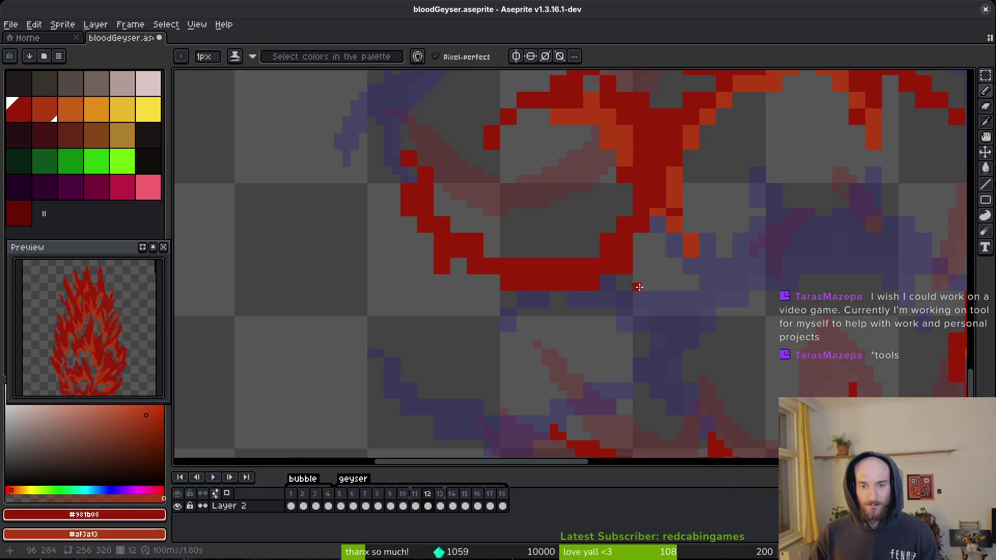
Fill the small grey gaps in the flame outline with red pixels.
scroll(641, 294, up, 1)
mouse_move(658, 222)
mouse_down()
mouse_move(689, 156)
mouse_move(634, 236)
mouse_up()
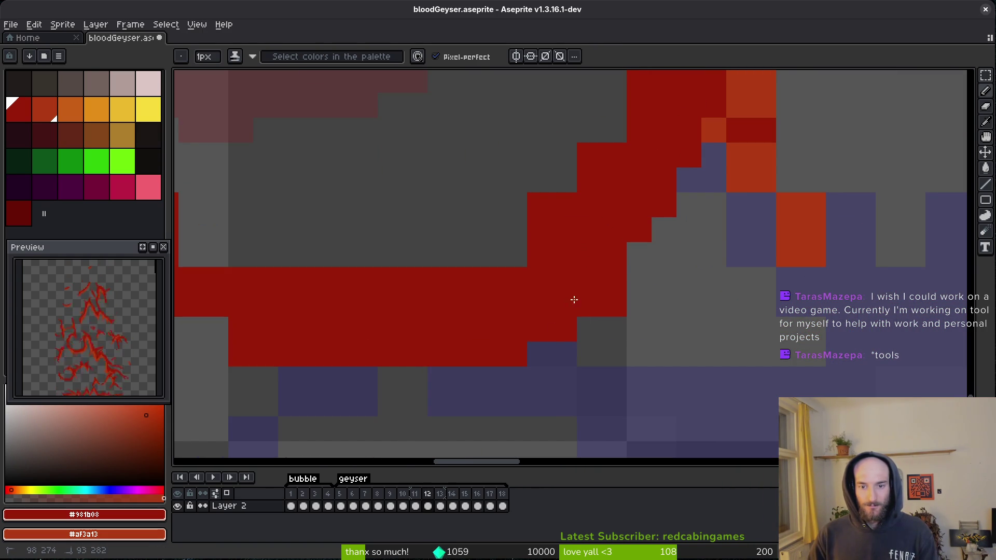
key(e)
Save the animation to bloodGeyser.aseprite.
mouse_move(449, 349)
mouse_down()
mouse_move(611, 355)
mouse_move(656, 367)
mouse_up()
key(b)
key(ctrl+s)
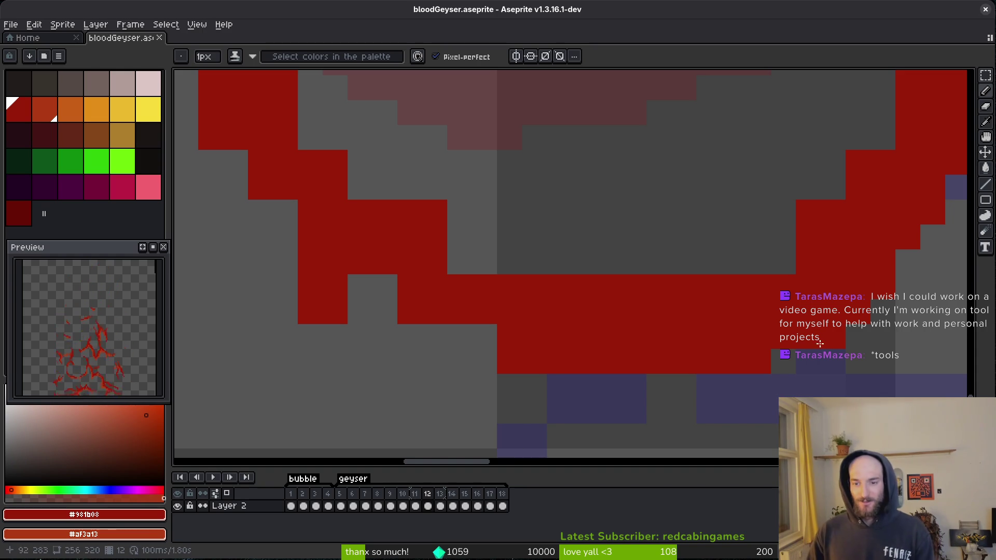
Paint a new row of red outline pixels, add a few more, and erase a stray.
drag(721, 262, 852, 263)
scroll(852, 263, down, 2)
drag(812, 179, 812, 204)
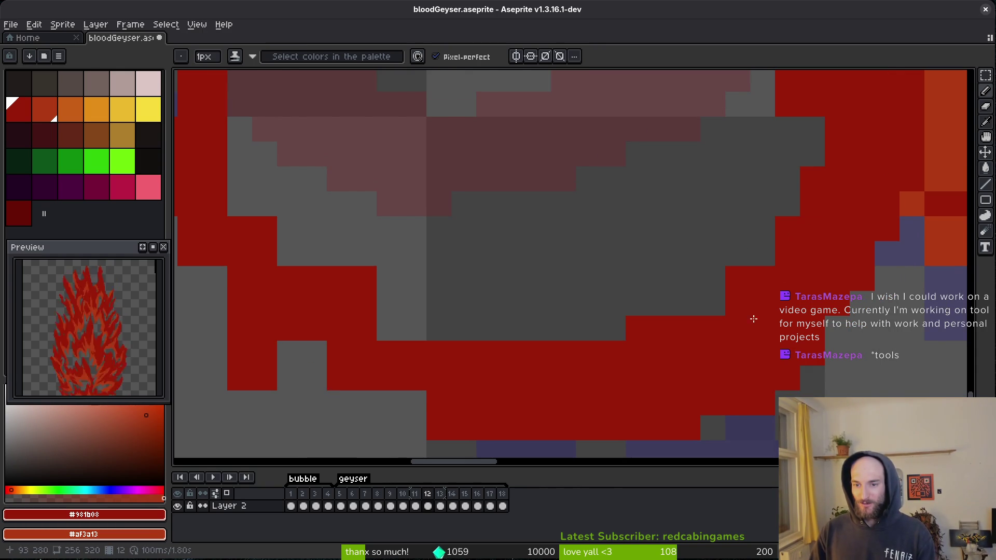
key(e)
scroll(757, 287, left, 3)
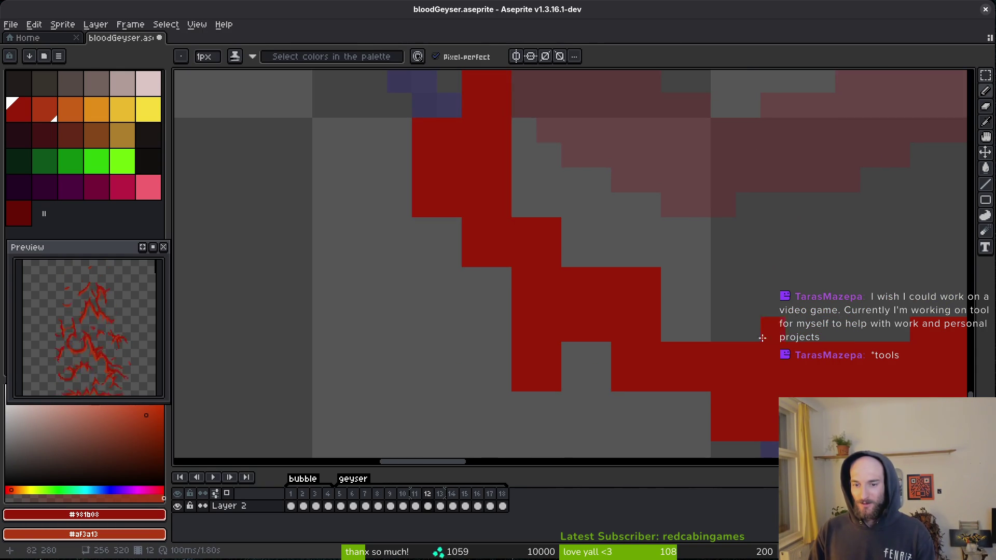
key(b)
click(573, 379)
Touch up single pixels at the outline step, adding red below it and erasing a stray.
key(e)
drag(549, 329, 573, 379)
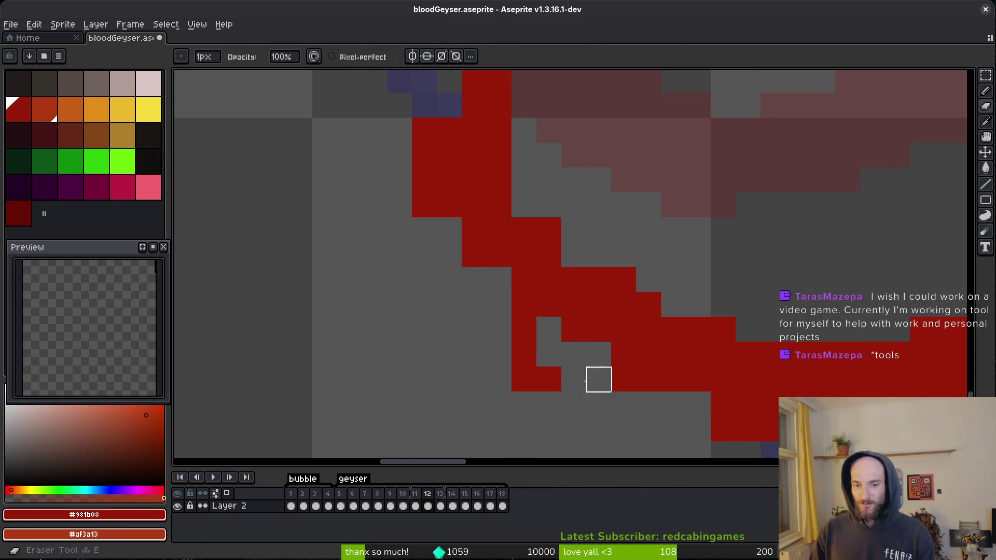
key(b)
click(573, 380)
key(e)
click(524, 378)
key(b)
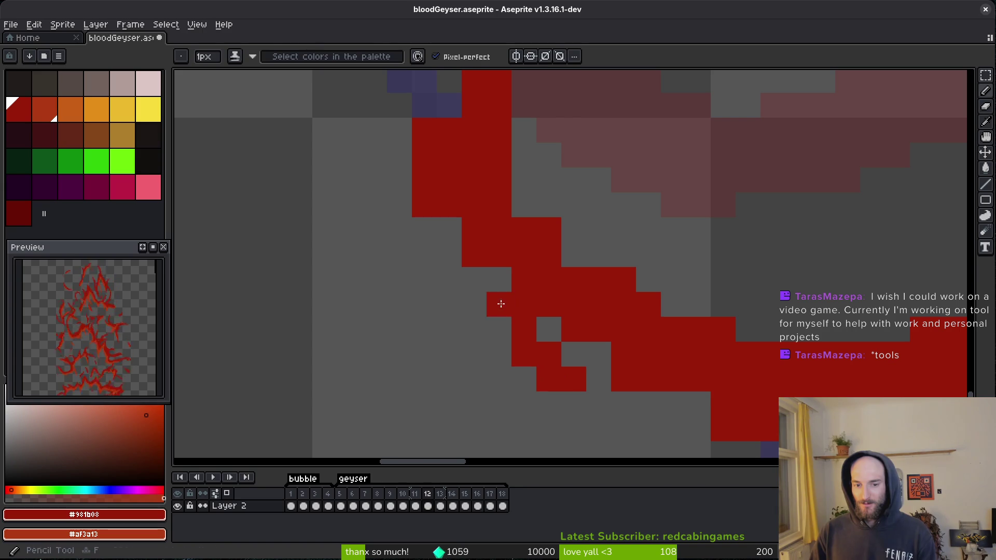
Paint red along the outline's lower-left edge, then erase the extra and stray pixels at its top.
scroll(514, 244, up, 1)
drag(531, 227, 496, 289)
key(e)
mouse_move(444, 208)
mouse_down()
mouse_move(467, 337)
mouse_move(493, 317)
mouse_up()
scroll(535, 297, up, 2)
click(513, 251)
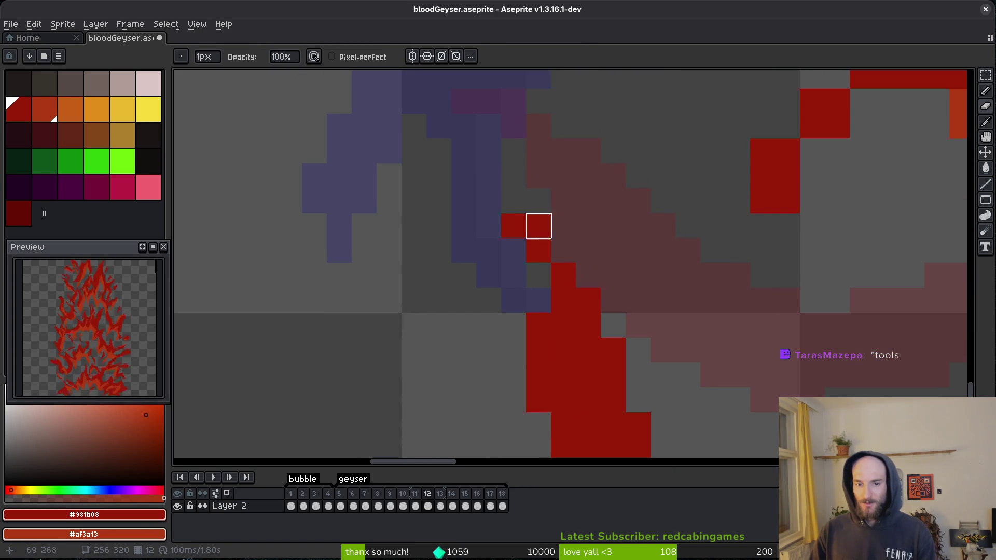
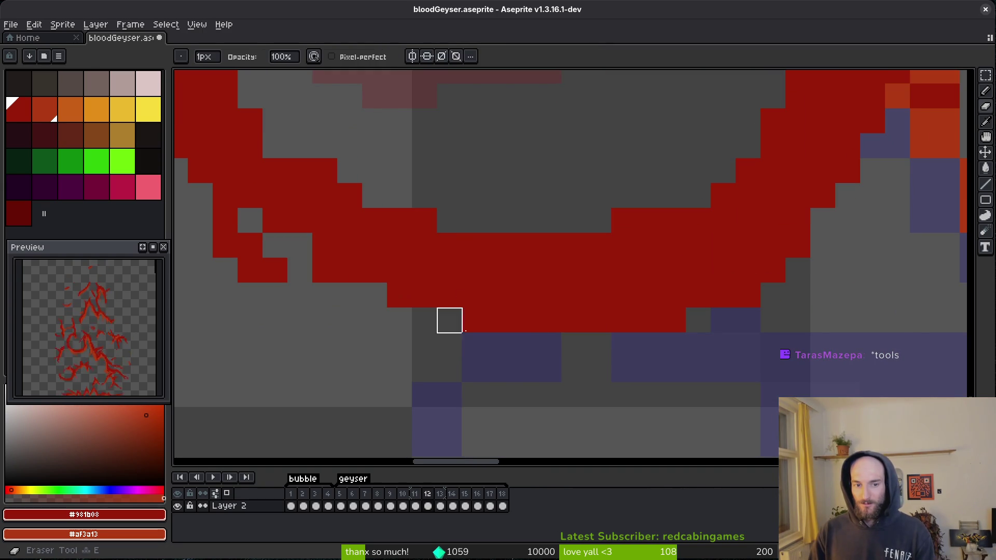
Add orange highlight pixels down the red column's right edge.
scroll(424, 318, up, 1)
key(b)
key(e)
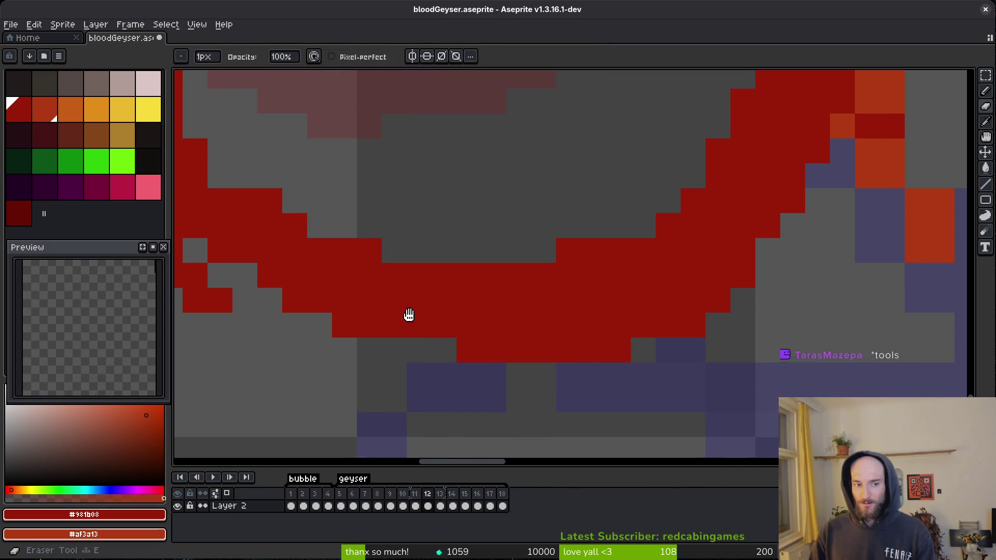
scroll(618, 367, up, 3)
scroll(619, 367, right, 2)
scroll(619, 367, down, 2)
scroll(733, 329, up, 1)
key(b)
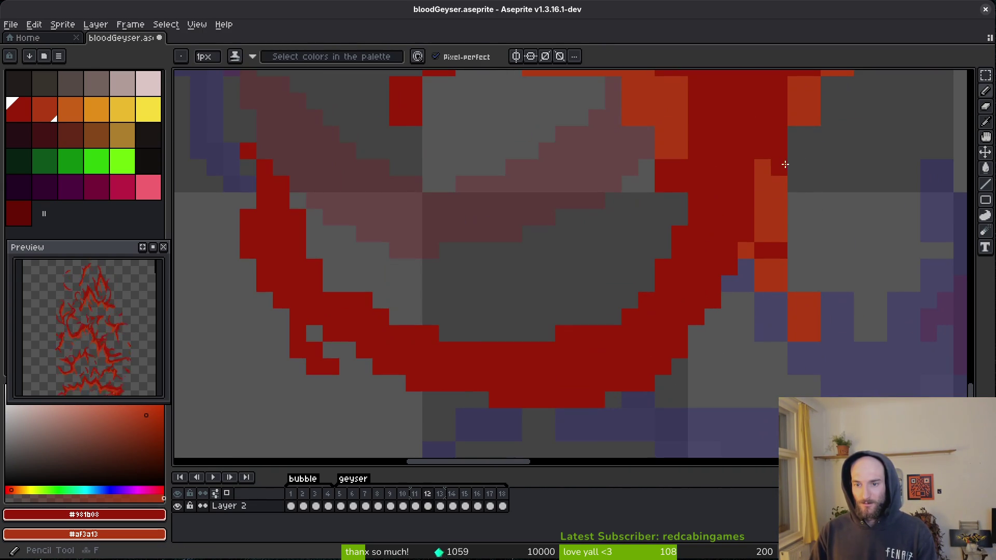
scroll(760, 145, up, 2)
scroll(760, 145, right, 2)
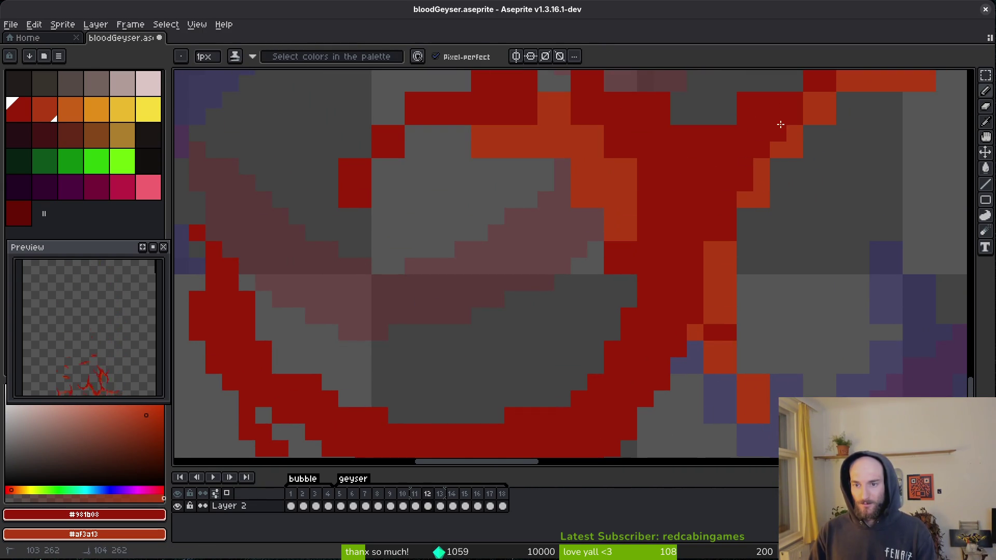
drag(745, 183, 743, 228)
drag(729, 332, 745, 348)
scroll(688, 264, down, 2)
scroll(688, 264, right, 1)
Erase the stray orange pixels on the right arm.
key(e)
drag(683, 297, 700, 316)
click(717, 365)
Draw orange edge lines down the arm and recolour a short red stretch orange.
key(b)
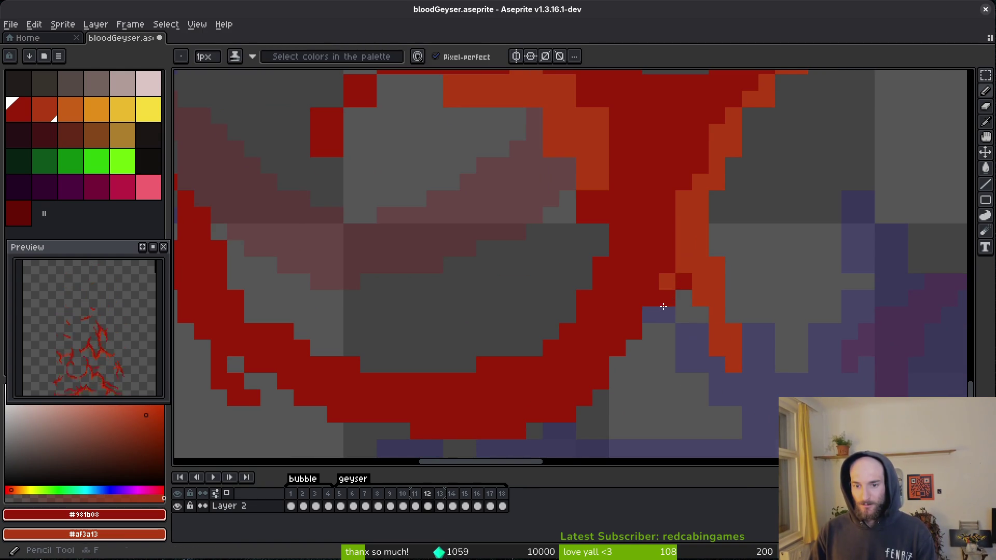
drag(673, 258, 634, 332)
drag(652, 279, 587, 342)
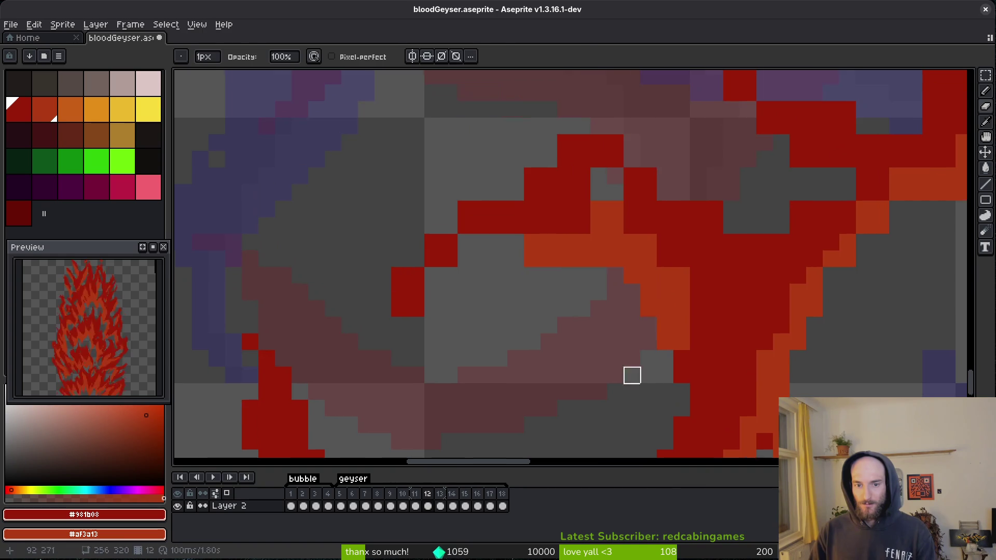
scroll(596, 353, right, 3)
drag(690, 378, 696, 412)
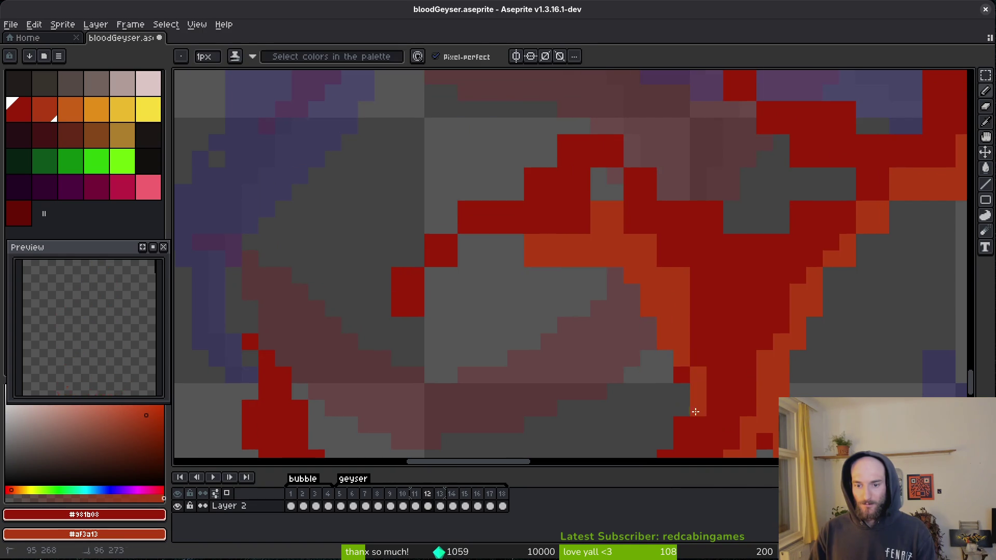
scroll(683, 369, up, 1)
mouse_move(539, 231)
mouse_down()
mouse_move(464, 255)
mouse_move(416, 292)
mouse_move(516, 260)
mouse_up()
Paint a red run along the shape's edge and repaint a row red and orange.
mouse_move(506, 214)
mouse_down()
mouse_move(605, 163)
mouse_move(737, 231)
mouse_move(552, 178)
mouse_move(600, 217)
mouse_move(598, 235)
mouse_move(622, 231)
mouse_up()
key(e)
key(b)
drag(537, 232, 574, 228)
click(549, 234)
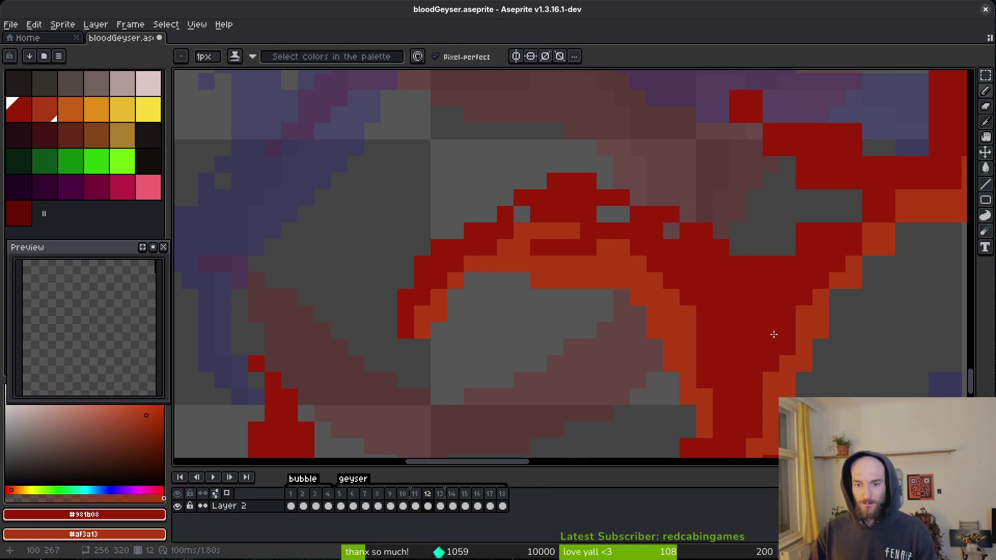
Try two red pixels on the shape's edge, then undo them.
scroll(661, 272, right, 3)
click(634, 213)
scroll(656, 282, up, 3)
click(649, 226)
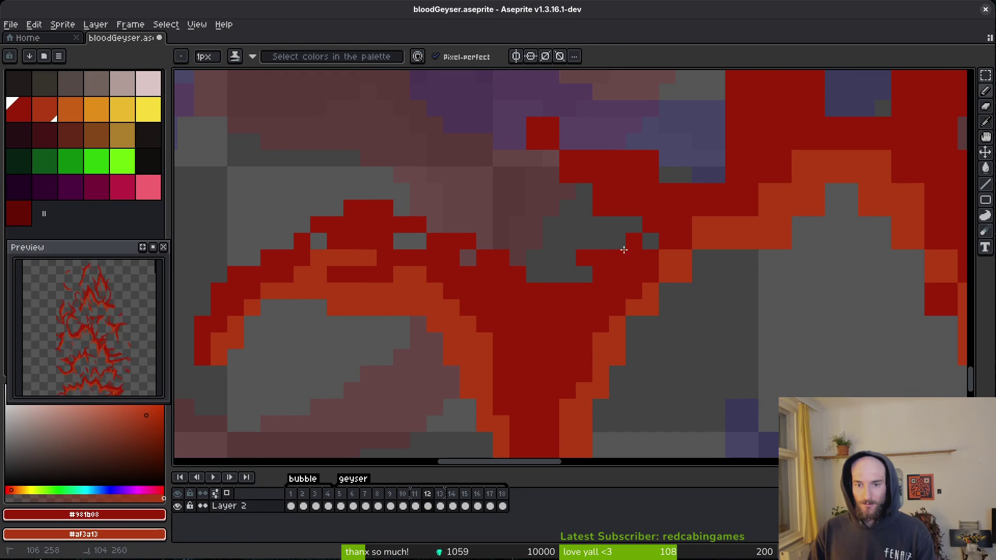
scroll(603, 261, up, 2)
key(ctrl+z)
Add a lone red pixel and a red staircase along the upper-left edge.
click(542, 141)
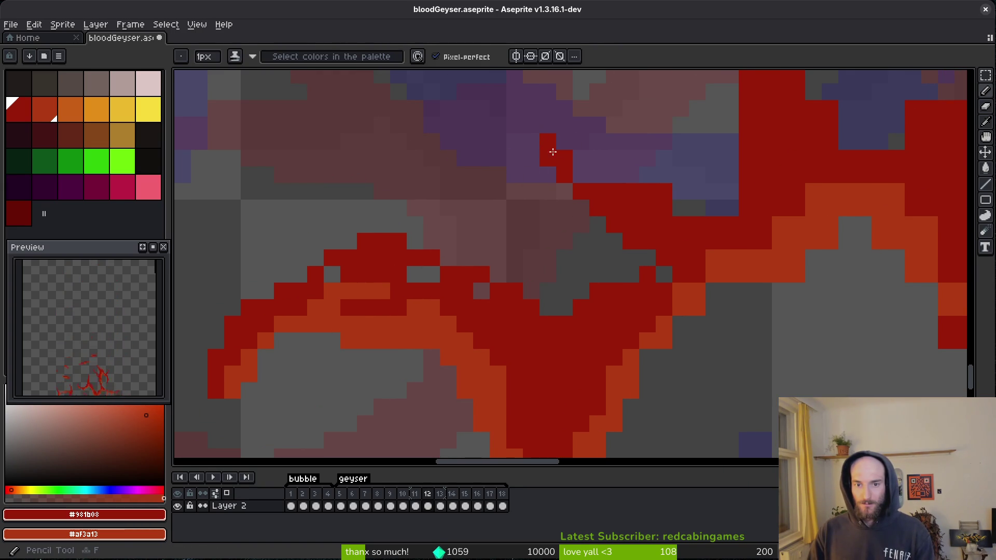
drag(531, 158, 581, 176)
mouse_move(685, 194)
mouse_down()
mouse_move(650, 249)
mouse_move(695, 231)
mouse_move(613, 229)
mouse_move(695, 295)
mouse_move(792, 255)
mouse_move(653, 284)
mouse_up()
key(e)
key(b)
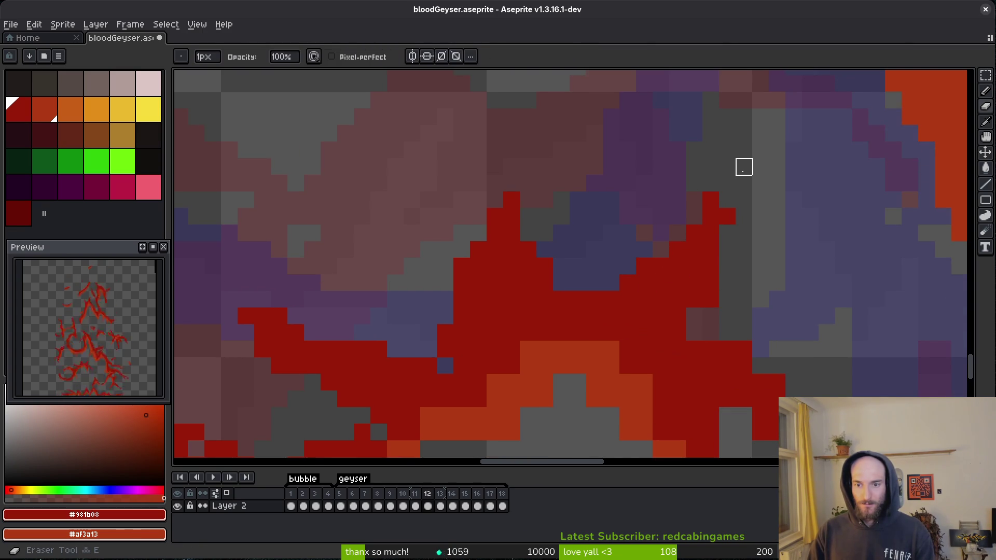
Shift the red column one cell left, erasing the old column.
drag(743, 179, 744, 251)
key(e)
key(b)
drag(727, 163, 726, 252)
key(e)
drag(744, 179, 745, 249)
key(b)
key(e)
Erase the stray red pixels below and right of the column.
click(693, 316)
key(b)
click(726, 315)
key(e)
click(694, 313)
key(b)
click(711, 313)
key(e)
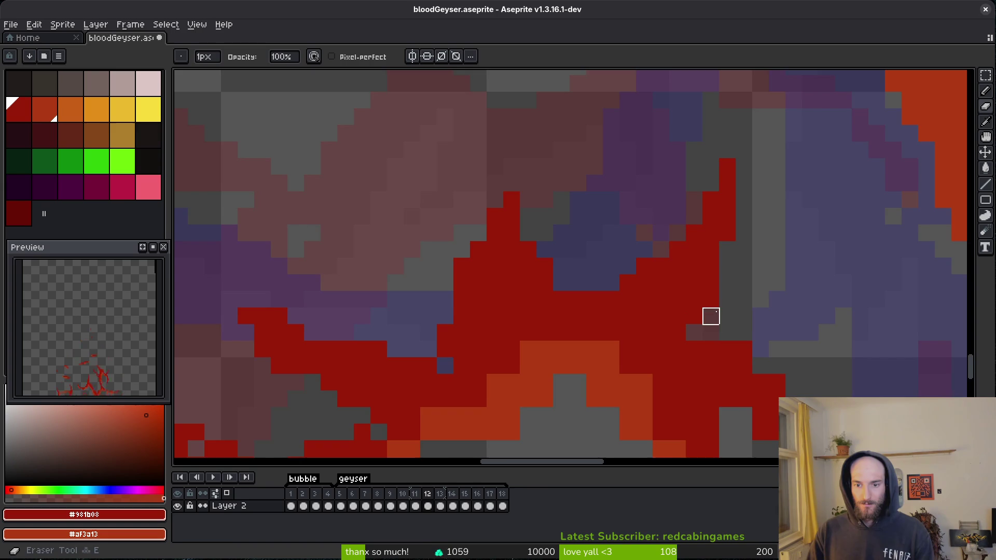
drag(711, 314, 681, 292)
scroll(487, 276, up, 1)
Turn a few red pixels and grey gaps orange, and repaint orange edge pixels dark red.
key(b)
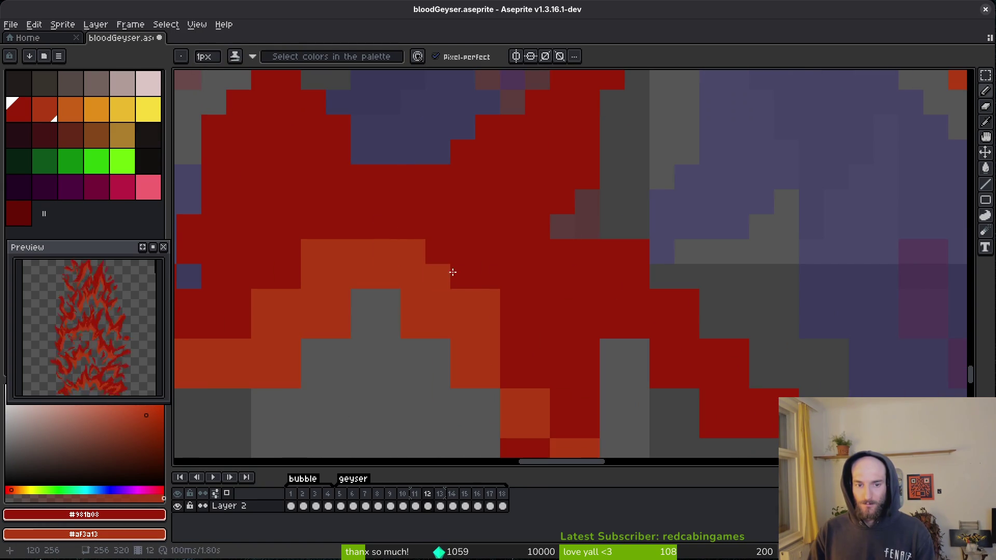
drag(460, 273, 495, 303)
scroll(438, 301, left, 4)
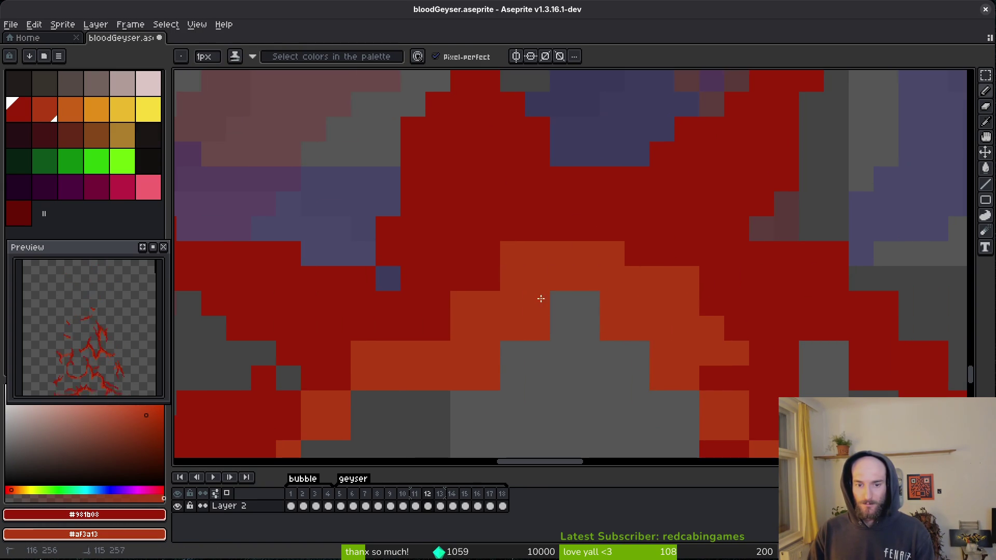
scroll(571, 290, down, 2)
scroll(584, 284, left, 2)
mouse_move(542, 342)
mouse_down()
mouse_move(502, 311)
mouse_move(467, 317)
mouse_up()
mouse_move(618, 147)
mouse_down()
mouse_move(620, 196)
mouse_move(642, 168)
mouse_up()
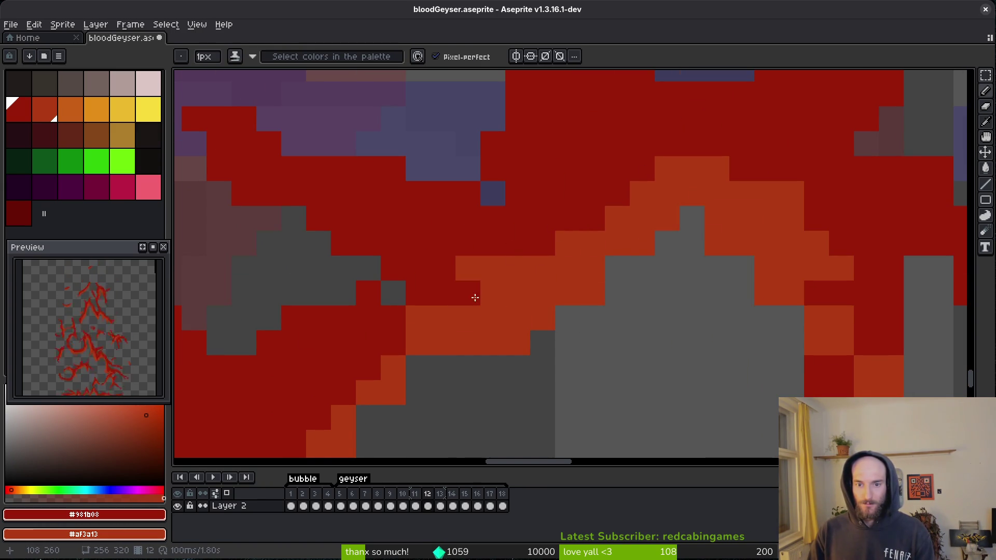
scroll(449, 333, down, 2)
scroll(449, 333, left, 2)
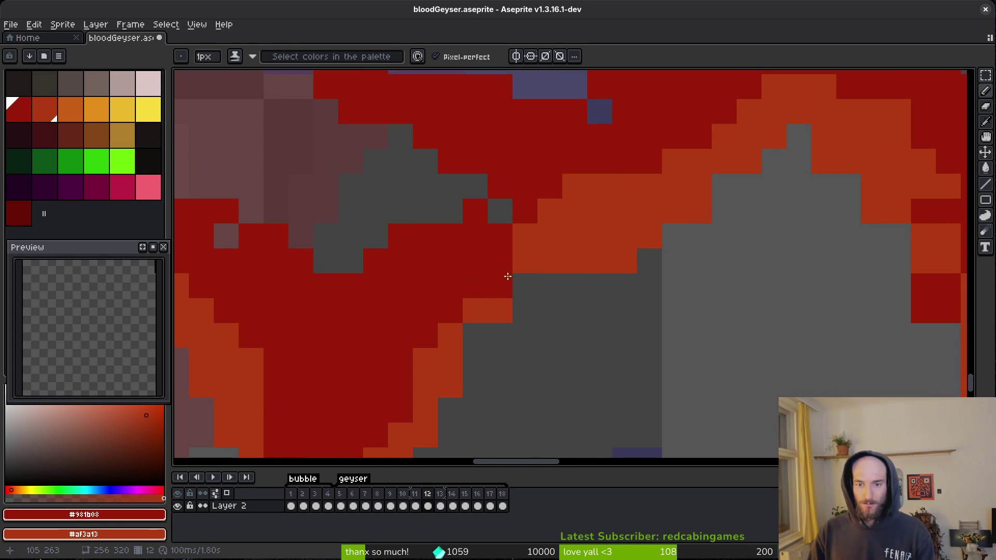
Touch up single dark-red and orange pixels, erase strays below the flame, fill a grey gap orange.
scroll(639, 277, right, 5)
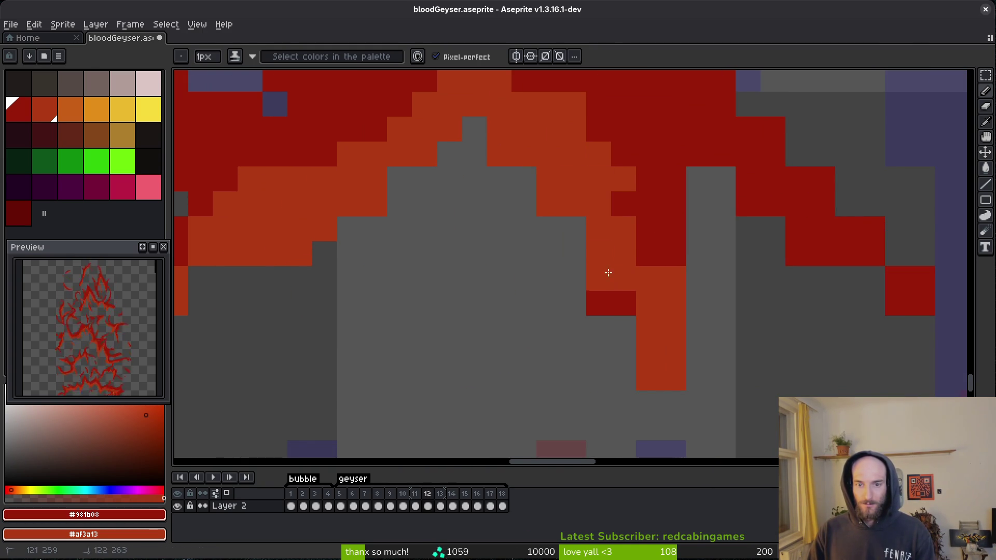
click(598, 204)
right_click(623, 204)
key(e)
drag(598, 278, 598, 304)
click(549, 204)
key(b)
right_click(474, 154)
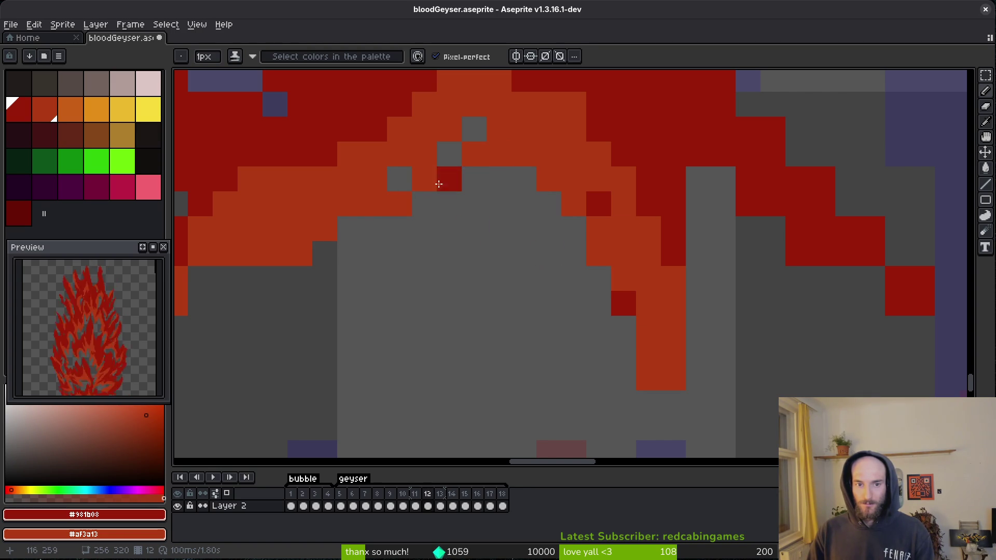
Turn two dark-red pixels orange and review the flame edges.
scroll(590, 249, down, 1)
scroll(590, 249, down, 2)
scroll(660, 329, up, 2)
drag(598, 246, 630, 332)
key(e)
scroll(664, 264, up, 1)
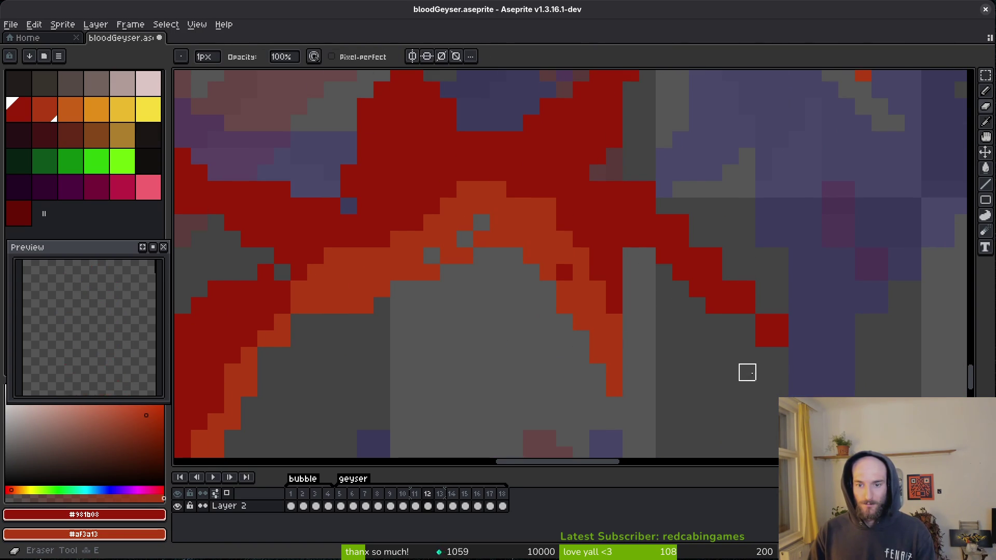
scroll(690, 298, down, 1)
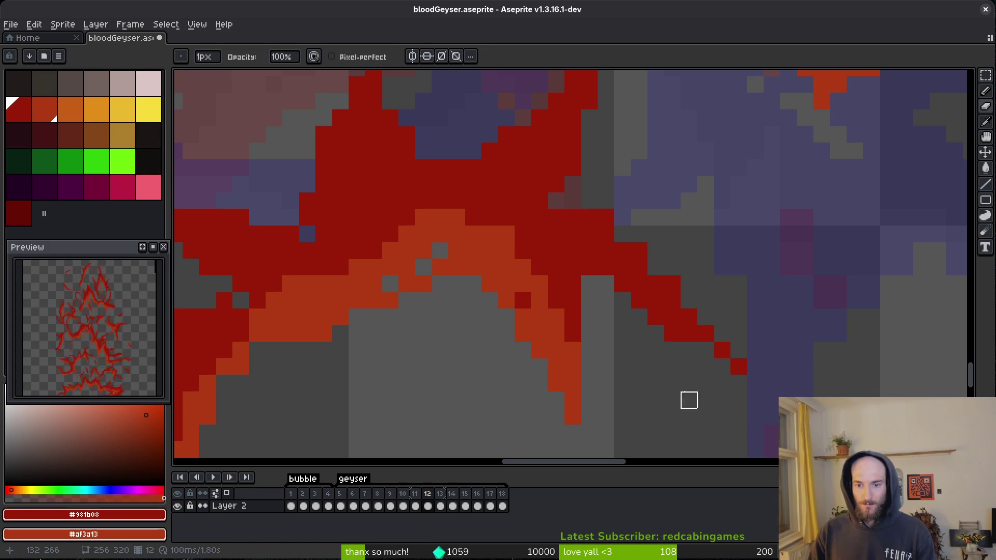
scroll(729, 323, up, 3)
scroll(669, 296, down, 1)
Save bloodGeyser.aseprite with Ctrl+S.
key(v)
scroll(685, 295, down, 1)
key(ctrl+s)
scroll(596, 352, down, 1)
key(ctrl+s)
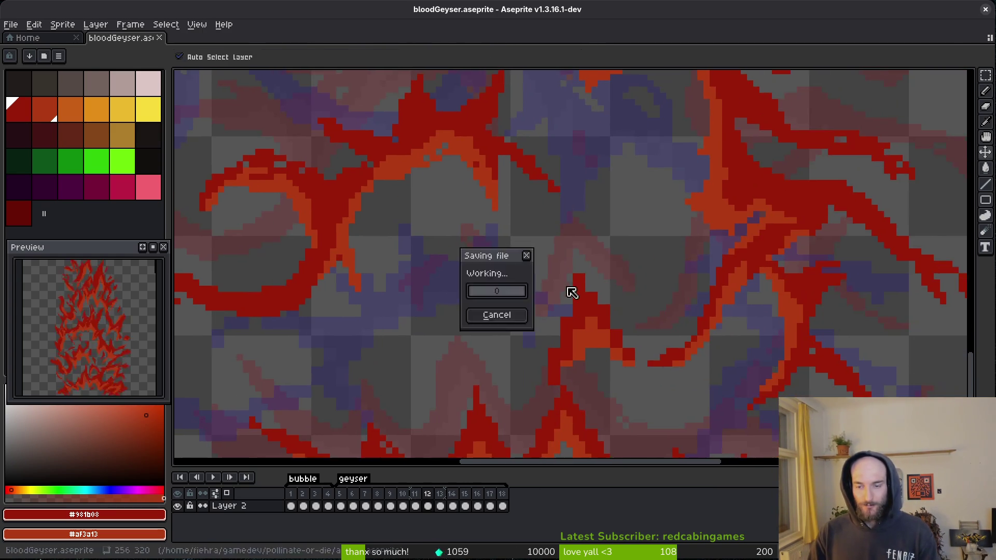
scroll(568, 311, down, 1)
scroll(509, 344, down, 1)
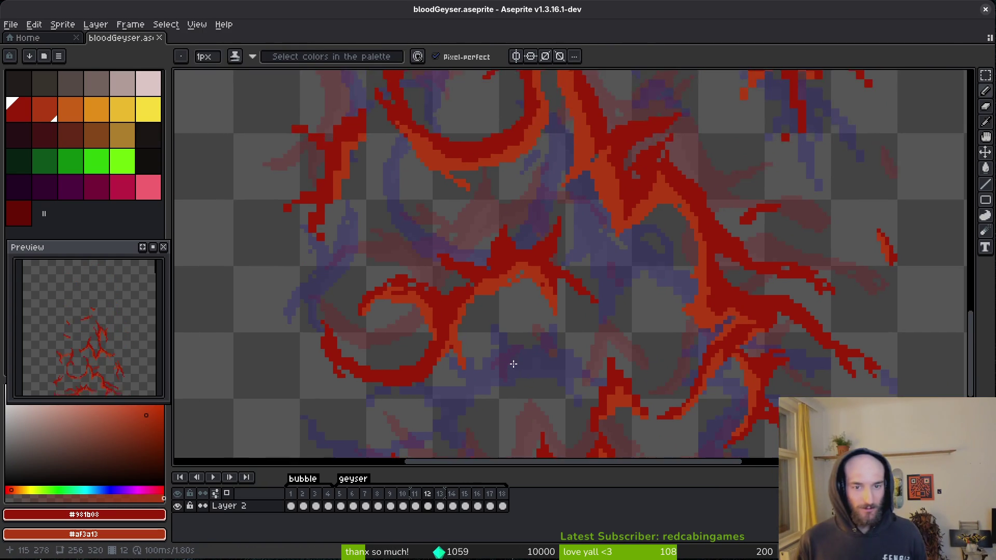
scroll(514, 366, down, 1)
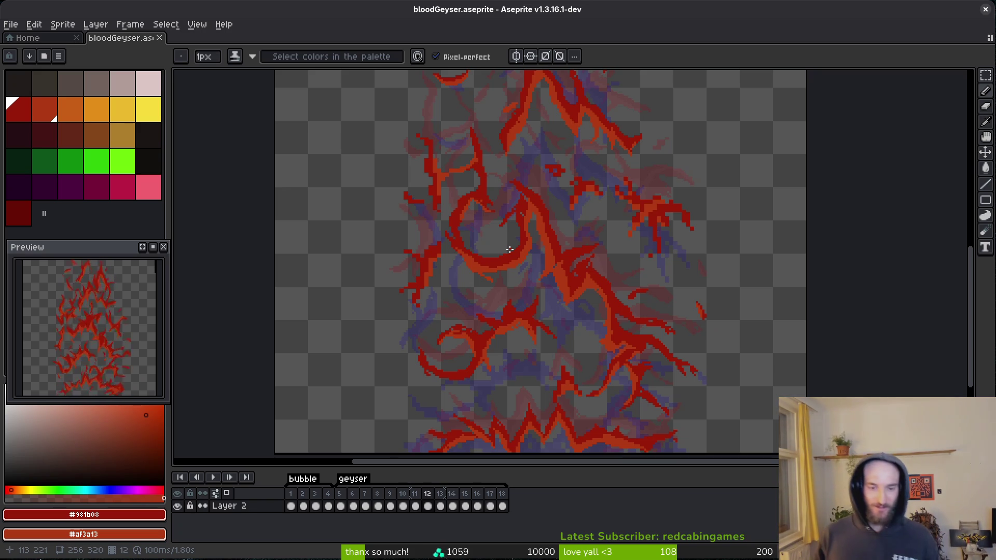
Add a lone dark-red pixel and bring the sprite's zigzag base into view.
scroll(562, 378, up, 5)
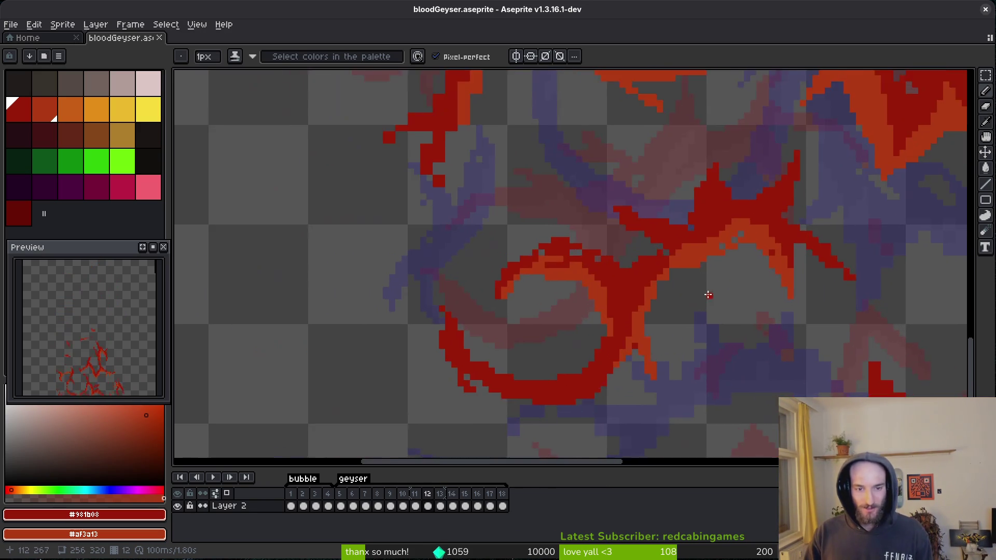
scroll(708, 295, up, 2)
click(679, 273)
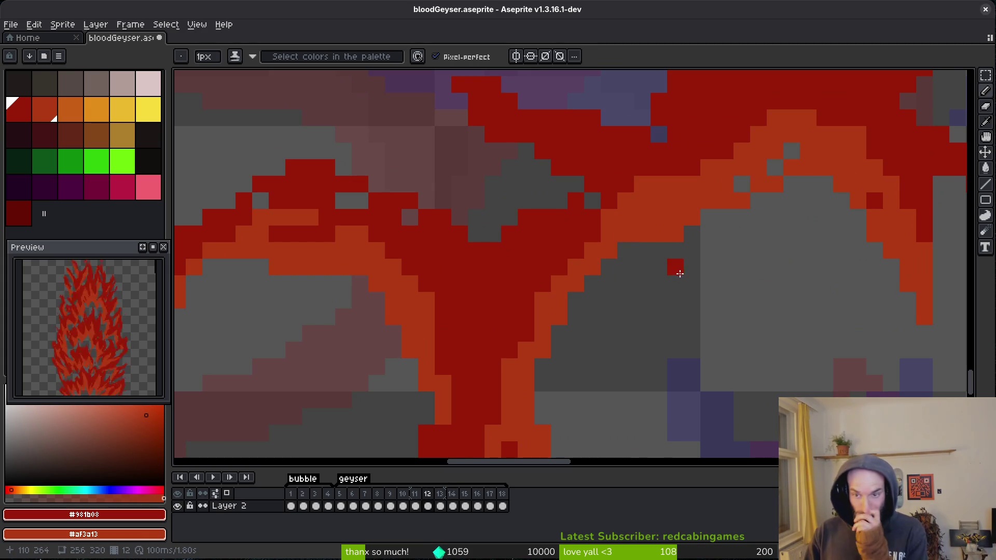
scroll(675, 291, down, 2)
mouse_move(672, 395)
mouse_down()
mouse_move(591, 245)
mouse_move(673, 309)
mouse_up()
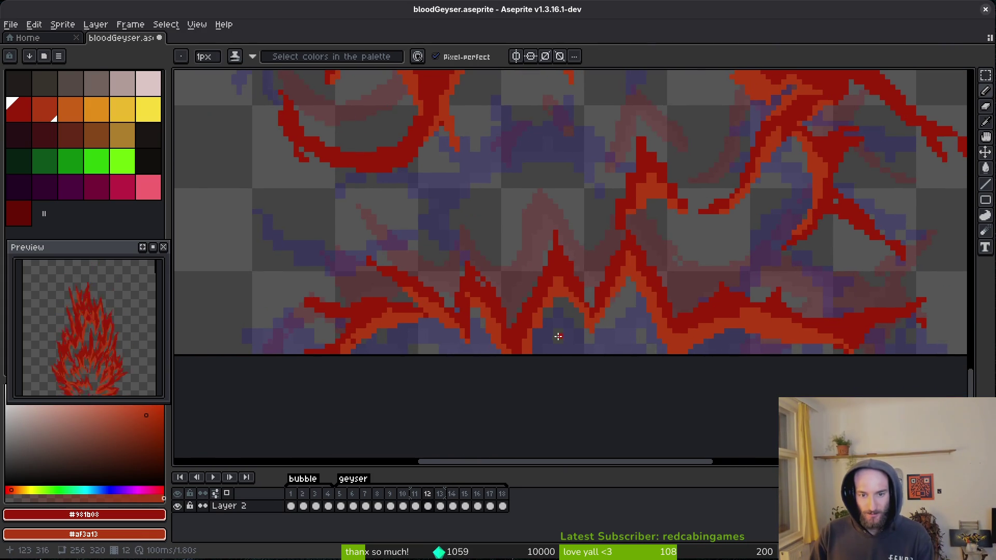
scroll(545, 301, up, 2)
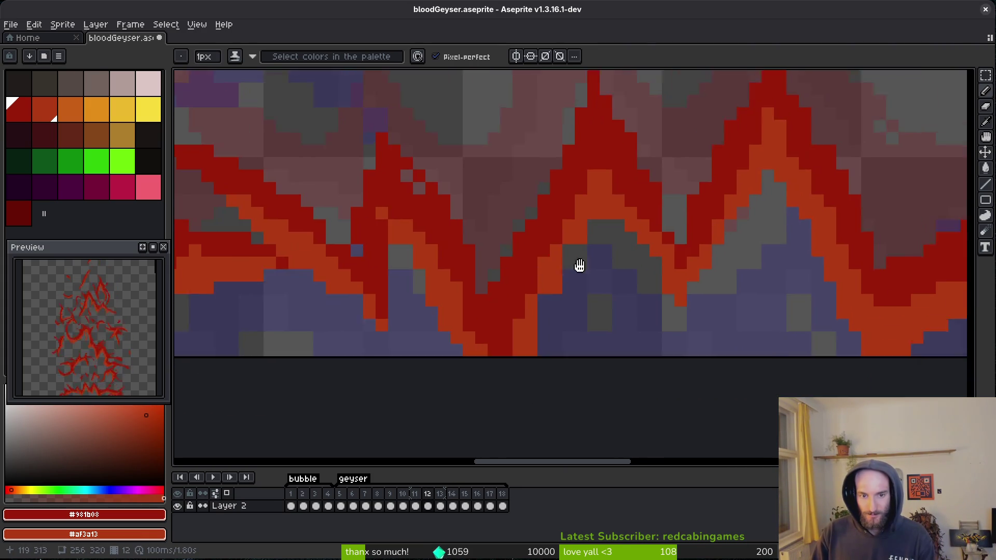
scroll(538, 272, up, 2)
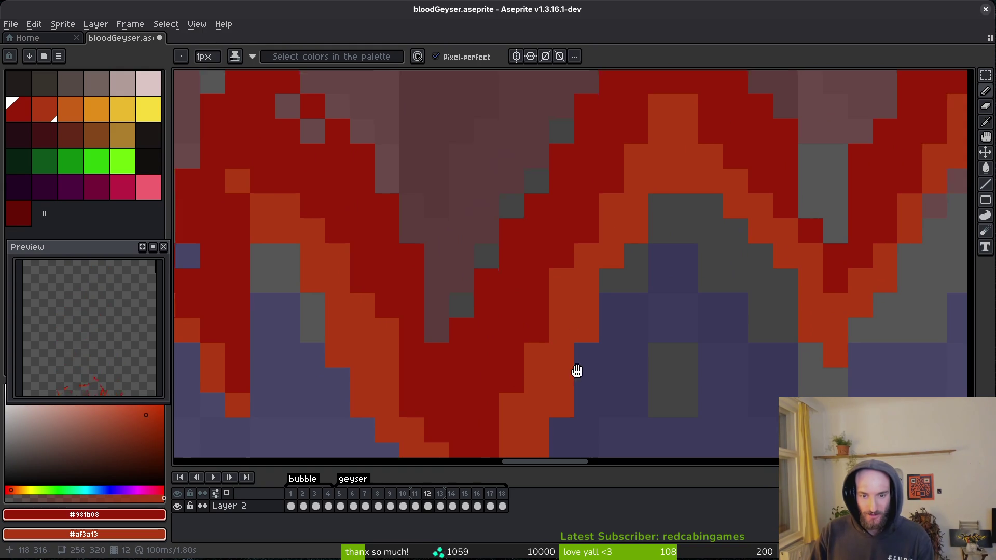
scroll(564, 385, down, 4)
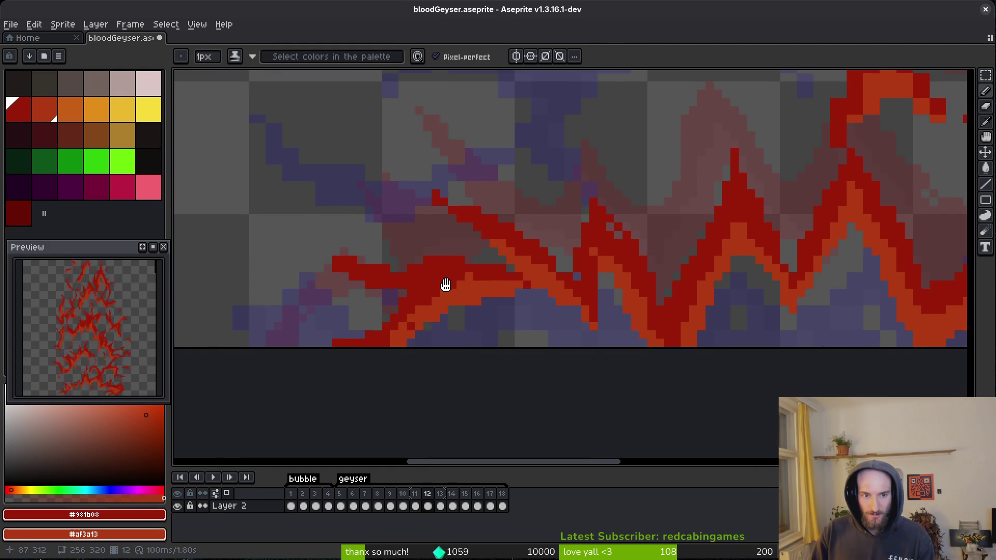
scroll(651, 274, up, 3)
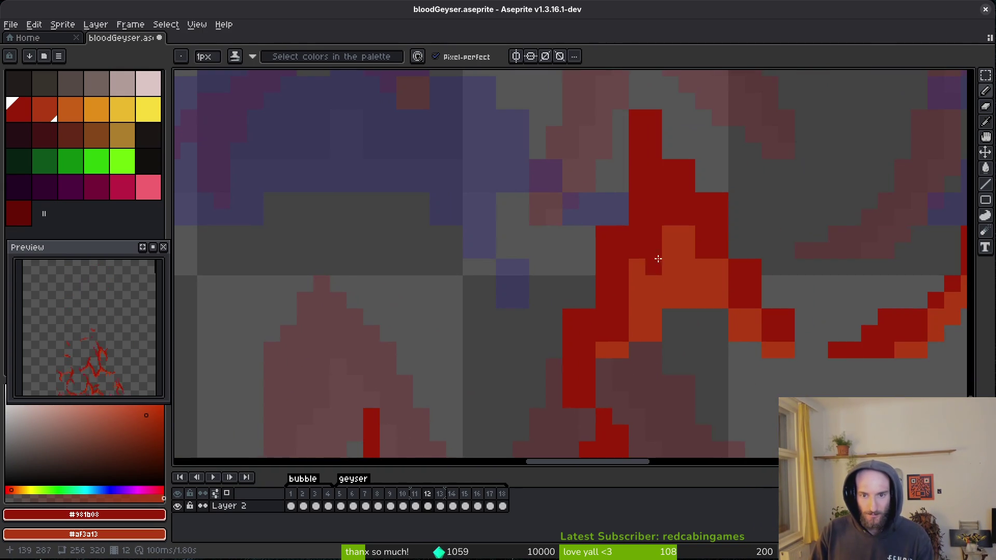
Erase red pixels in the spike column and shade the red pixels along the spike.
key(e)
mouse_move(638, 82)
mouse_down()
mouse_move(638, 182)
mouse_move(621, 218)
mouse_move(641, 178)
mouse_move(571, 349)
mouse_up()
key(b)
key(e)
key(b)
mouse_move(565, 274)
mouse_down()
mouse_move(521, 340)
mouse_move(581, 358)
mouse_up()
Erase a stray pixel and notch by the spike, then shade pixels to its right.
key(e)
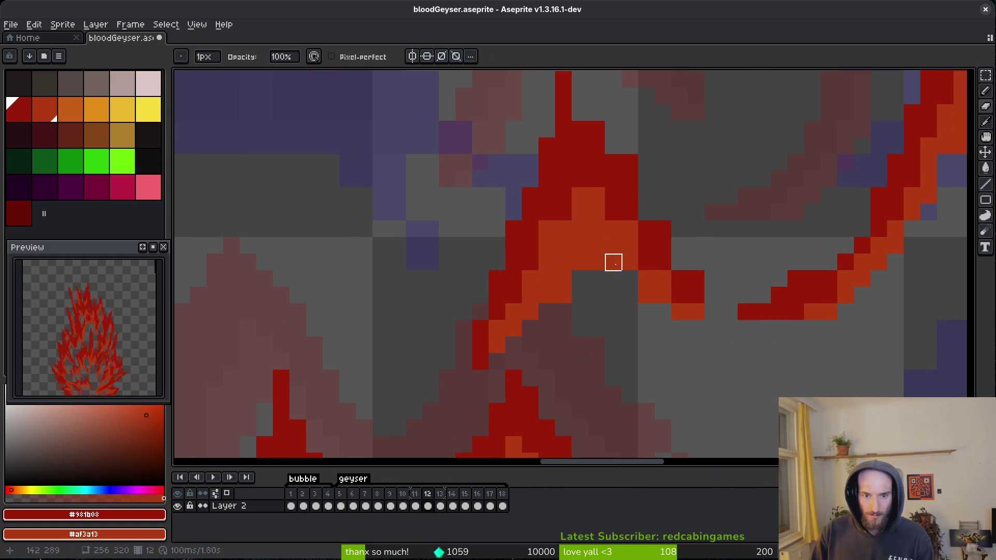
click(563, 294)
drag(562, 278, 629, 309)
key(b)
drag(626, 253, 683, 318)
Remove loose red pixels off the stroke and reshade its red and orange pixels.
key(e)
click(646, 295)
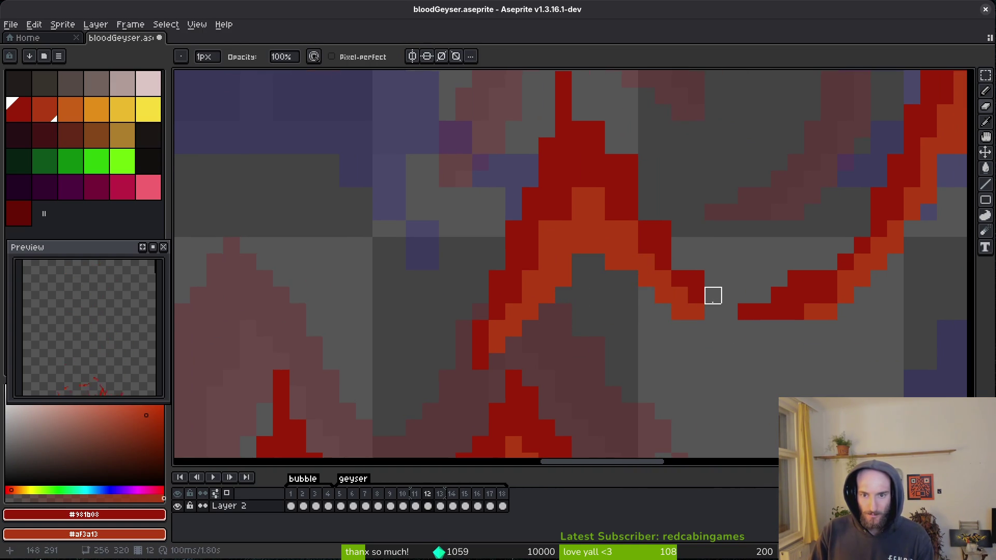
drag(663, 230, 630, 163)
key(b)
click(646, 212)
drag(646, 213, 678, 293)
click(693, 306)
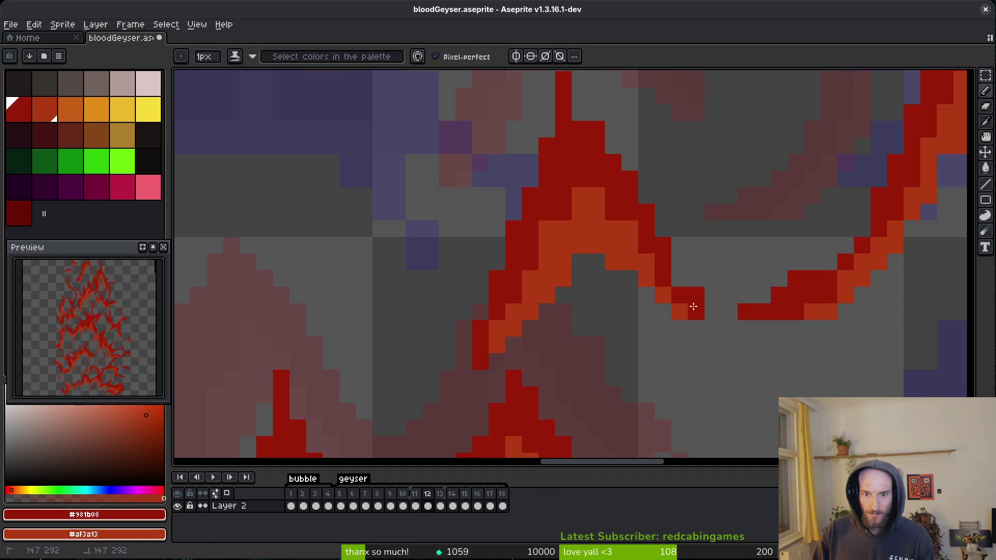
Clear strays at the stroke tip, lighten a red column to orange, and erase a stray orange pixel.
key(e)
click(696, 295)
drag(697, 261, 673, 336)
key(b)
drag(540, 231, 540, 290)
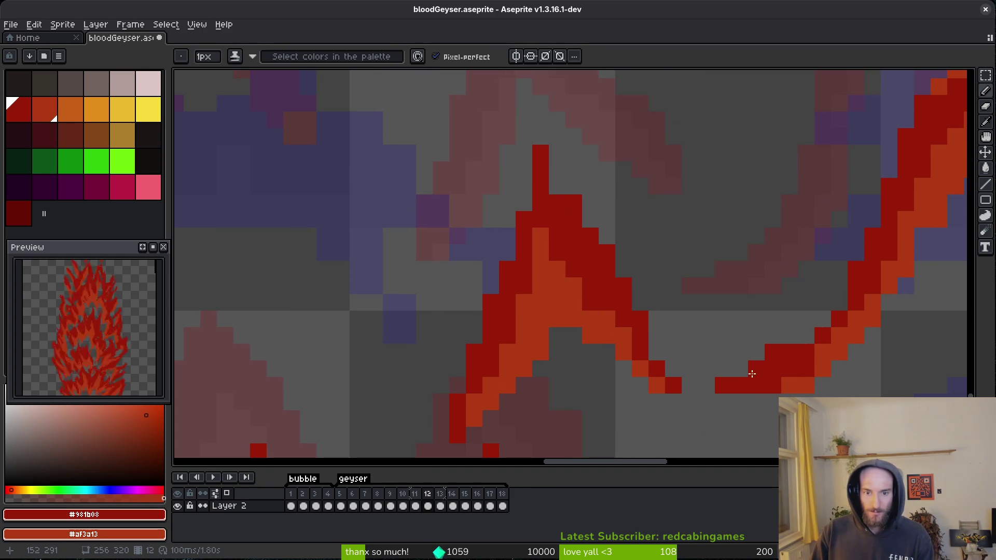
key(e)
click(557, 319)
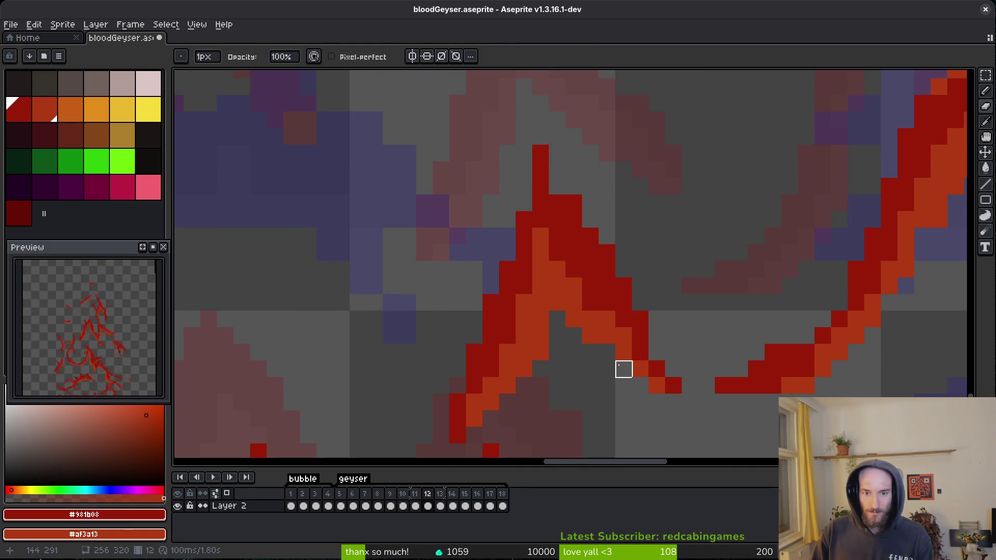
scroll(570, 355, right, 5)
key(b)
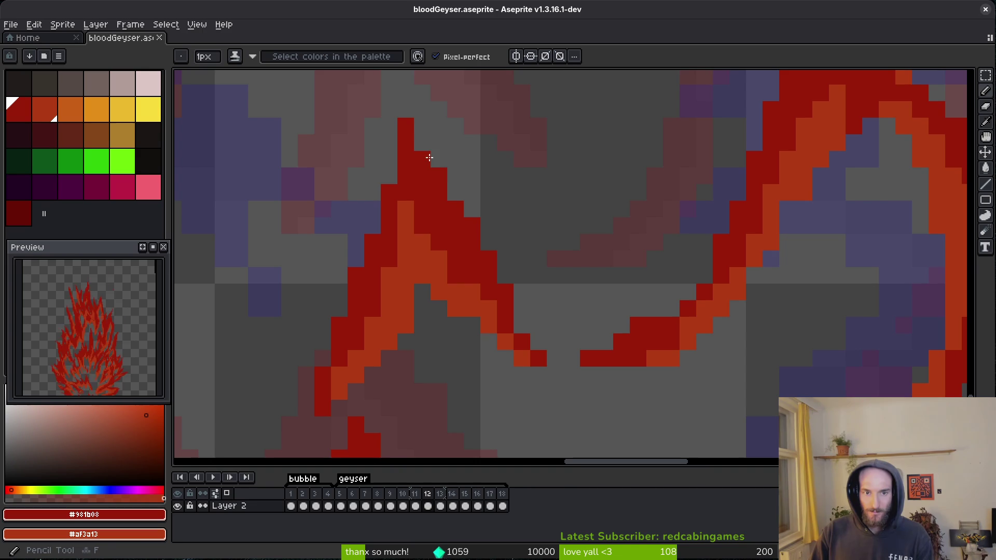
scroll(605, 259, down, 6)
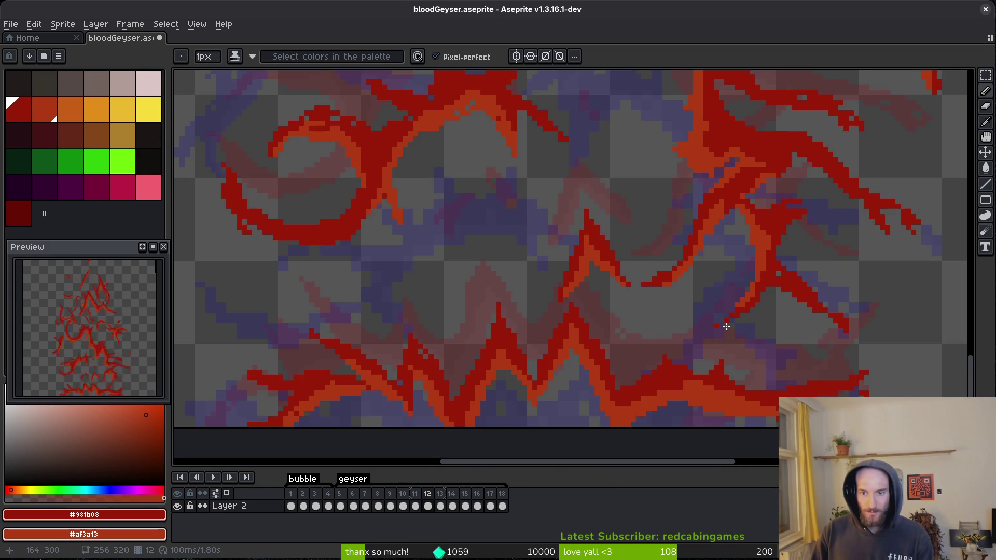
Paint an orange highlight along the red stroke's right edge and add a dark-red pixel beside the blue patch.
scroll(703, 320, up, 5)
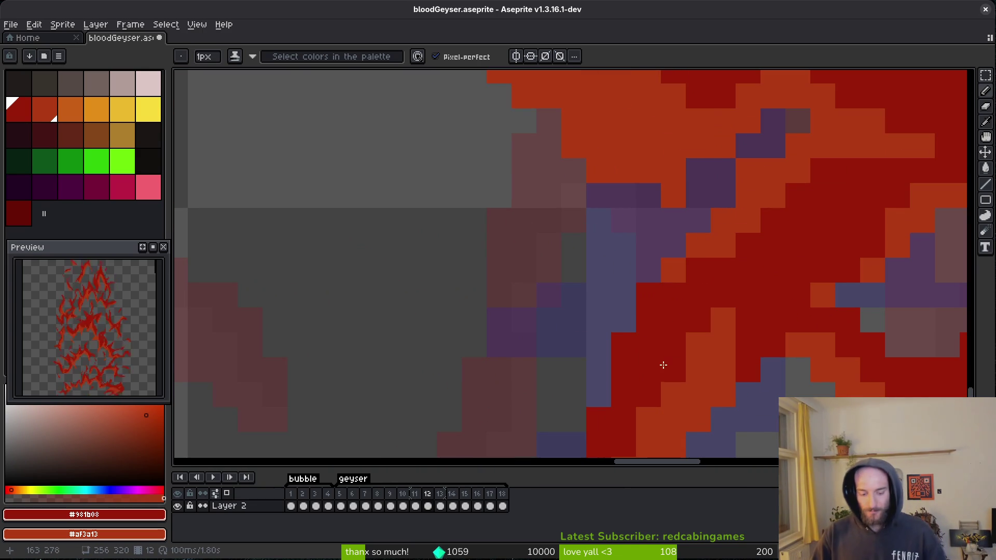
scroll(662, 365, down, 7)
scroll(608, 273, up, 3)
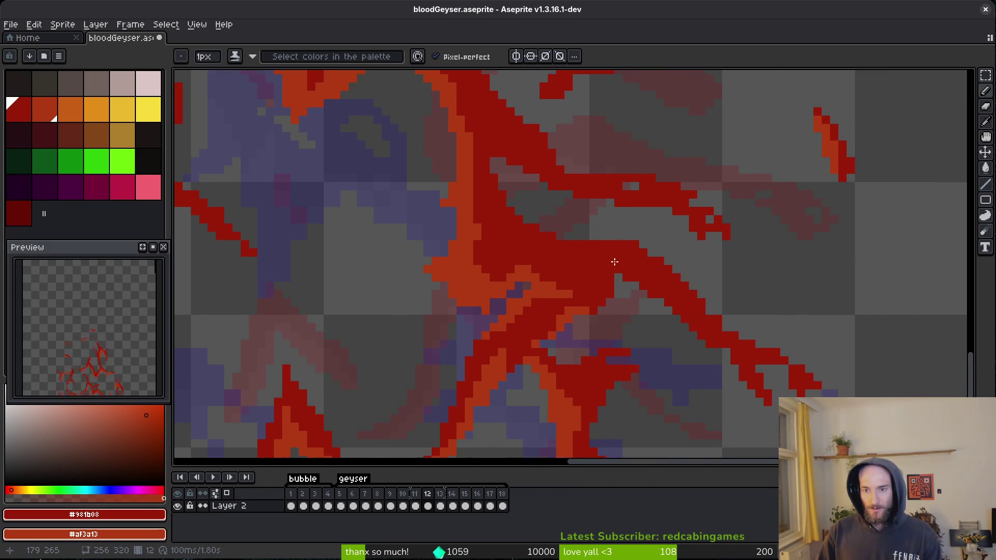
scroll(638, 233, up, 3)
scroll(726, 270, down, 3)
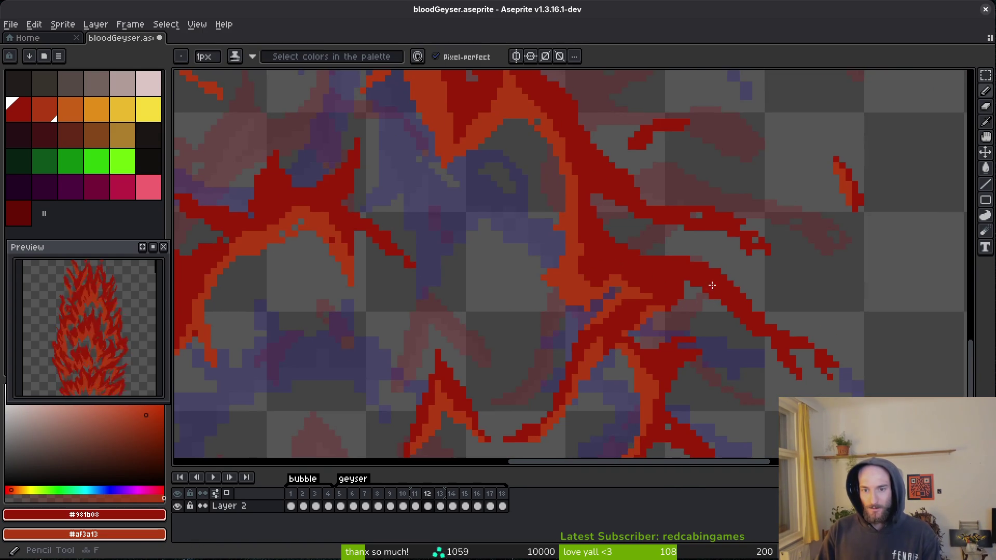
scroll(592, 236, up, 3)
scroll(565, 295, down, 3)
scroll(565, 296, up, 3)
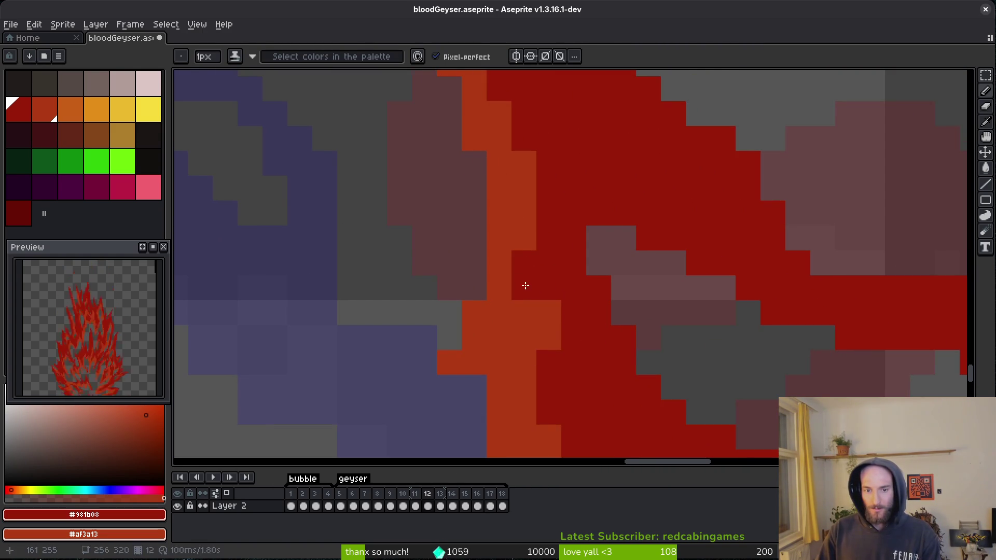
scroll(546, 304, down, 3)
scroll(610, 306, up, 3)
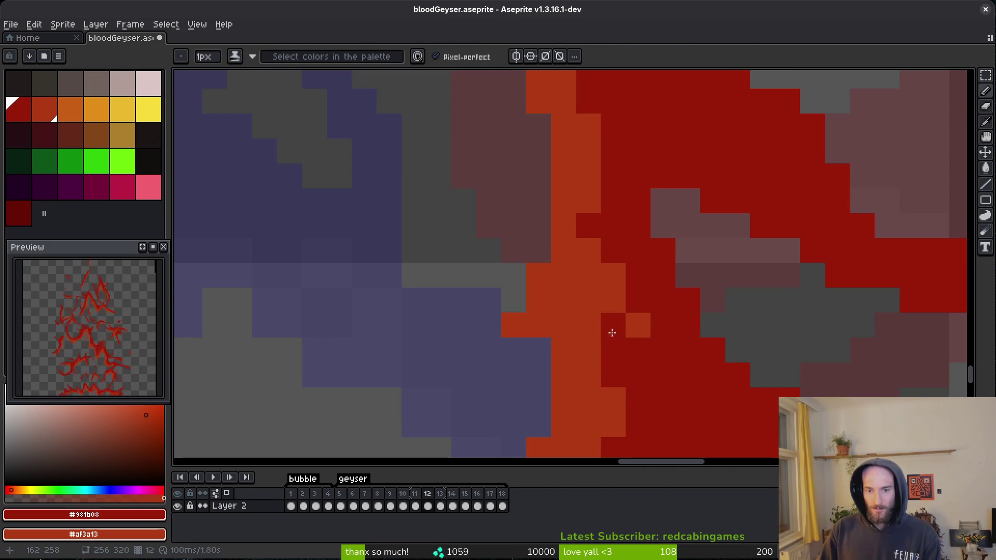
scroll(653, 335, down, 3)
scroll(658, 349, down, 2)
scroll(638, 320, up, 3)
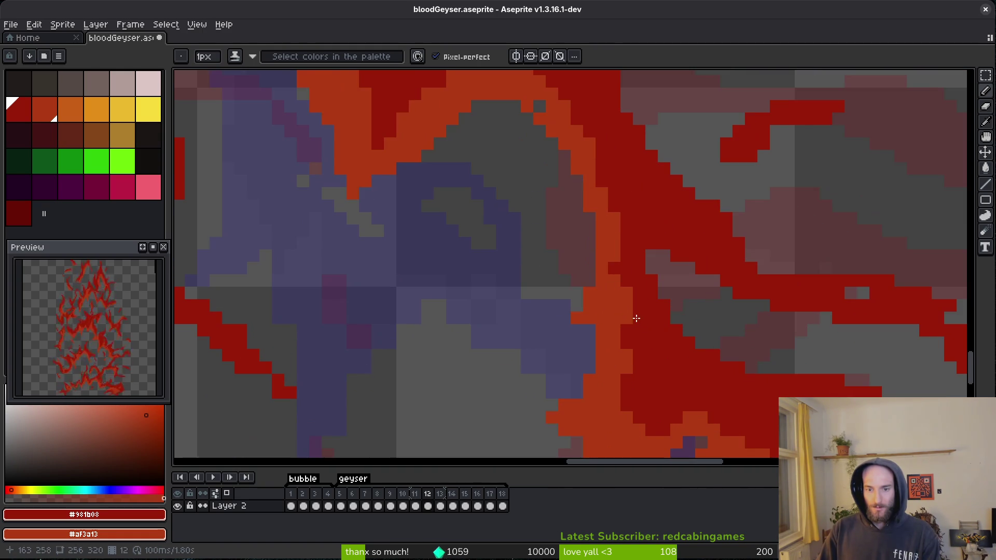
scroll(636, 327, down, 3)
scroll(653, 360, up, 4)
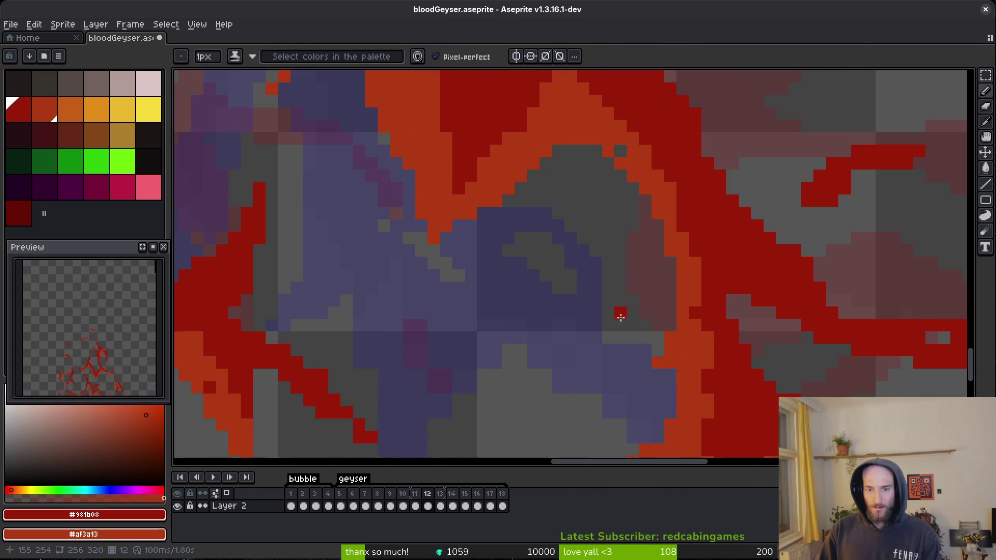
scroll(669, 384, down, 4)
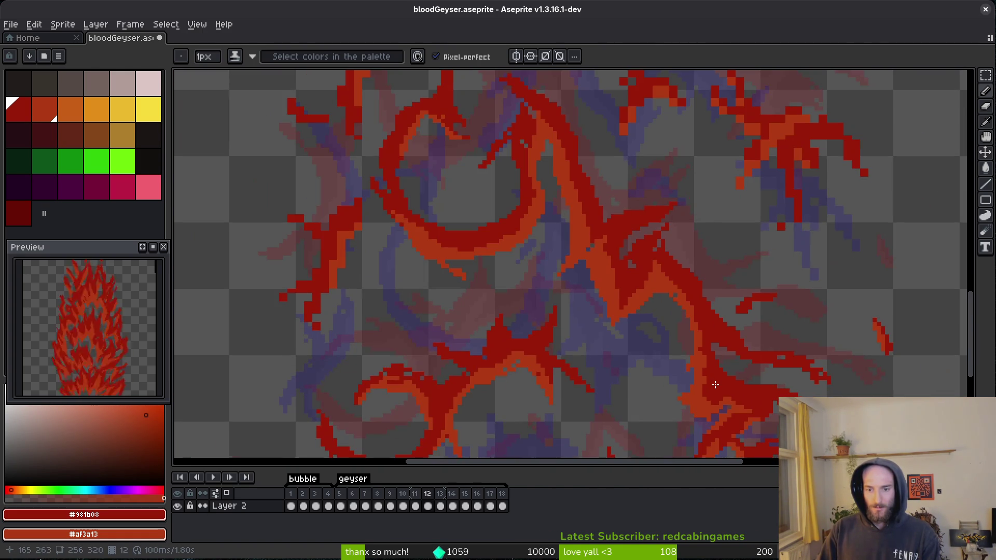
scroll(643, 203, up, 4)
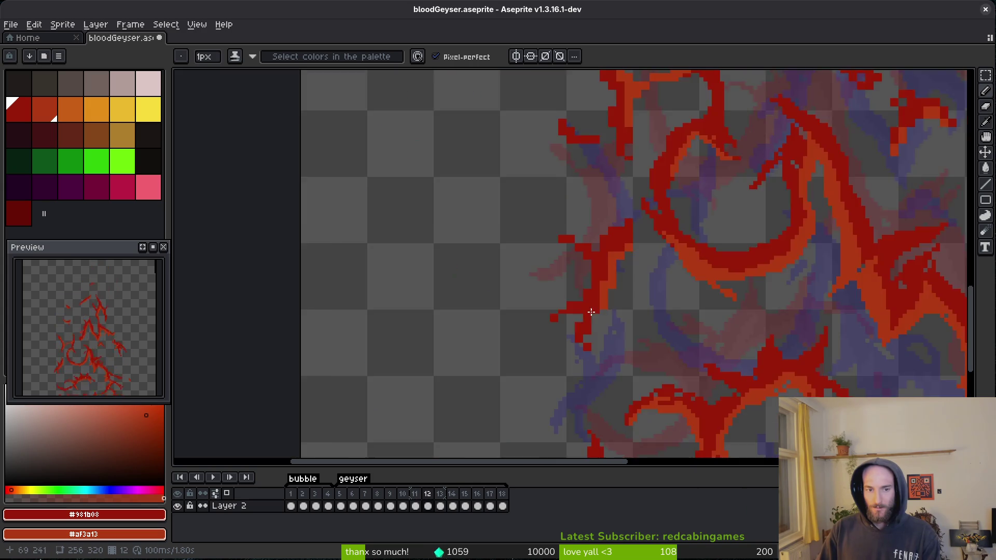
mouse_move(586, 246)
mouse_down()
mouse_move(571, 266)
mouse_move(634, 222)
mouse_move(652, 184)
mouse_move(605, 295)
mouse_move(611, 235)
mouse_up()
click(581, 265)
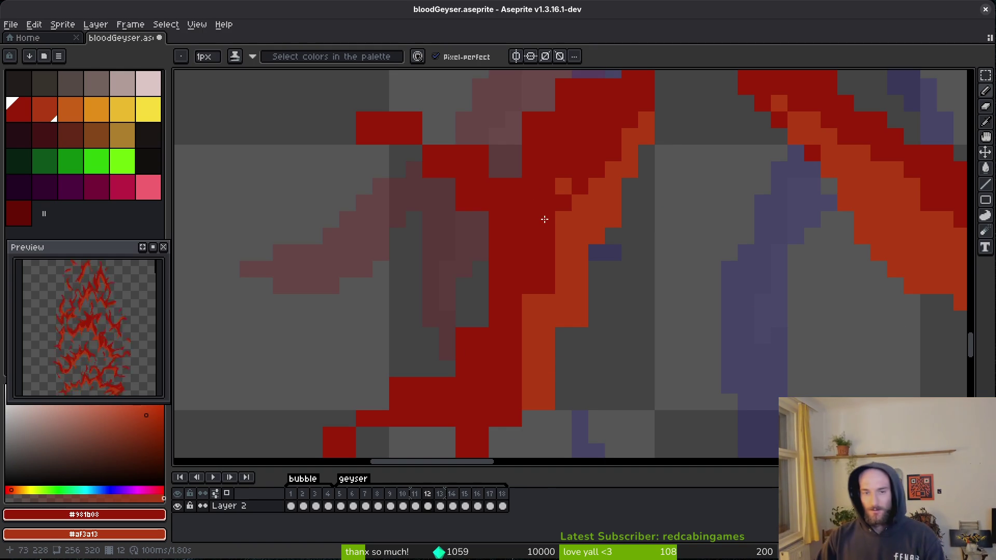
Fill a gap with a red pixel, erase stray red pixels left of the stroke, and darken its edge.
drag(639, 227, 624, 338)
scroll(605, 182, up, 1)
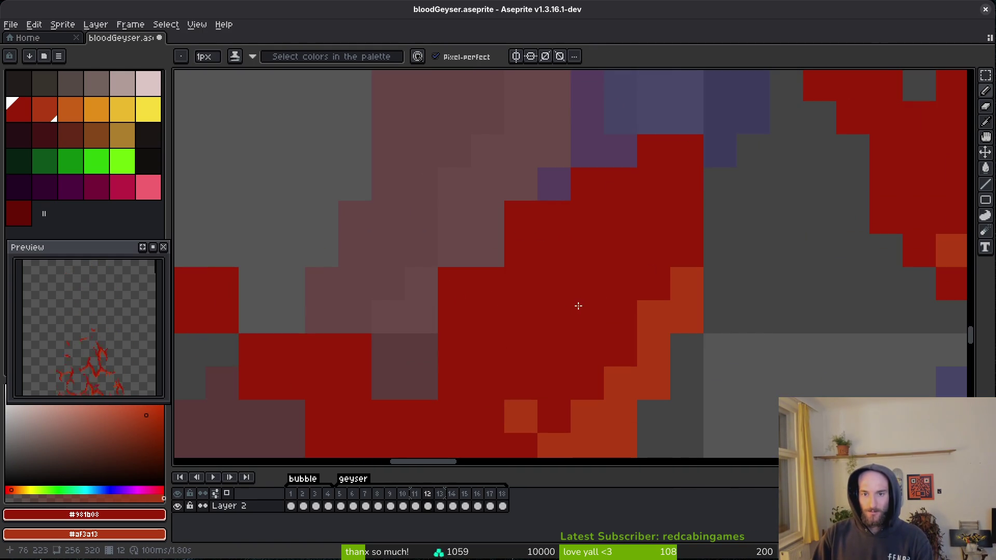
scroll(582, 156, up, 1)
scroll(556, 249, left, 1)
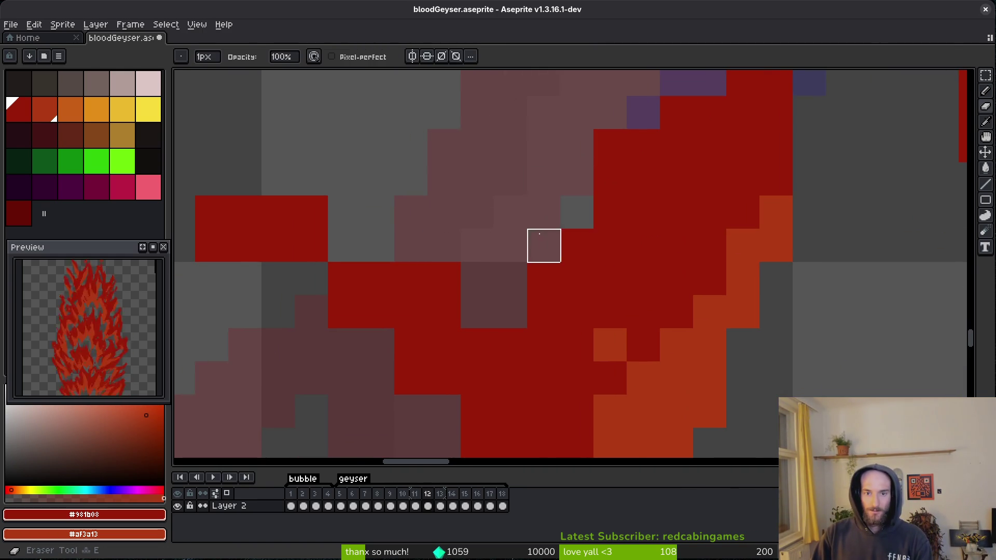
scroll(544, 246, left, 2)
click(379, 224)
key(e)
drag(258, 229, 332, 231)
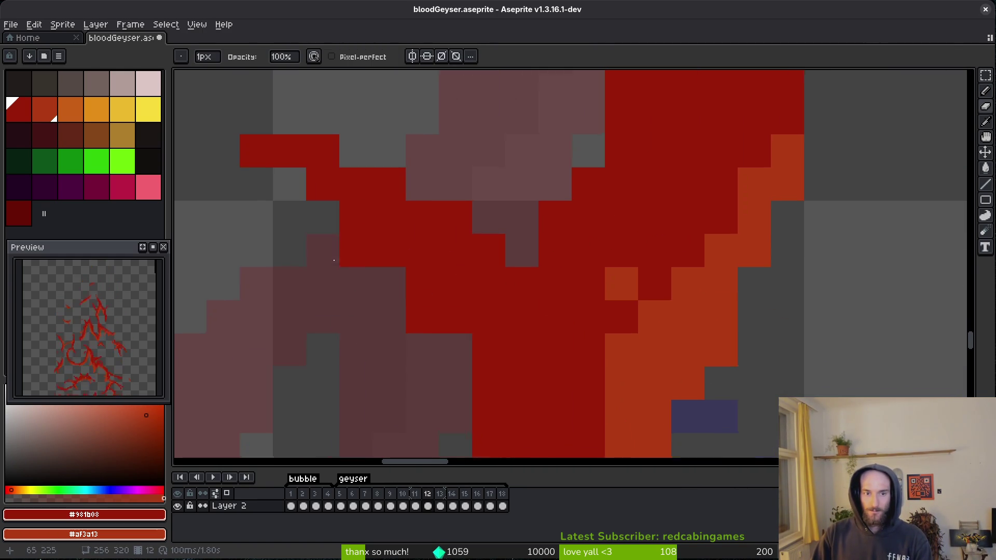
scroll(349, 280, down, 3)
scroll(349, 280, right, 3)
key(b)
mouse_move(370, 322)
mouse_down()
mouse_move(329, 176)
mouse_move(303, 162)
mouse_up()
Shade two dark-red pixels lighter, then undo the change.
scroll(465, 238, down, 1)
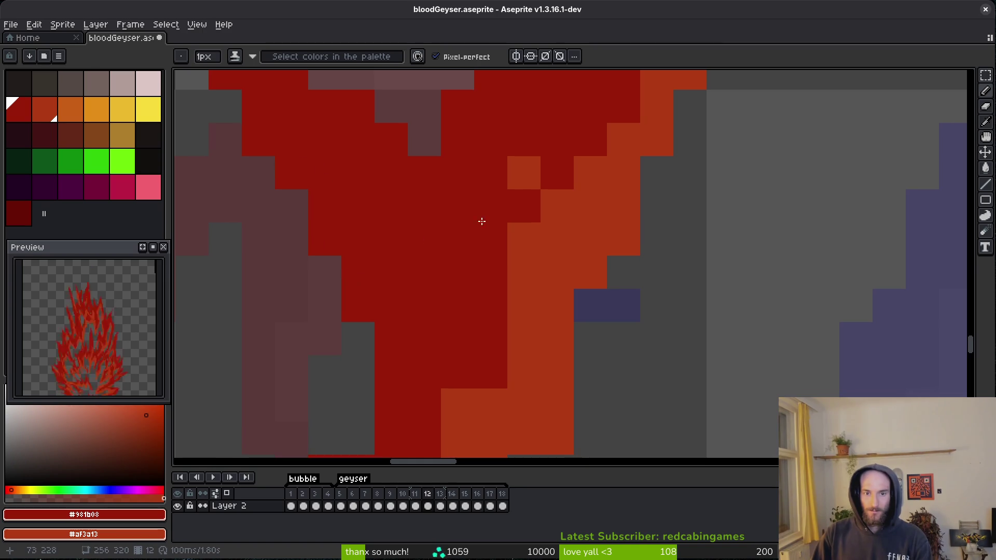
scroll(600, 292, down, 1)
scroll(600, 292, down, 3)
scroll(621, 283, down, 1)
key(e)
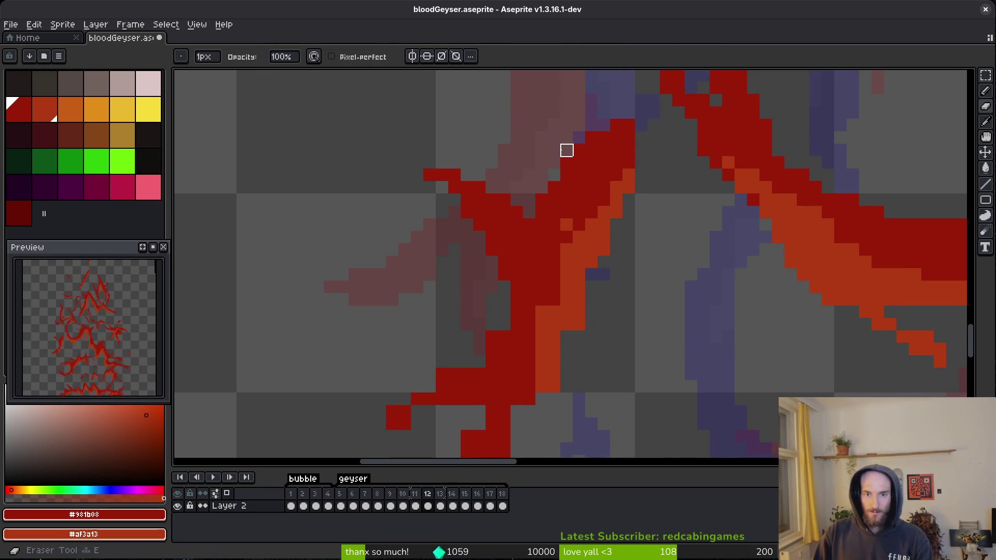
key(b)
scroll(576, 244, up, 2)
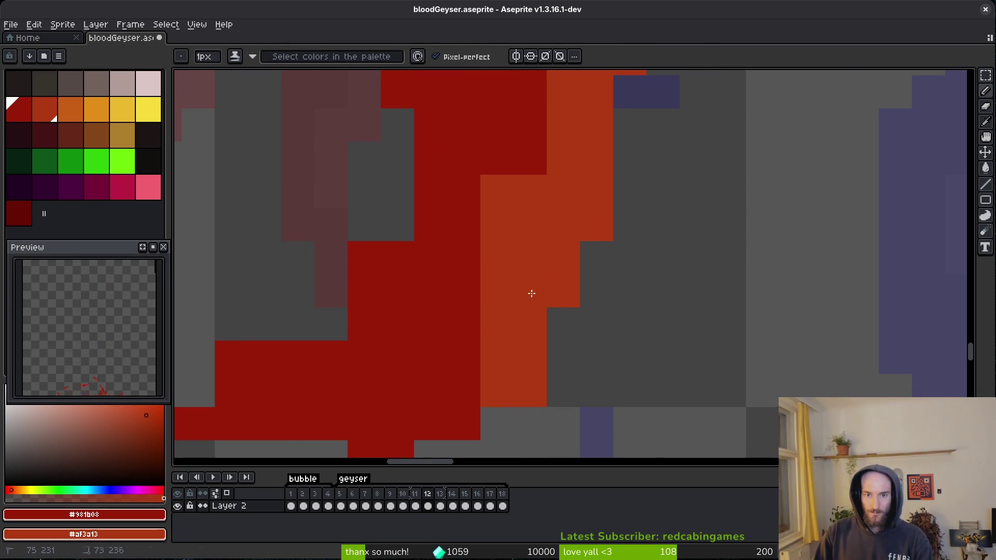
scroll(545, 275, up, 1)
mouse_move(549, 281)
mouse_down()
mouse_move(516, 262)
mouse_move(525, 329)
mouse_move(532, 287)
mouse_move(545, 325)
mouse_up()
key(e)
scroll(556, 422, down, 1)
scroll(540, 216, up, 1)
key(b)
key(ctrl+z)
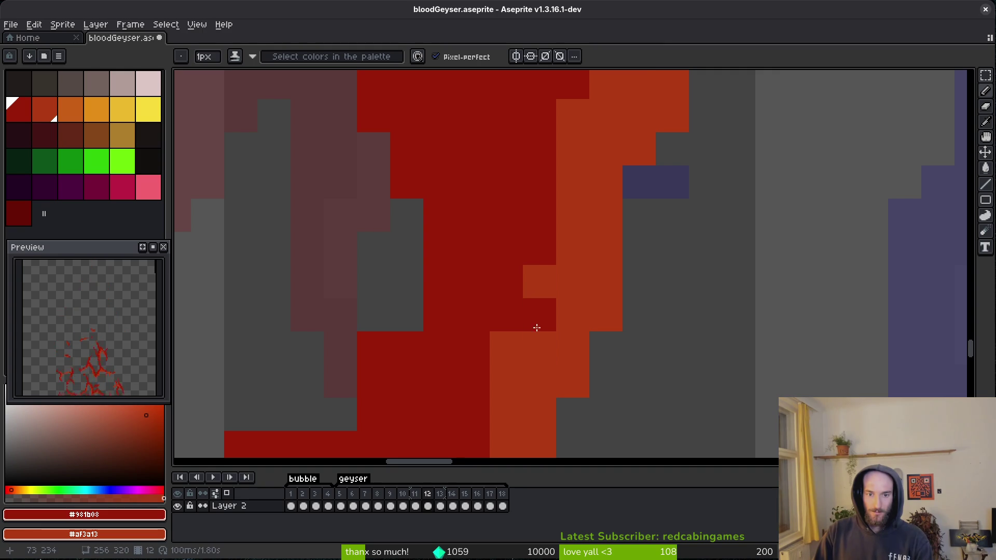
Erase the stray and loose red pixels at the lower left of the geyser.
scroll(519, 306, down, 1)
scroll(506, 285, down, 1)
key(e)
key(b)
scroll(593, 287, up, 2)
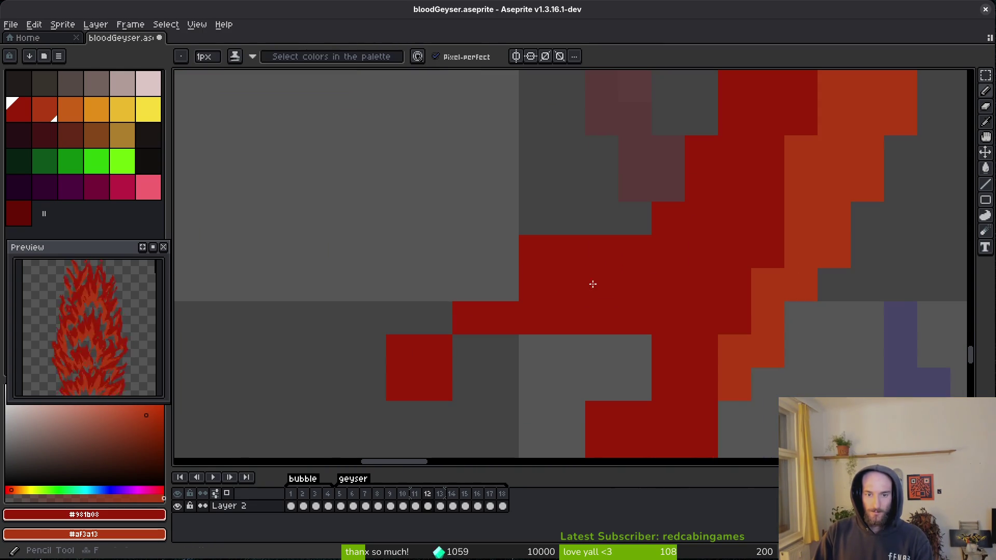
key(e)
drag(399, 353, 467, 383)
key(b)
click(378, 382)
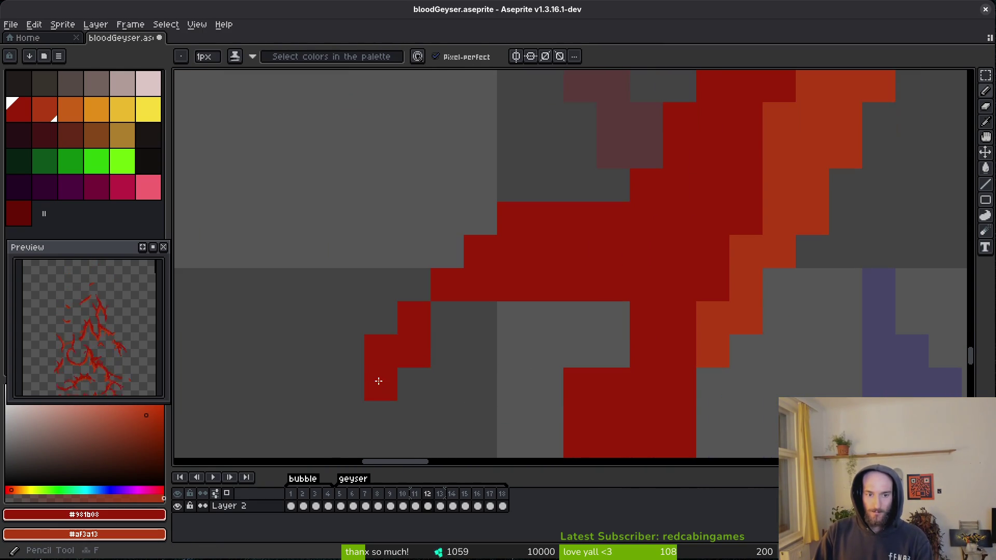
scroll(453, 267, down, 3)
Erase stray red pixels in a row and in the central column, close a gap, and save bloodGeyser.aseprite.
key(e)
drag(413, 191, 478, 192)
key(b)
key(e)
drag(479, 282, 480, 337)
drag(458, 373, 421, 238)
key(b)
click(480, 368)
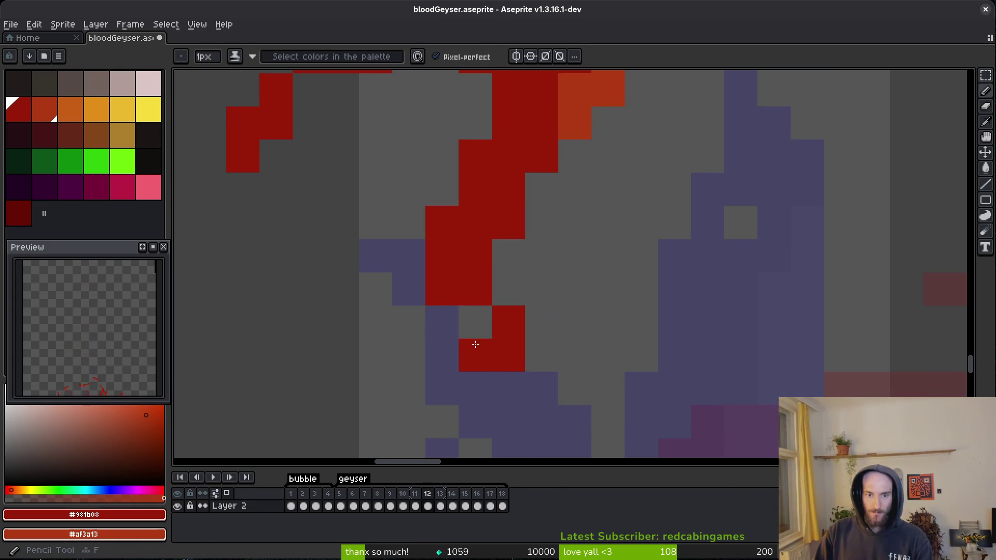
key(ctrl+s)
scroll(533, 377, down, 8)
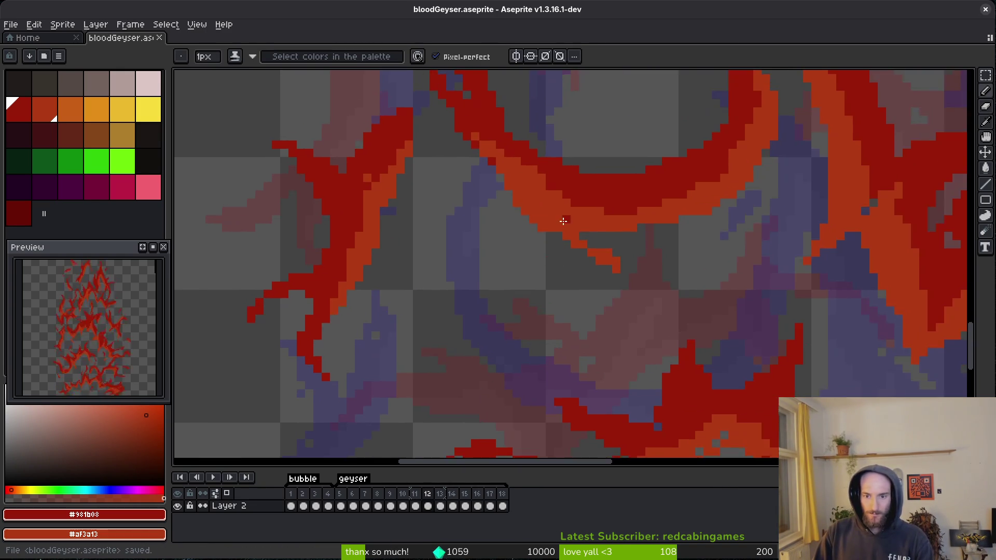
Erase a few stray red pixels and add two red pixels to fill gaps.
scroll(608, 330, up, 3)
scroll(673, 238, down, 2)
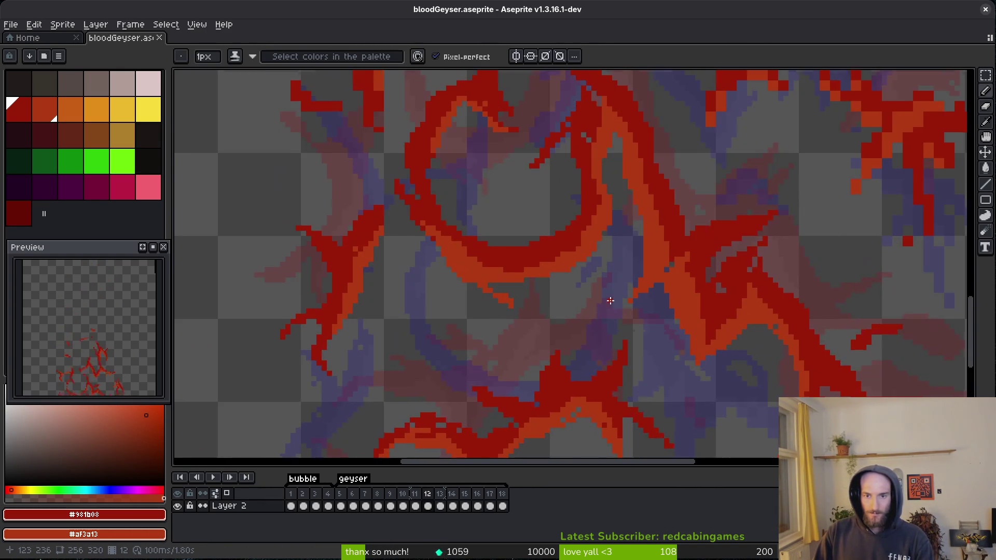
scroll(473, 301, up, 3)
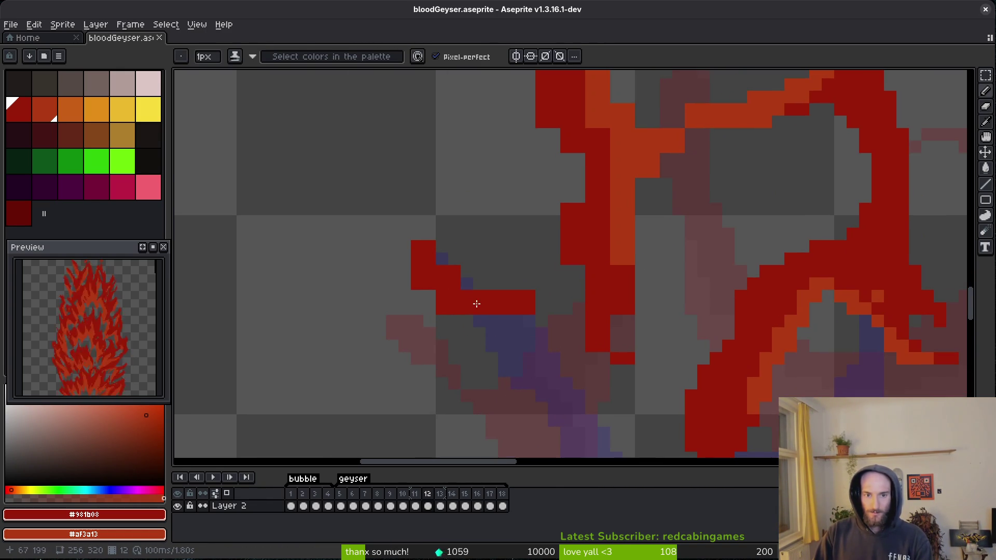
key(e)
drag(430, 296, 447, 308)
scroll(555, 374, down, 1)
scroll(500, 282, up, 2)
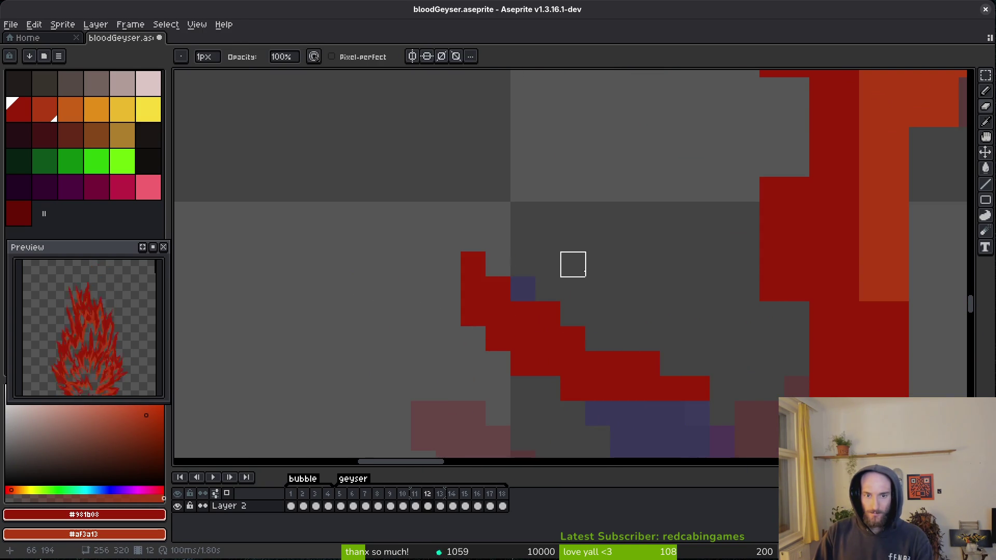
scroll(653, 327, down, 3)
scroll(694, 314, up, 4)
key(b)
mouse_move(549, 386)
mouse_down()
mouse_move(502, 347)
mouse_move(501, 313)
mouse_up()
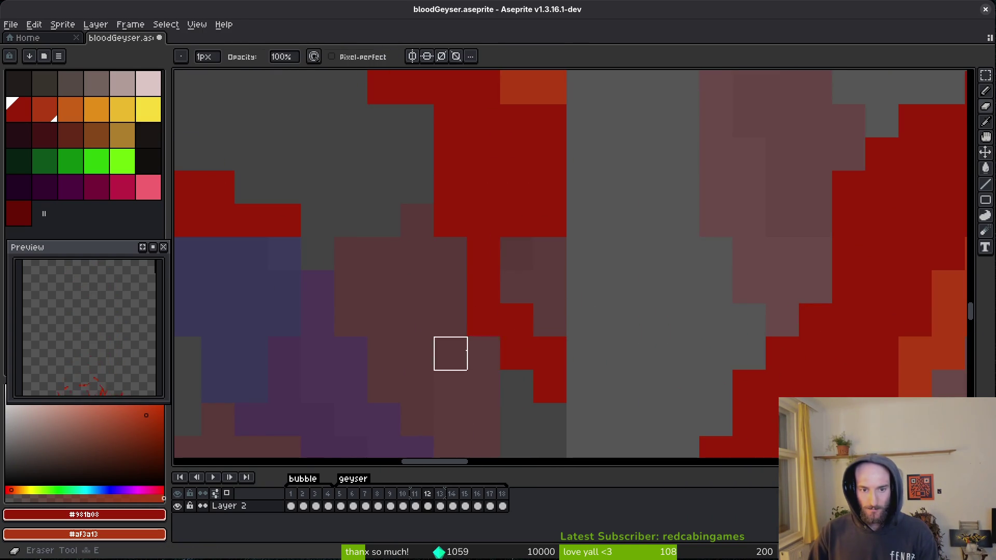
Erase the stray red-and-orange column and fill the grey notch with dark-red pixels.
drag(475, 258, 479, 338)
key(e)
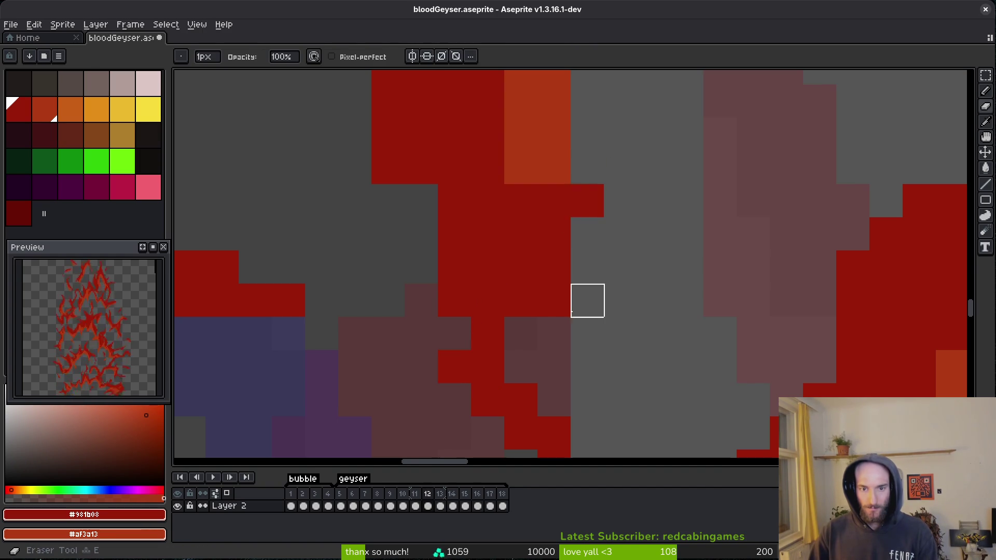
drag(586, 298, 554, 231)
key(b)
drag(438, 145, 443, 389)
scroll(443, 389, up, 1)
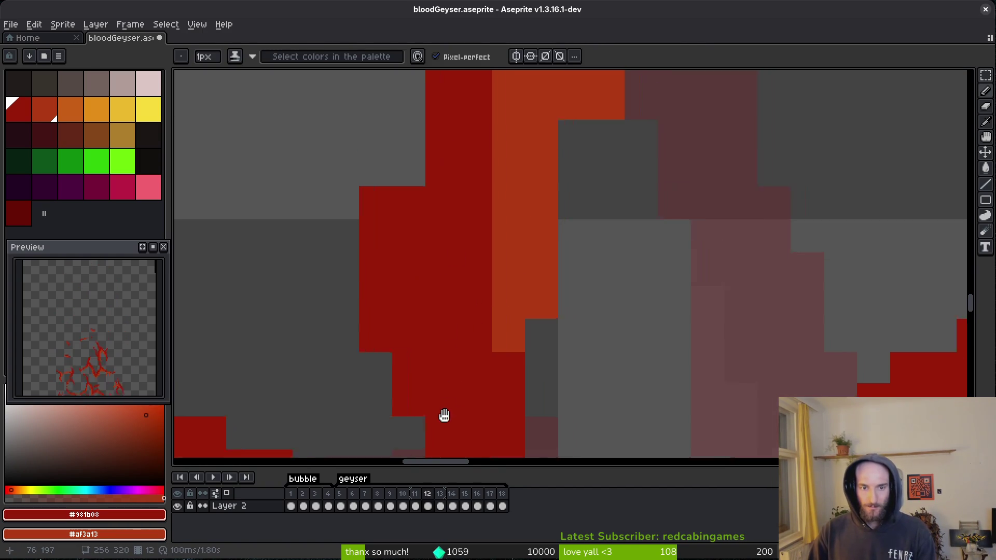
drag(384, 249, 420, 286)
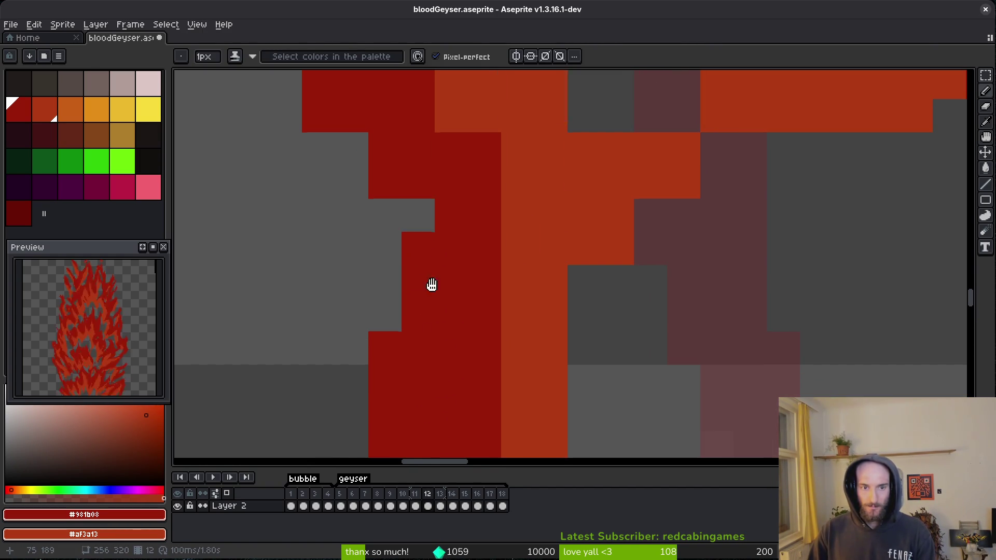
Erase dark-red pixels beside the orange strand and shade an orange pixel to dark red.
scroll(431, 244, up, 2)
key(e)
click(414, 287)
drag(330, 172, 282, 88)
scroll(475, 309, up, 1)
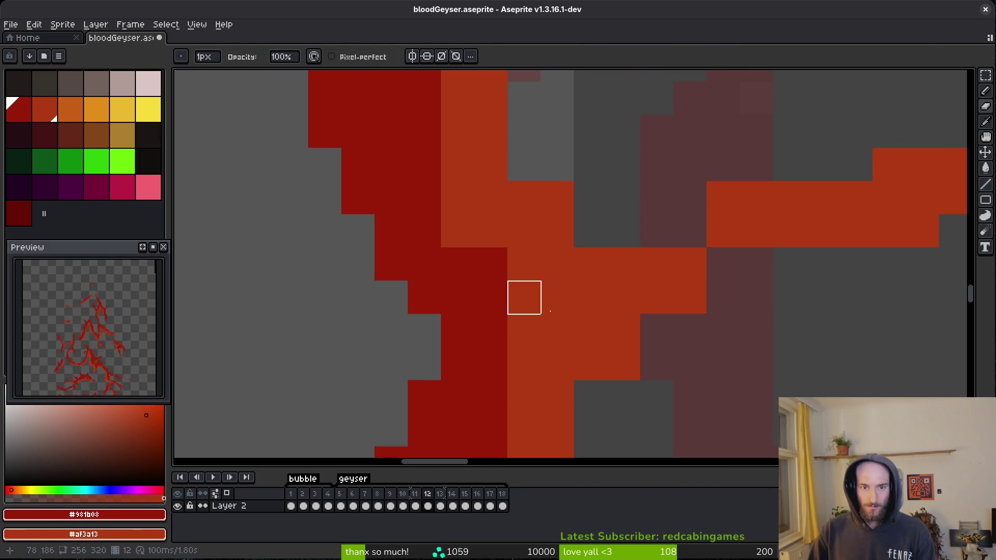
key(b)
scroll(487, 246, up, 3)
click(449, 244)
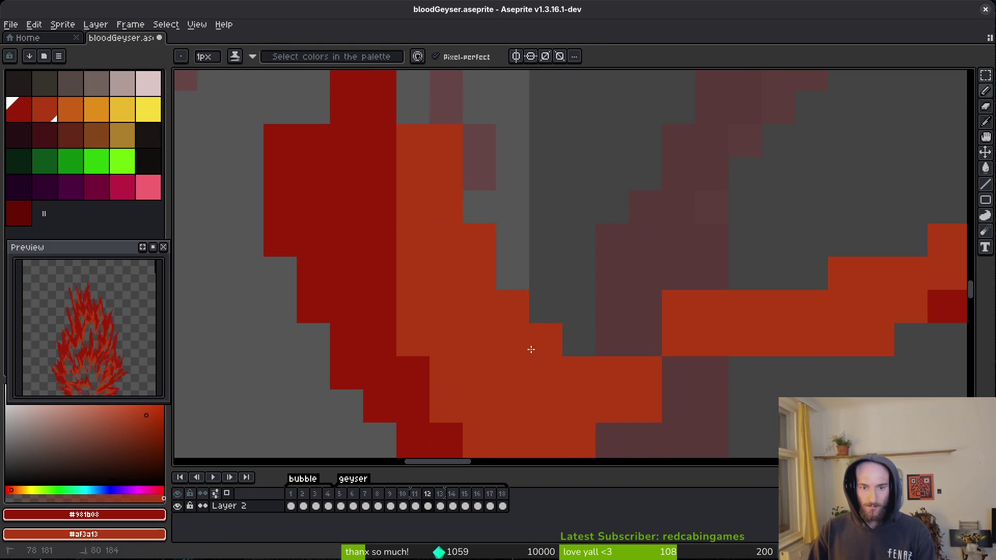
click(612, 374)
scroll(519, 338, up, 2)
Touch up stray pixels on the strand, erasing one dark-red pixel and shading its edge.
key(e)
click(425, 344)
click(489, 278)
scroll(519, 290, up, 3)
key(b)
scroll(600, 189, up, 2)
key(e)
click(600, 188)
key(b)
click(511, 249)
scroll(464, 303, down, 5)
scroll(465, 198, down, 2)
Undo the extra red pixels added to the stroke and return to the Eraser.
drag(513, 261, 557, 349)
scroll(553, 332, up, 1)
mouse_move(616, 396)
mouse_down()
mouse_move(573, 312)
mouse_move(524, 273)
mouse_up()
scroll(553, 262, down, 2)
scroll(549, 371, up, 2)
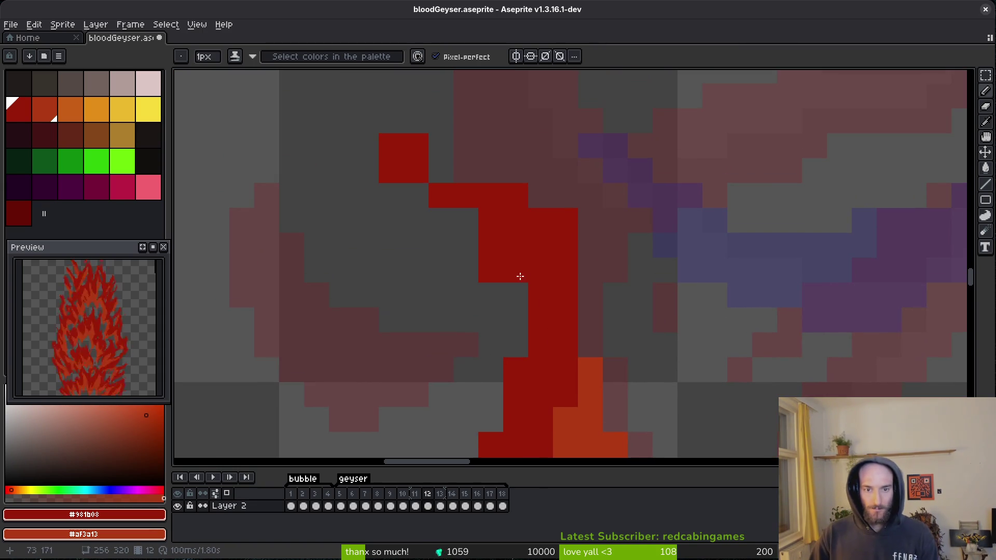
key(ctrl+z)
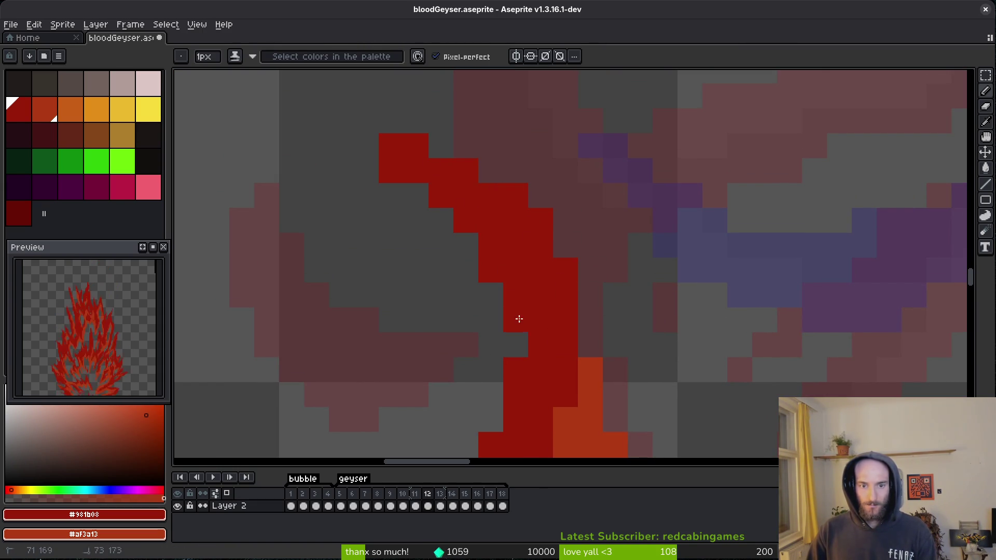
key(e)
scroll(465, 221, down, 4)
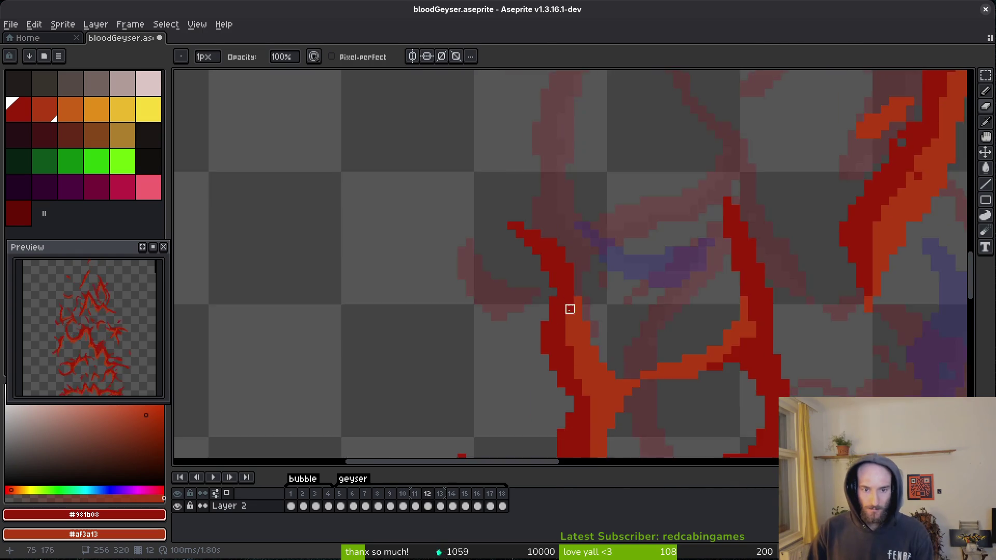
scroll(569, 298, up, 2)
scroll(567, 345, right, 5)
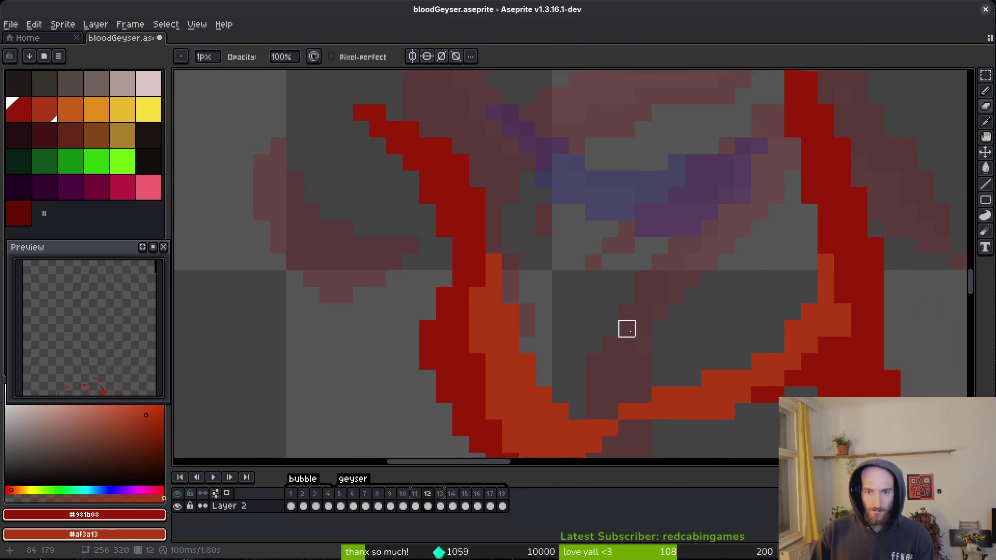
scroll(591, 291, down, 3)
scroll(638, 285, up, 5)
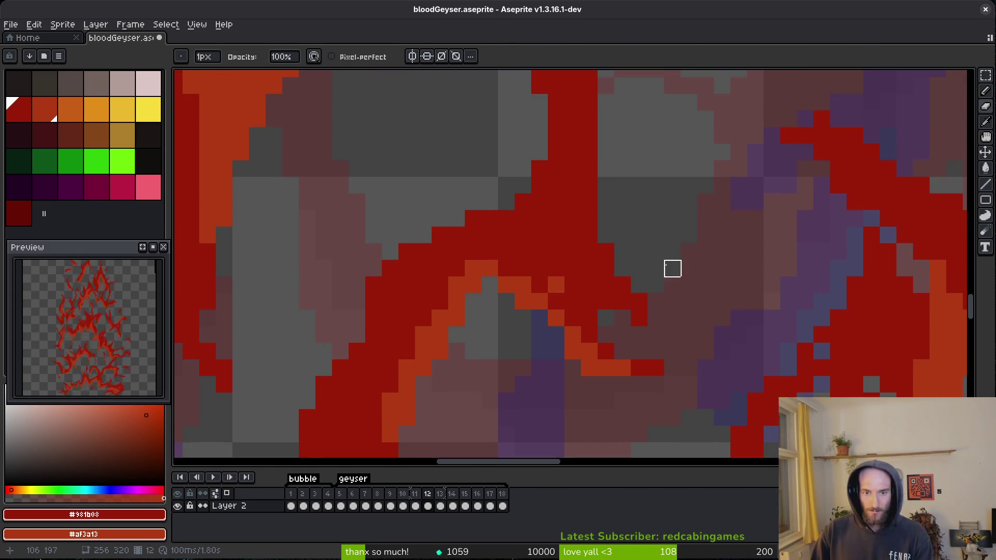
scroll(629, 320, up, 3)
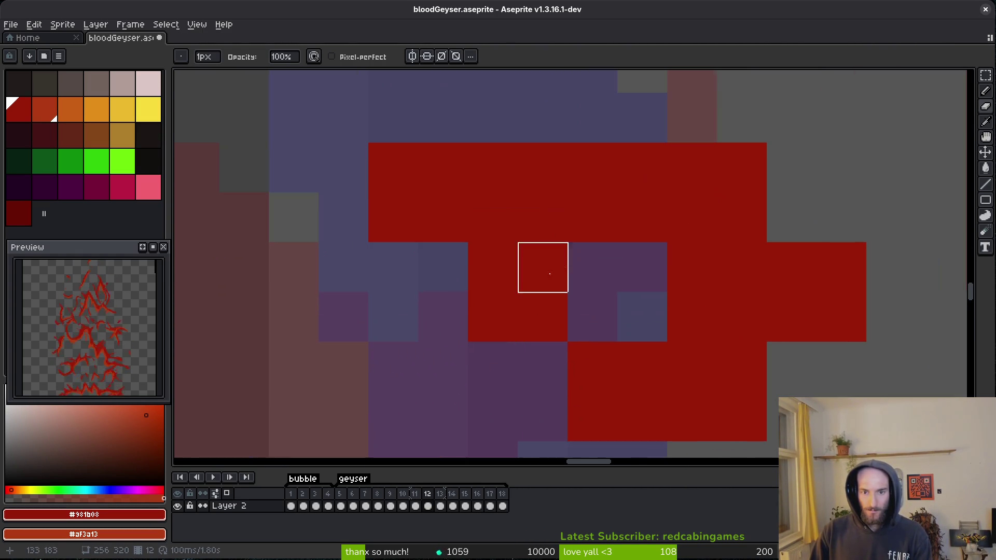
Trim frame 12's small red blob, erasing its stray pixels, arm, bottom and centre pixel.
key(b)
mouse_move(404, 206)
mouse_down()
mouse_move(356, 149)
mouse_move(382, 160)
mouse_up()
scroll(473, 180, right, 4)
key(e)
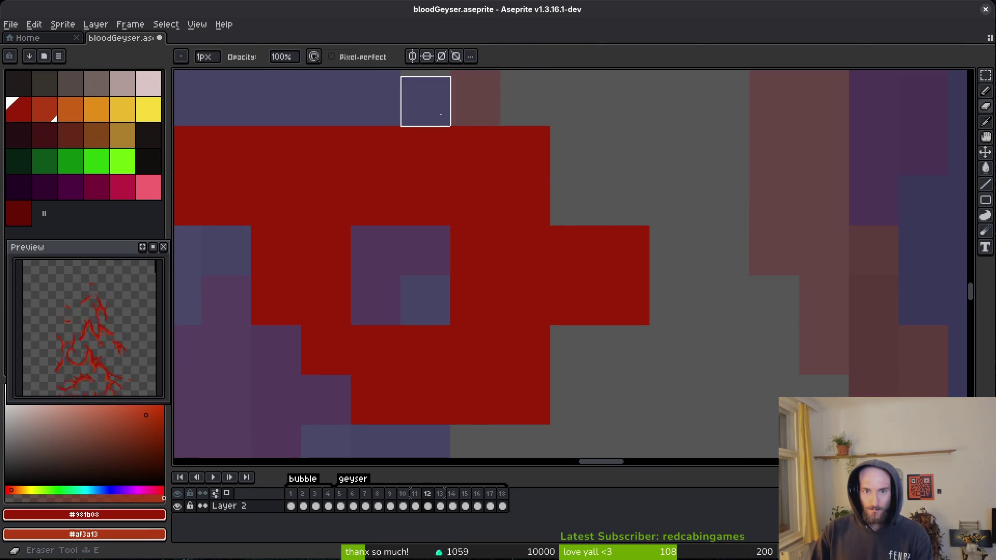
drag(467, 150, 524, 151)
mouse_move(624, 300)
mouse_down()
mouse_move(474, 400)
mouse_move(425, 399)
mouse_up()
click(467, 282)
Add two red pixels to the shape and fill a gap with a dark-red pixel.
key(b)
scroll(551, 296, down, 1)
scroll(612, 371, up, 3)
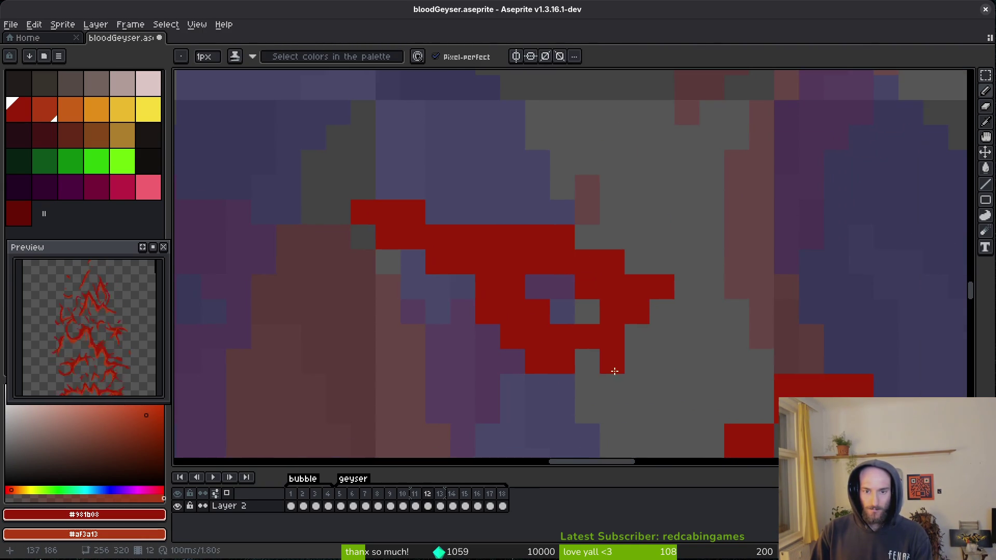
scroll(605, 307, down, 1)
scroll(453, 258, up, 1)
scroll(489, 220, up, 1)
click(481, 171)
scroll(511, 216, down, 1)
scroll(511, 216, up, 1)
click(578, 224)
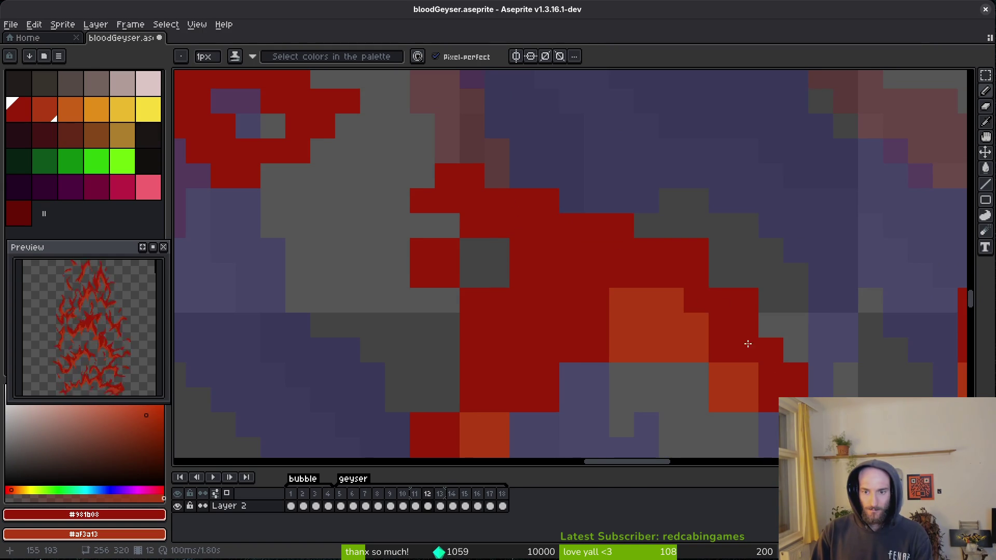
scroll(750, 336, up, 1)
scroll(653, 269, down, 1)
click(653, 269)
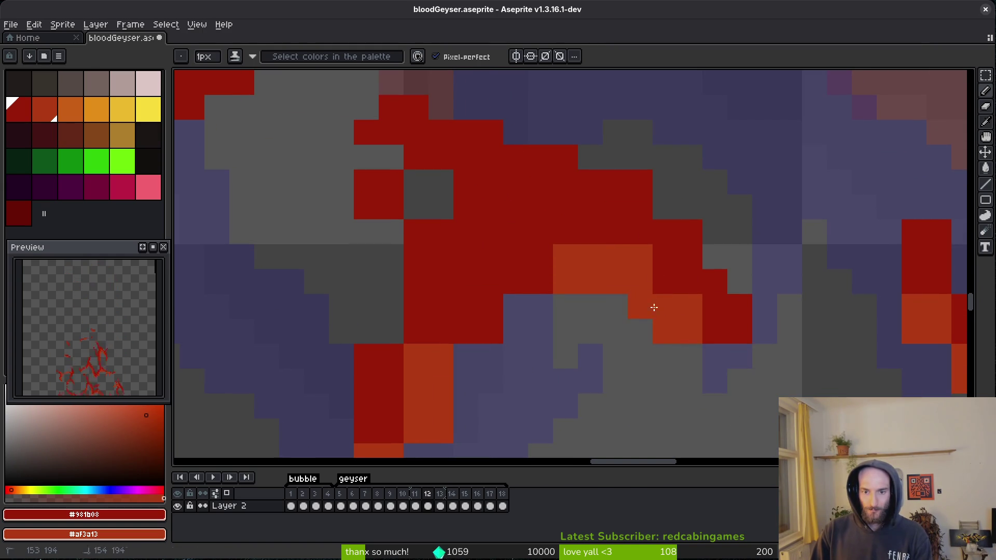
Paint an orange highlight inside the red shape's lower edge, shading edge pixels back to dark red.
drag(543, 278, 469, 338)
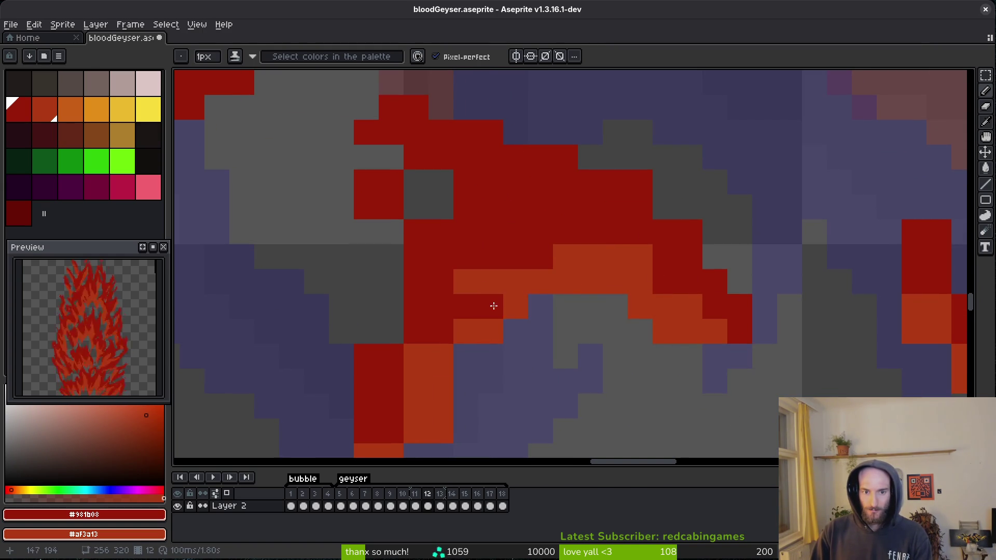
click(499, 303)
scroll(533, 215, down, 1)
scroll(488, 214, left, 1)
click(488, 213)
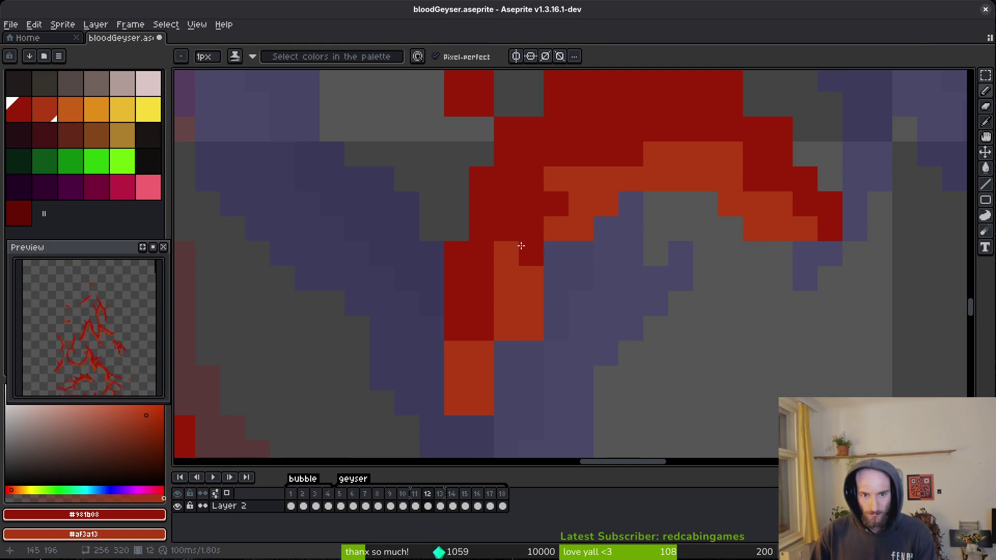
right_click(517, 266)
drag(506, 254, 489, 236)
drag(467, 366, 494, 332)
Undo the last shading stroke, remove the isolated red pixel, and recentre the shape.
key(ctrl+z)
click(615, 262)
drag(614, 263, 588, 323)
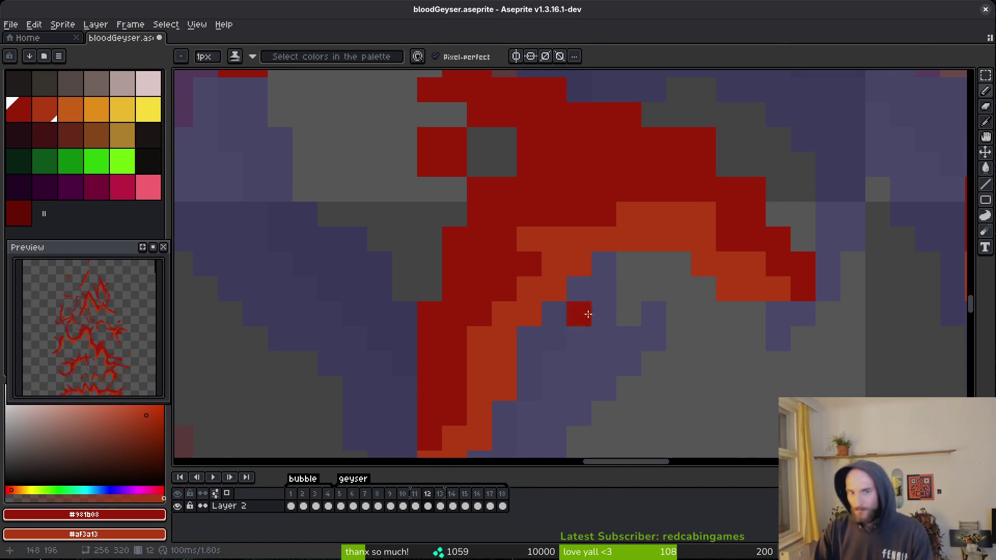
drag(577, 217, 582, 298)
key(e)
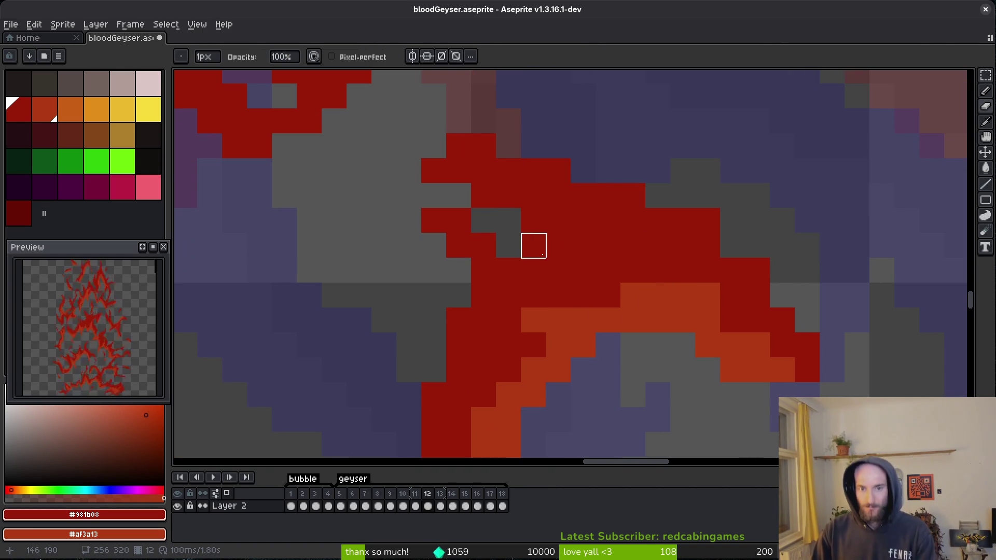
key(b)
scroll(738, 251, down, 3)
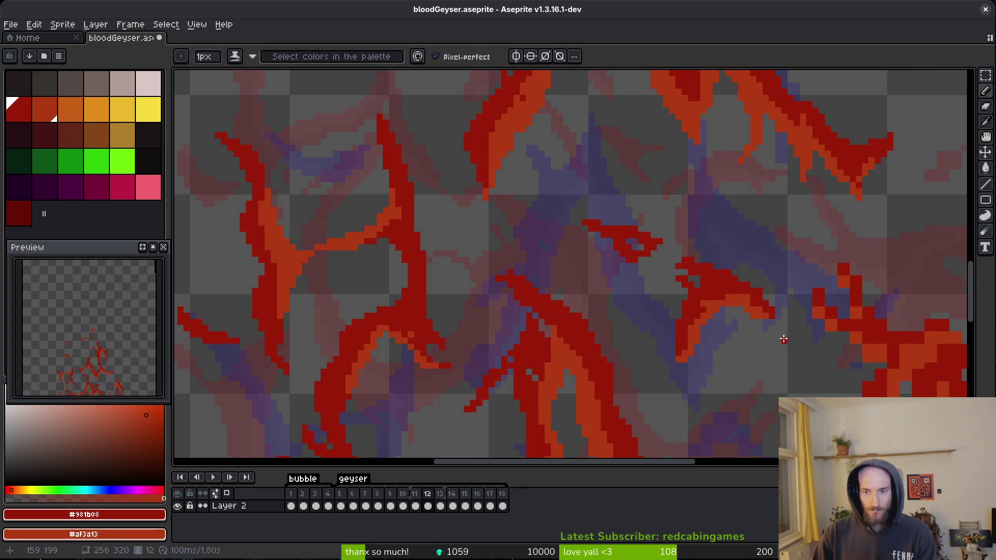
Shade one pixel orange, add a dark-red pixel below it, and save bloodGeyser.aseprite.
scroll(754, 245, up, 2)
click(719, 276)
click(721, 343)
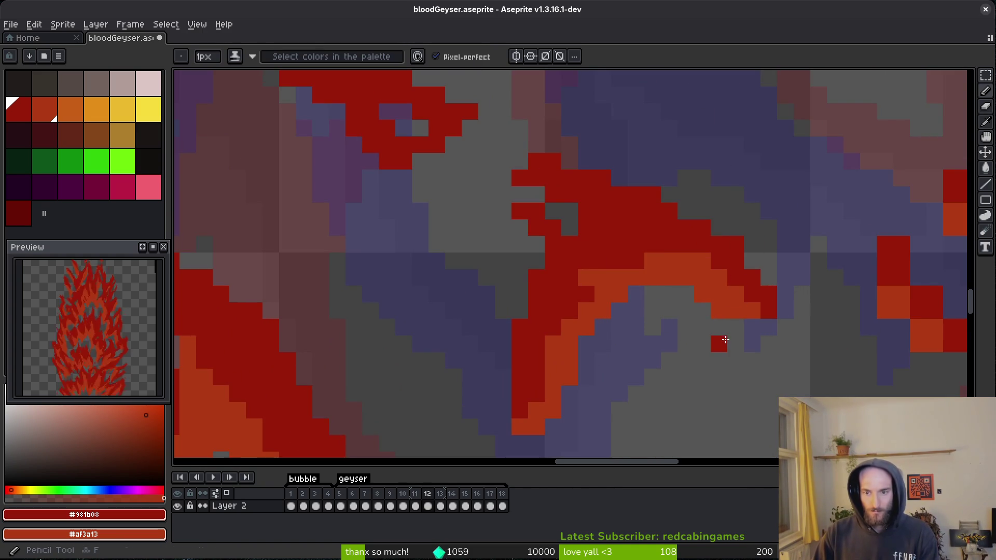
scroll(691, 298, down, 3)
key(ctrl+s)
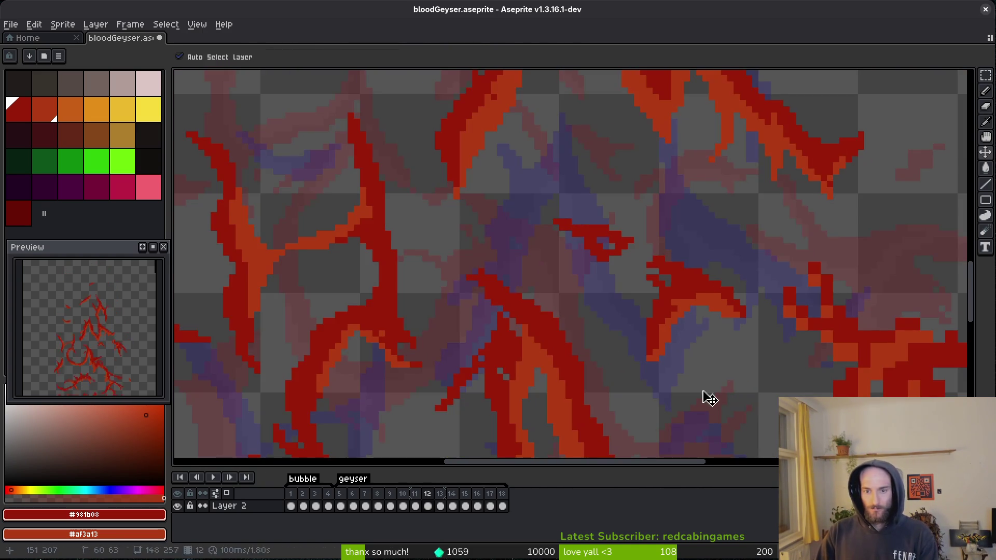
Add dark-red pixels to the strand and erase two stray orange pixels.
scroll(682, 291, up, 3)
scroll(622, 260, down, 3)
scroll(564, 251, up, 3)
click(565, 251)
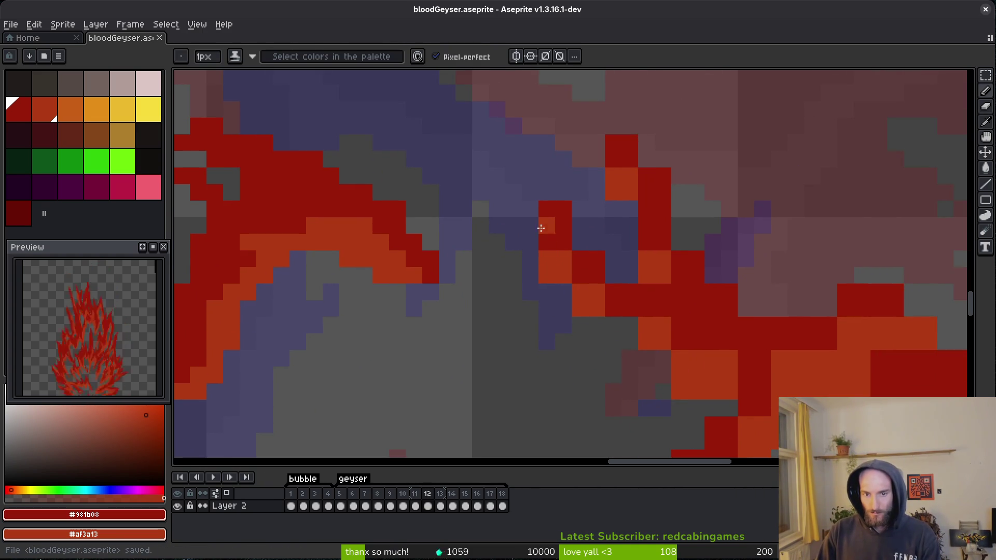
key(e)
drag(547, 258, 563, 293)
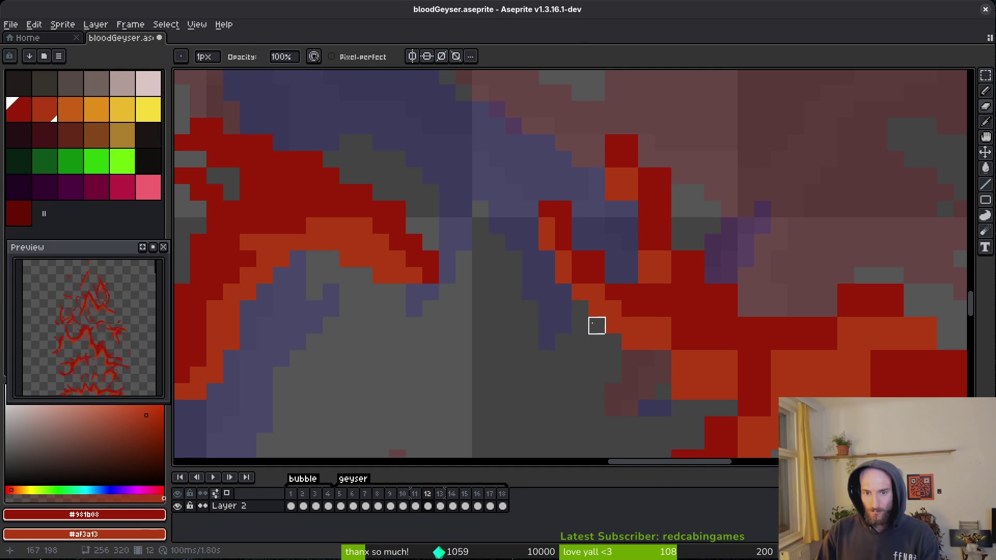
key(b)
click(552, 192)
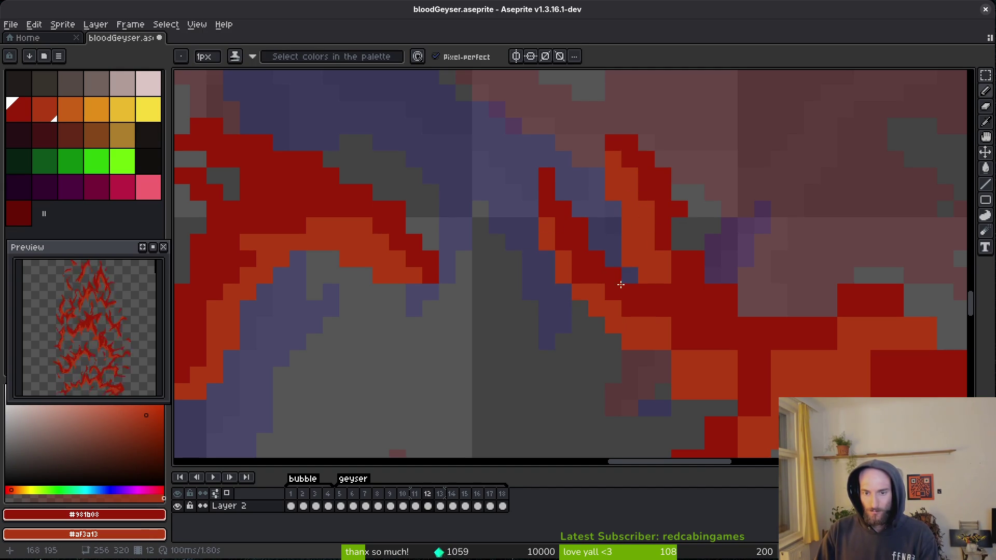
Add dark-red pixels beside the strand and redraw a row of dark-red pixels along it.
scroll(601, 268, down, 1)
scroll(591, 197, up, 1)
click(597, 197)
scroll(645, 233, right, 2)
key(e)
mouse_move(601, 187)
mouse_down()
mouse_move(659, 187)
mouse_move(695, 219)
mouse_up()
key(b)
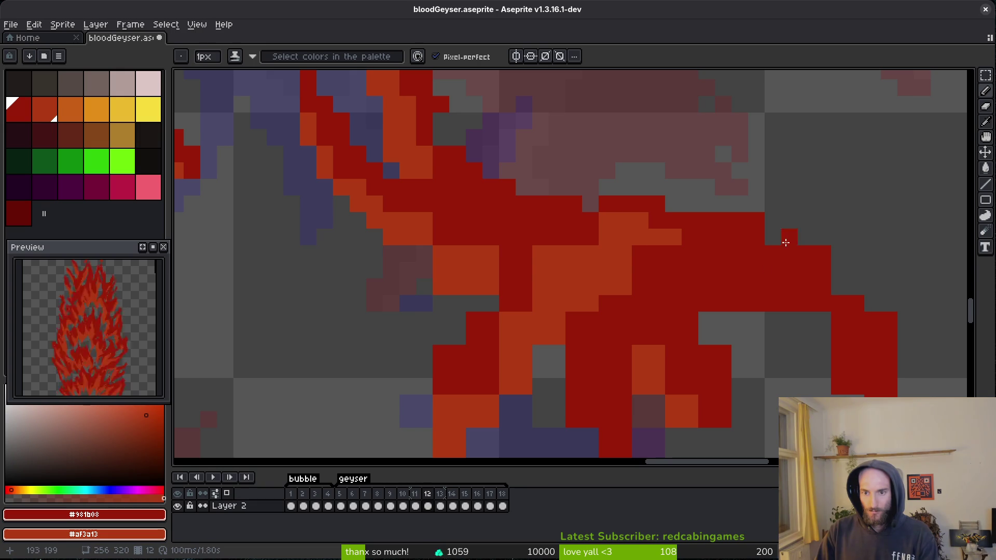
scroll(851, 297, down, 2)
scroll(851, 297, right, 2)
key(e)
Reshape the right red arm's edge into a stepped diagonal, erasing trial pixels and darkening stray orange ones.
key(e)
key(b)
click(805, 396)
drag(736, 329, 658, 253)
scroll(623, 282, up, 1)
drag(524, 261, 463, 289)
key(e)
mouse_move(524, 262)
mouse_down()
mouse_move(491, 294)
mouse_move(524, 327)
mouse_up()
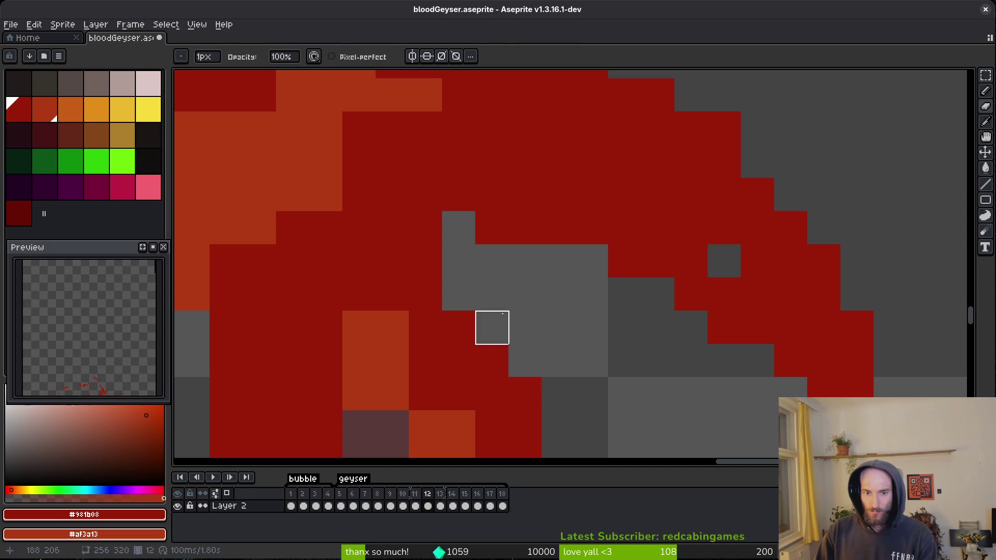
key(b)
drag(459, 295, 458, 271)
click(492, 294)
scroll(516, 338, down, 3)
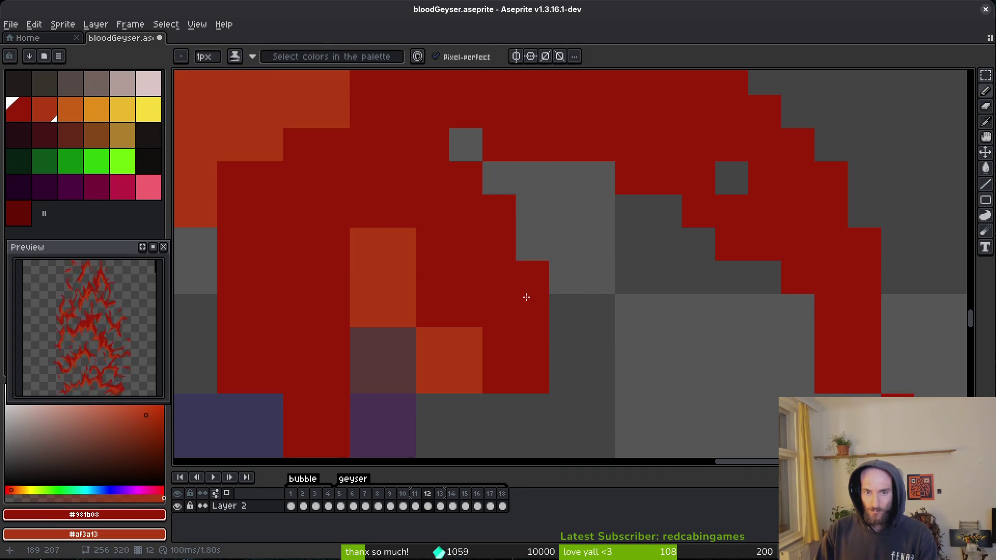
drag(466, 344, 399, 244)
scroll(425, 260, down, 3)
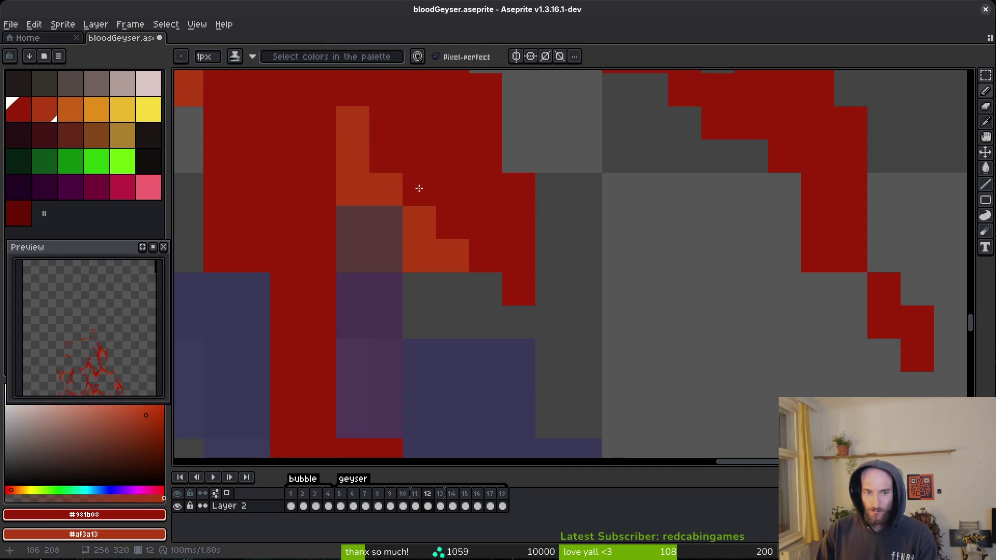
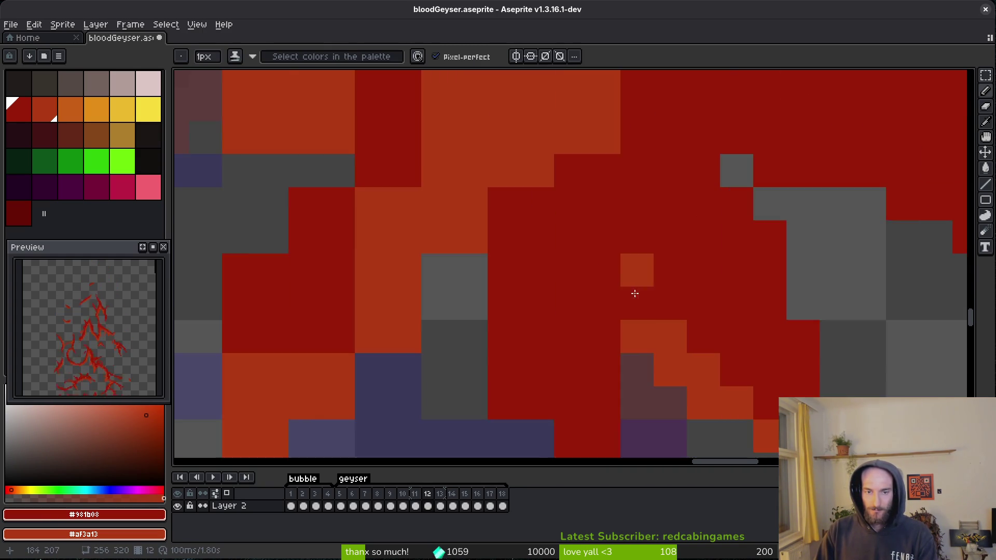
Extend the dark red streak on frame 12 with new pixels.
scroll(650, 303, down, 8)
scroll(600, 291, up, 10)
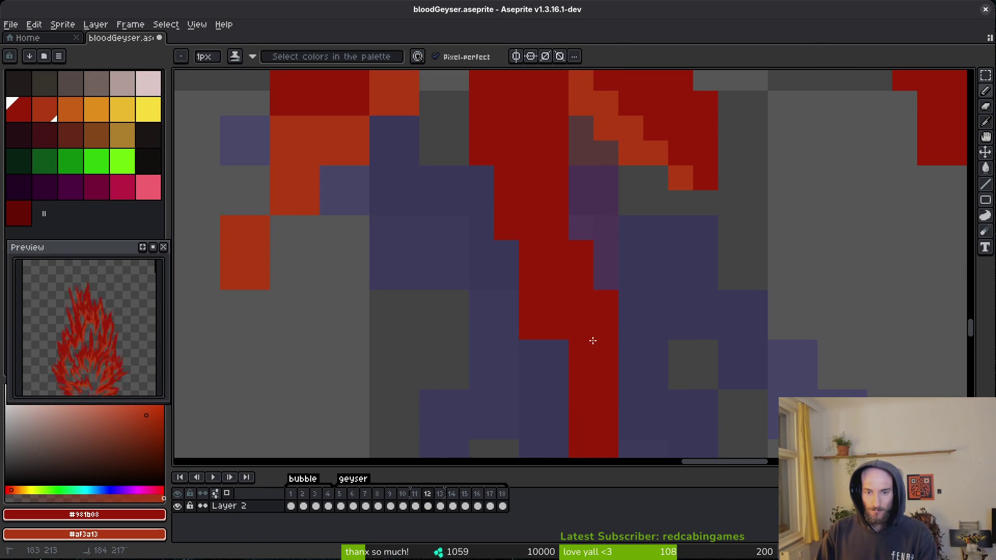
scroll(602, 323, down, 3)
drag(553, 344, 511, 410)
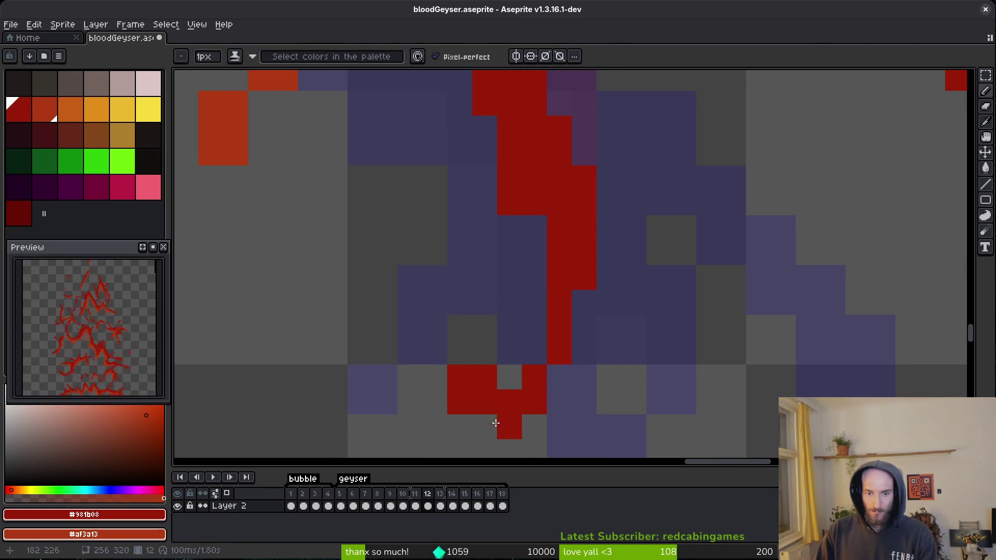
Erase the stray red pixels at the streak's tip.
key(e)
drag(485, 377, 435, 402)
scroll(484, 402, down, 3)
scroll(536, 307, up, 3)
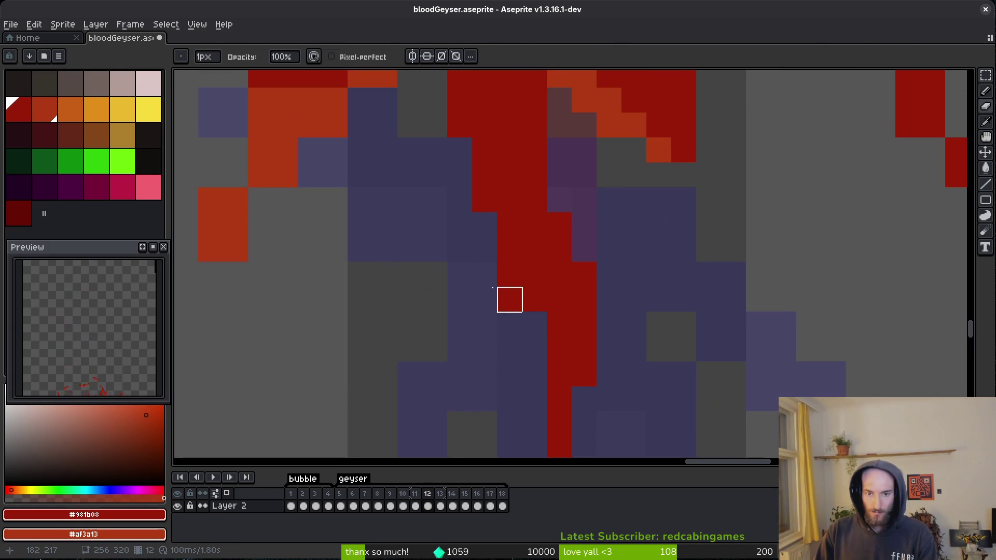
scroll(509, 275, down, 3)
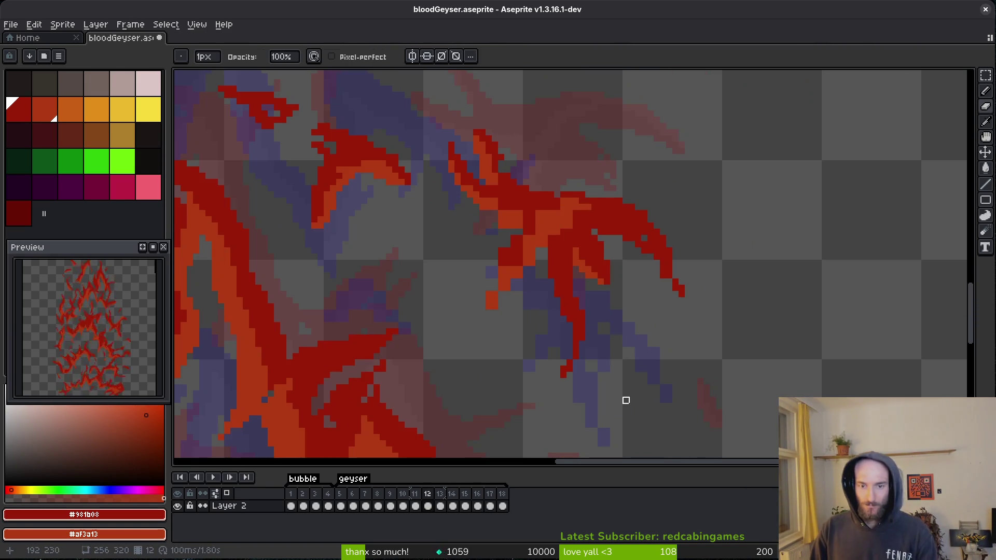
scroll(588, 338, down, 3)
scroll(638, 293, up, 3)
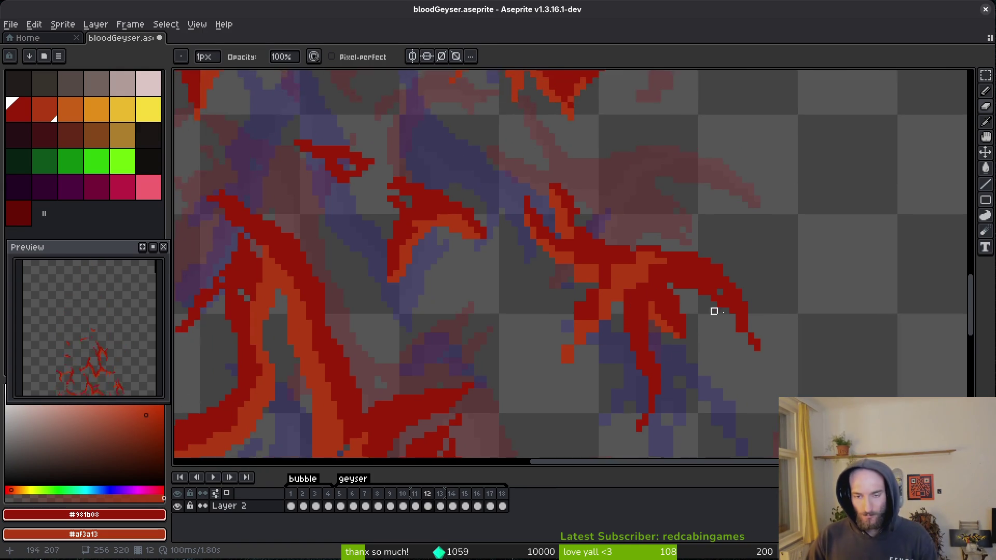
scroll(747, 364, up, 3)
scroll(598, 311, down, 3)
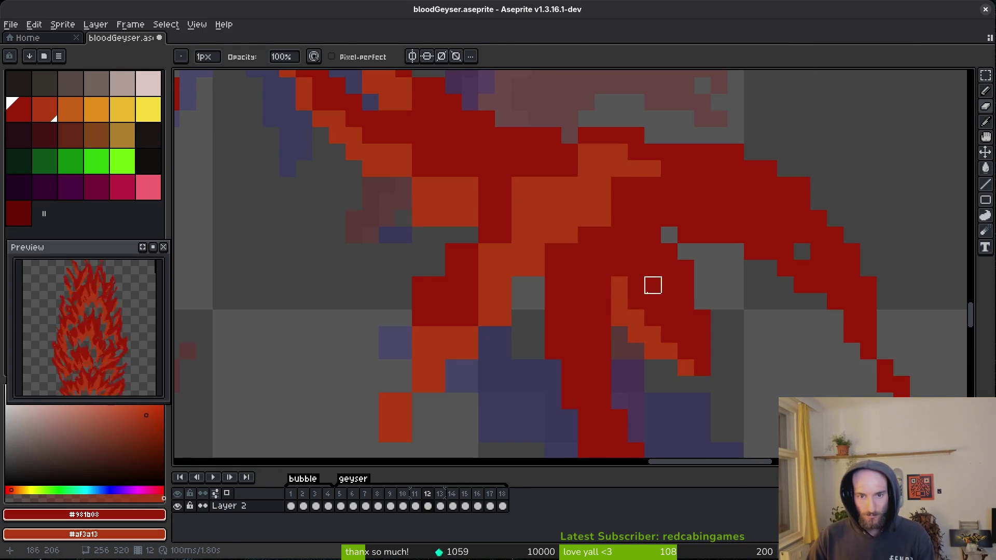
scroll(621, 283, up, 4)
Repaint the orange pixels dark red, including a three-pixel staircase.
drag(530, 249, 458, 213)
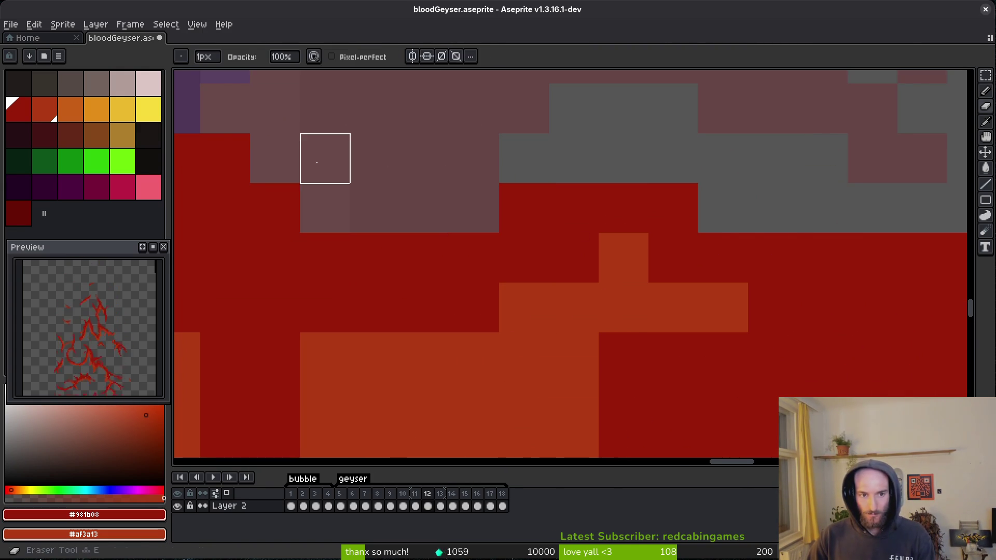
key(f)
mouse_move(415, 321)
mouse_down()
mouse_move(362, 338)
mouse_move(485, 220)
mouse_up()
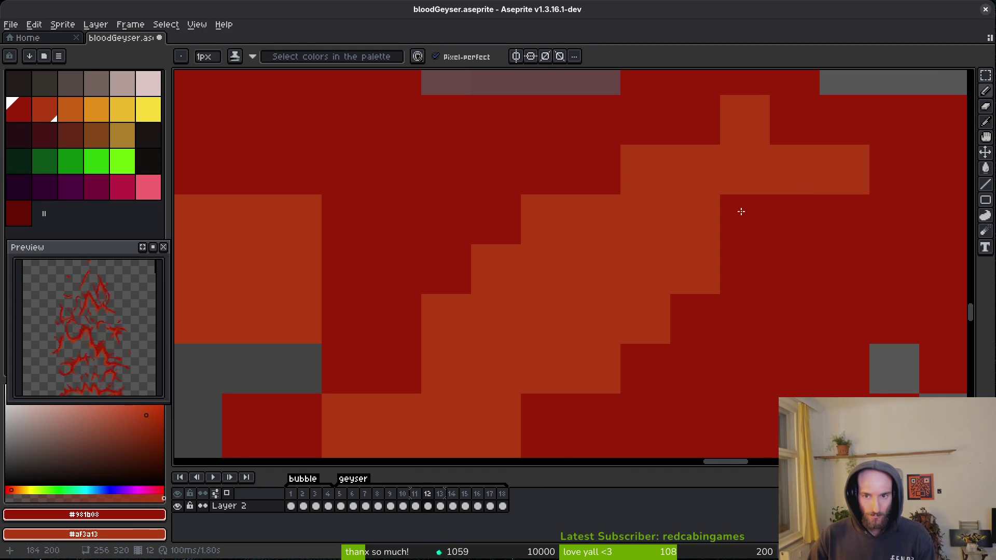
scroll(741, 218, down, 2)
scroll(587, 332, down, 3)
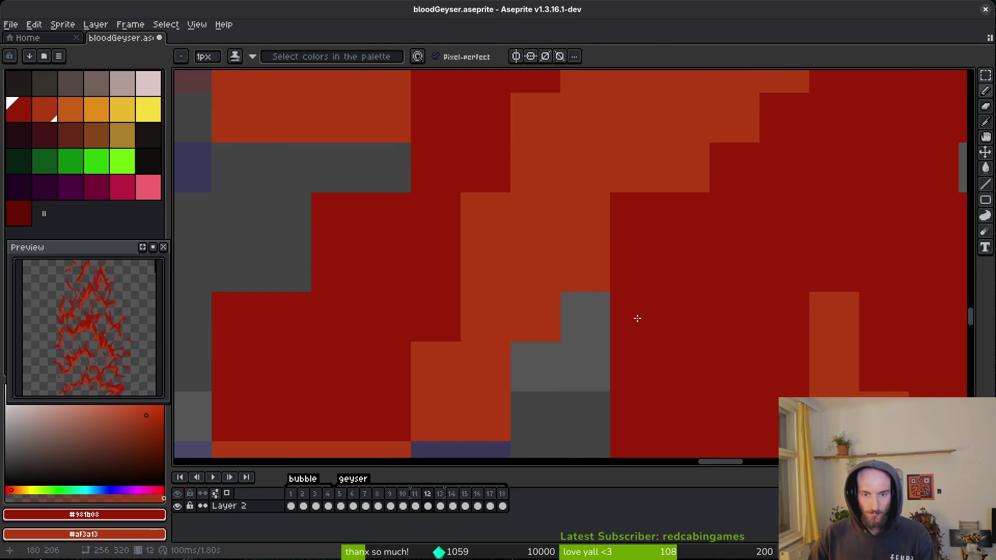
scroll(636, 320, down, 3)
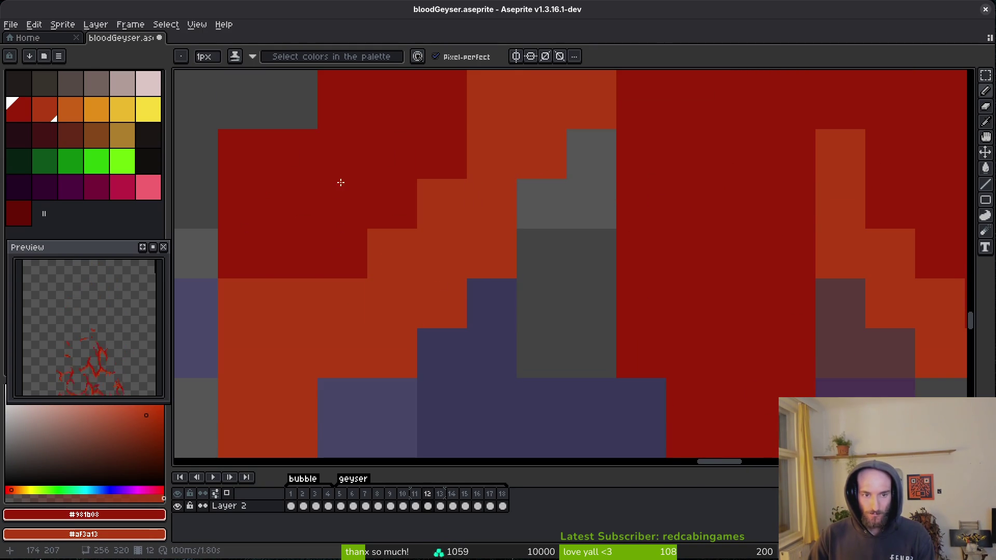
scroll(311, 317, down, 3)
drag(325, 294, 392, 199)
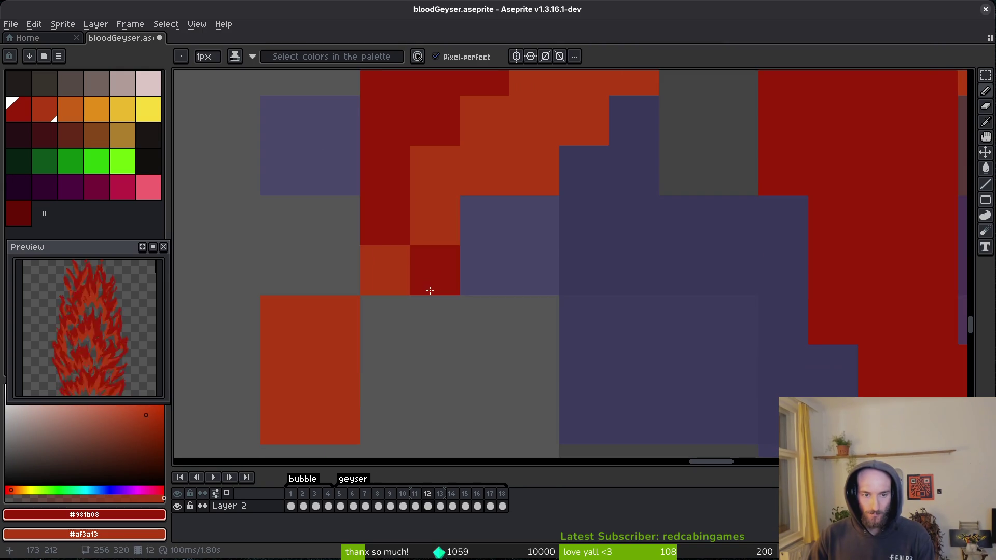
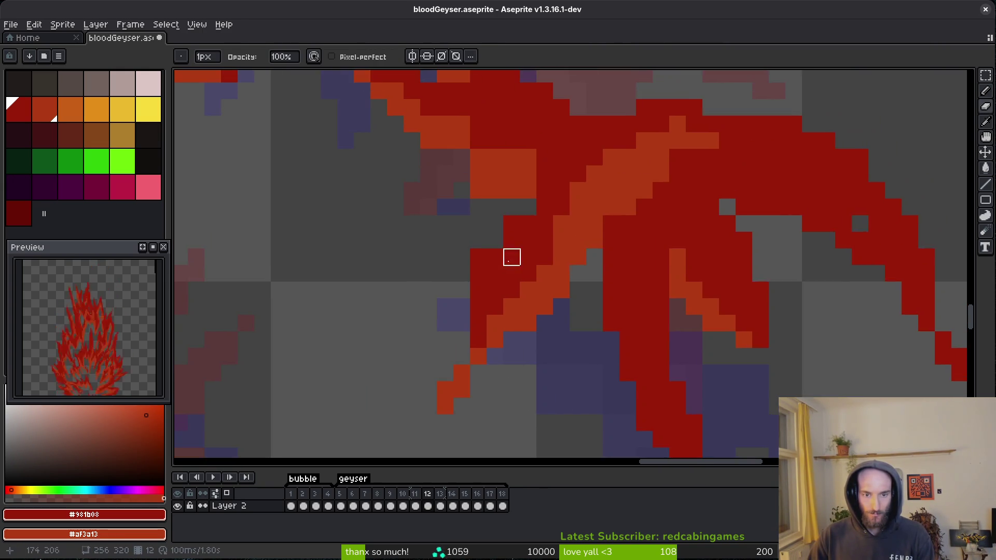
On frame 12, add a dark red pixel to the geyser edge and touch up nearby strays.
key(e)
key(b)
click(426, 402)
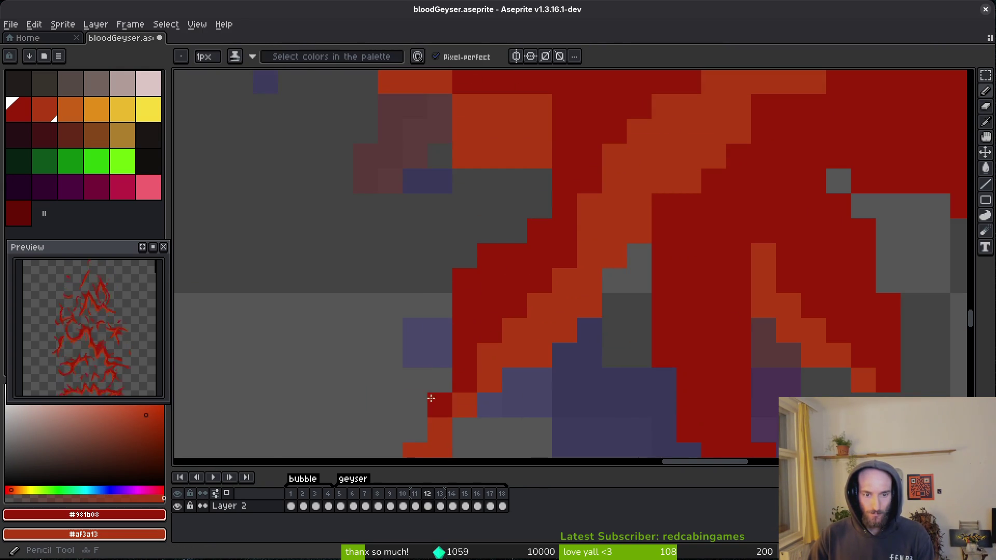
scroll(489, 403, up, 5)
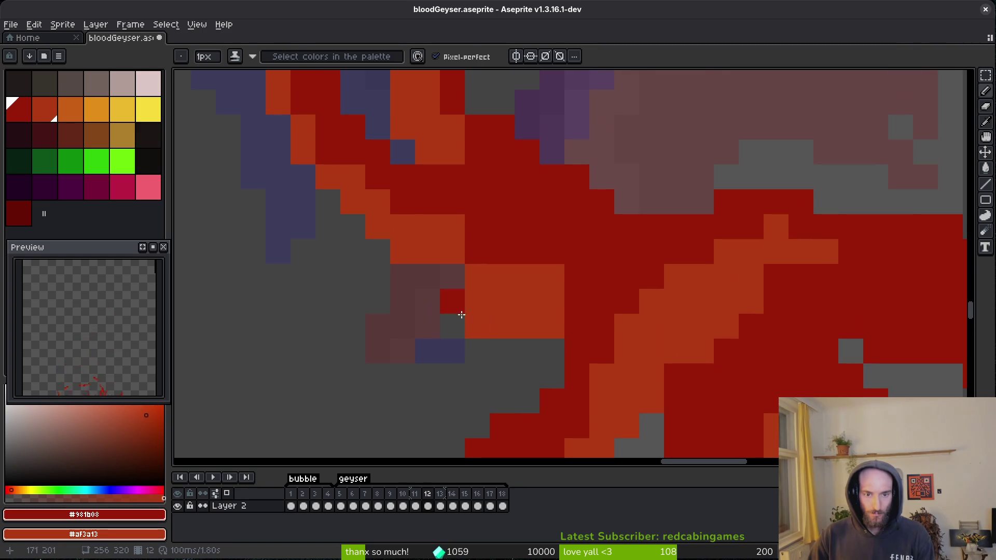
key(e)
scroll(518, 311, up, 2)
scroll(519, 311, left, 3)
key(b)
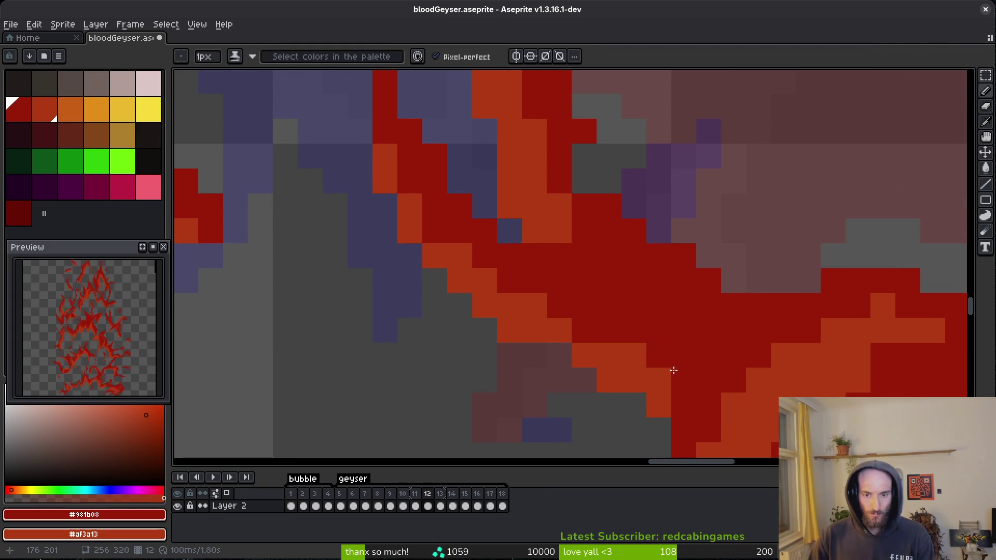
scroll(511, 391, down, 1)
scroll(573, 334, up, 1)
scroll(574, 334, down, 2)
scroll(608, 280, up, 2)
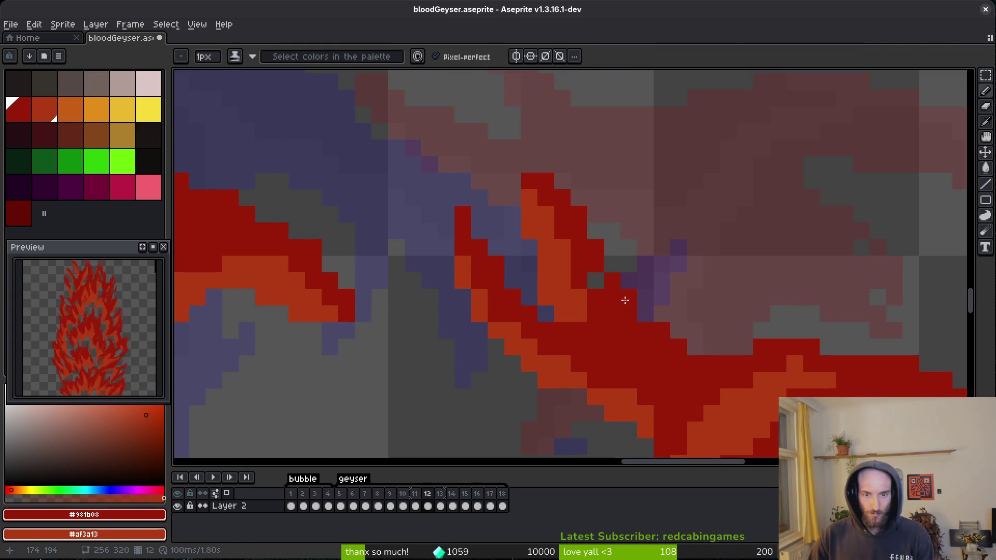
scroll(586, 298, down, 4)
scroll(638, 351, up, 1)
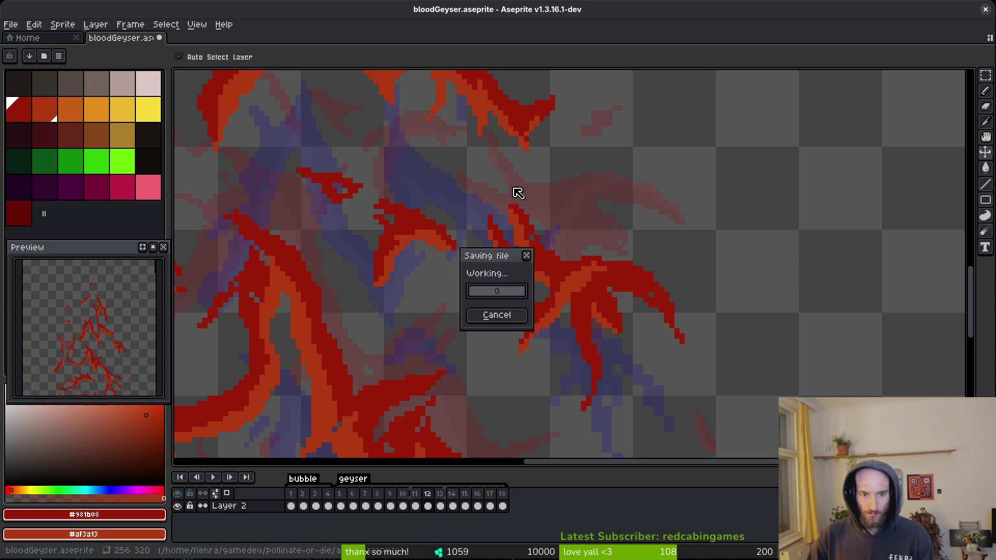
Save bloodGeyser.aseprite with Ctrl+S.
key(ctrl+s)
scroll(473, 286, left, 5)
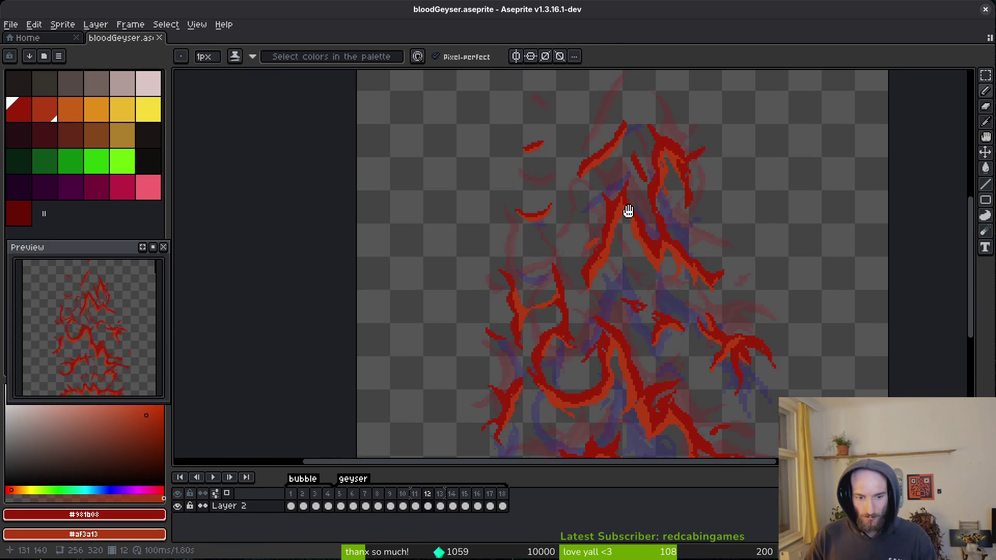
scroll(611, 257, up, 5)
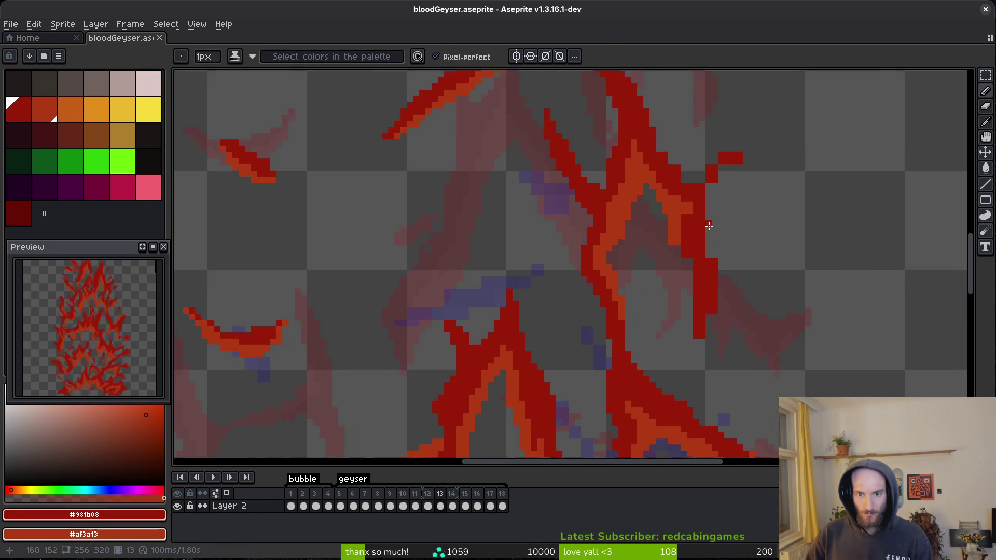
On frame 13, touch up a pixel and paint an orange staircase along the red edge.
scroll(695, 249, up, 4)
click(685, 349)
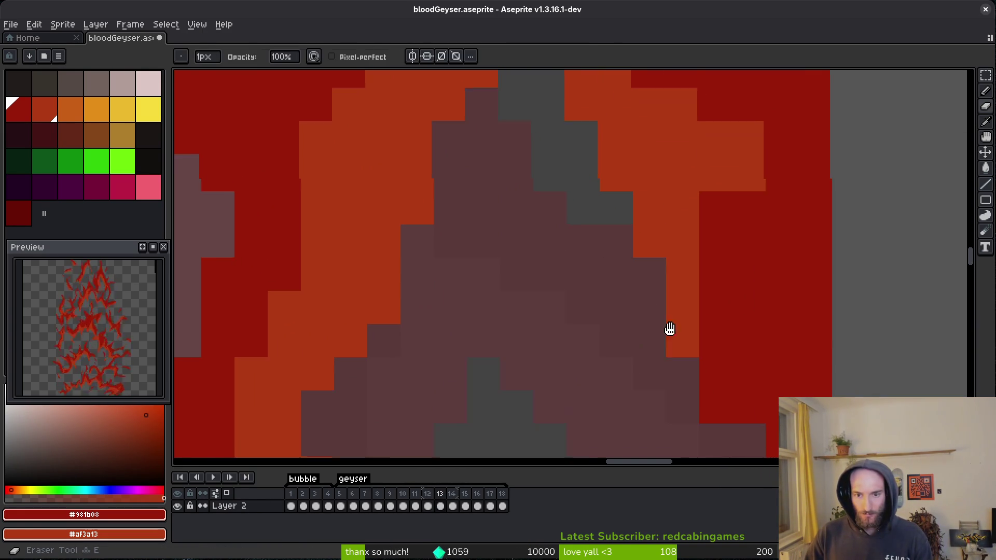
drag(604, 208, 663, 358)
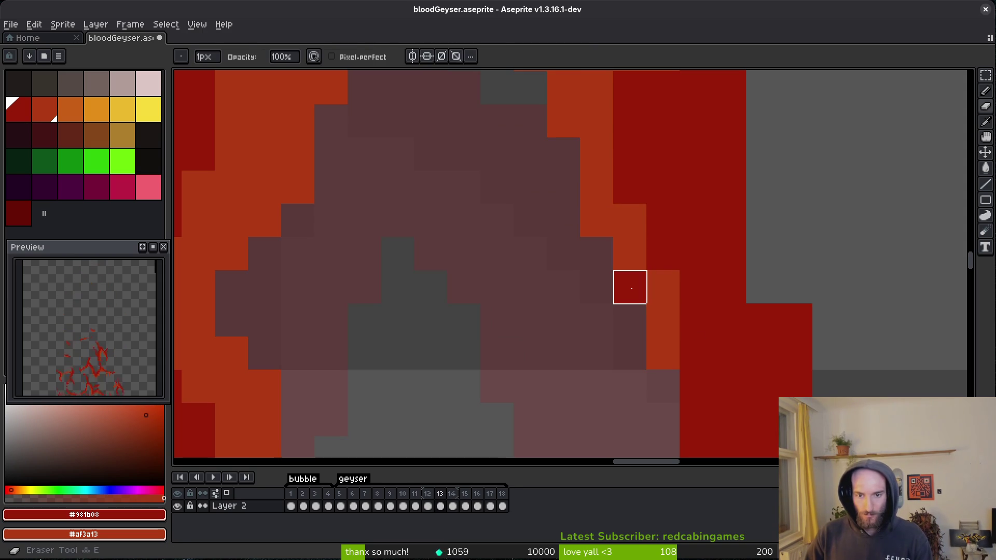
drag(662, 318, 592, 200)
scroll(643, 284, down, 2)
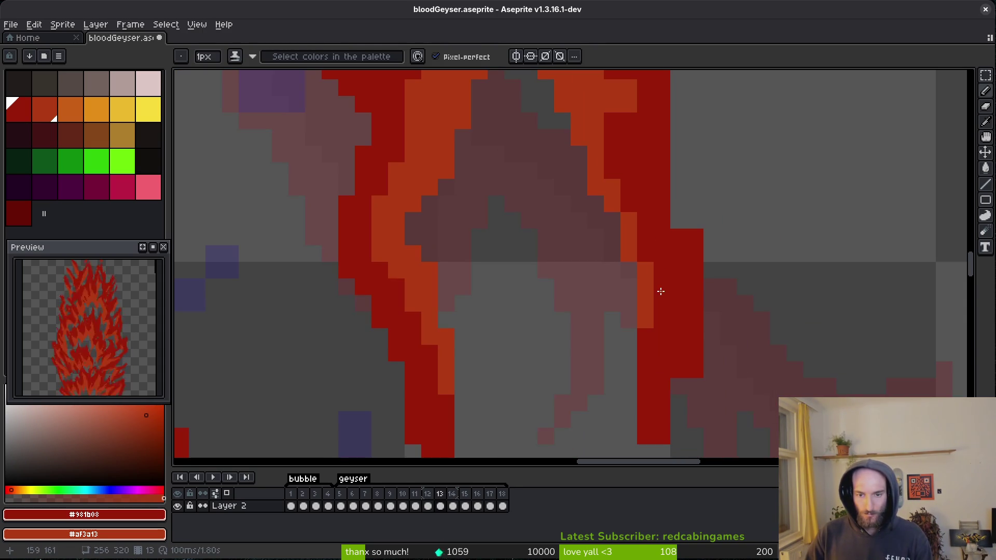
Add red pixels beside and below the upper-right red block.
key(e)
drag(695, 387, 692, 314)
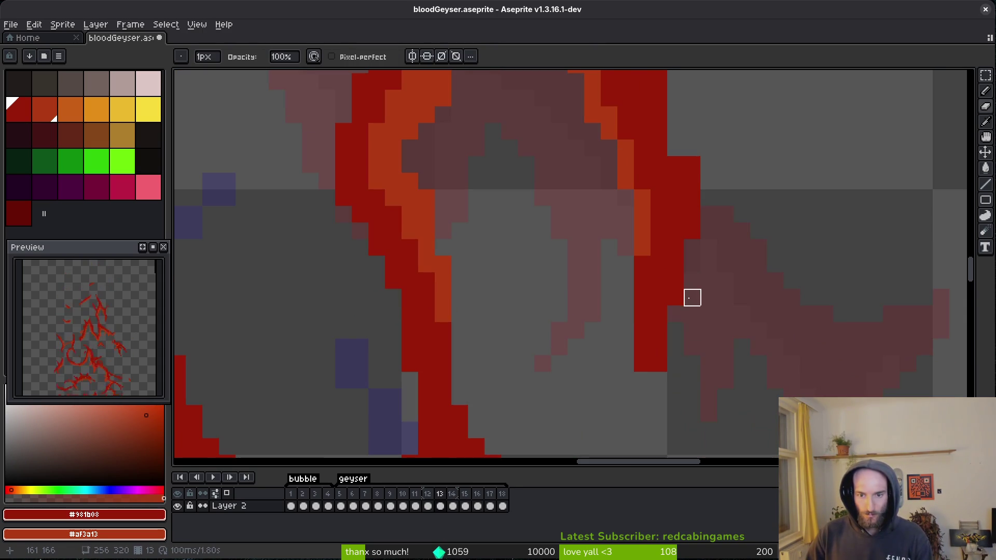
drag(659, 256, 611, 457)
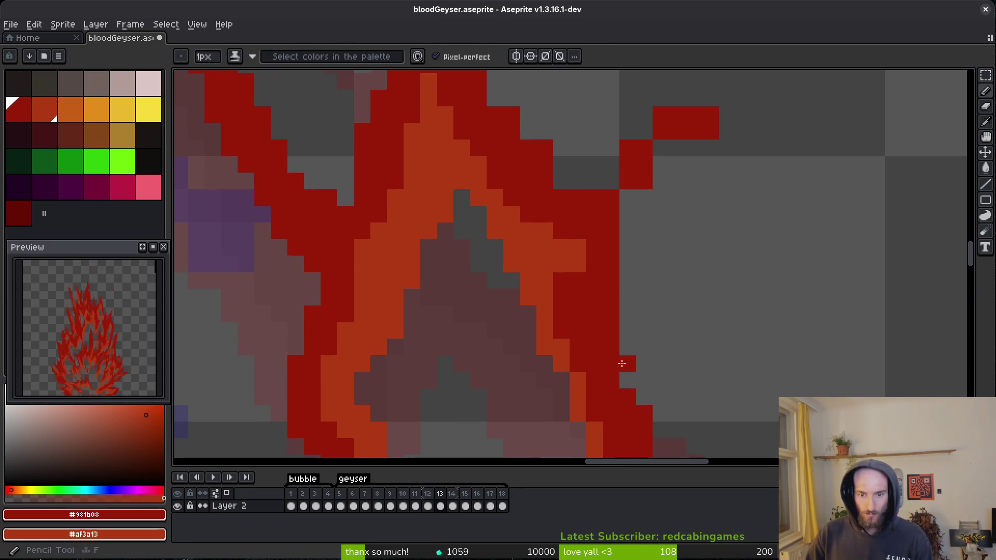
drag(630, 326, 616, 387)
scroll(630, 207, up, 2)
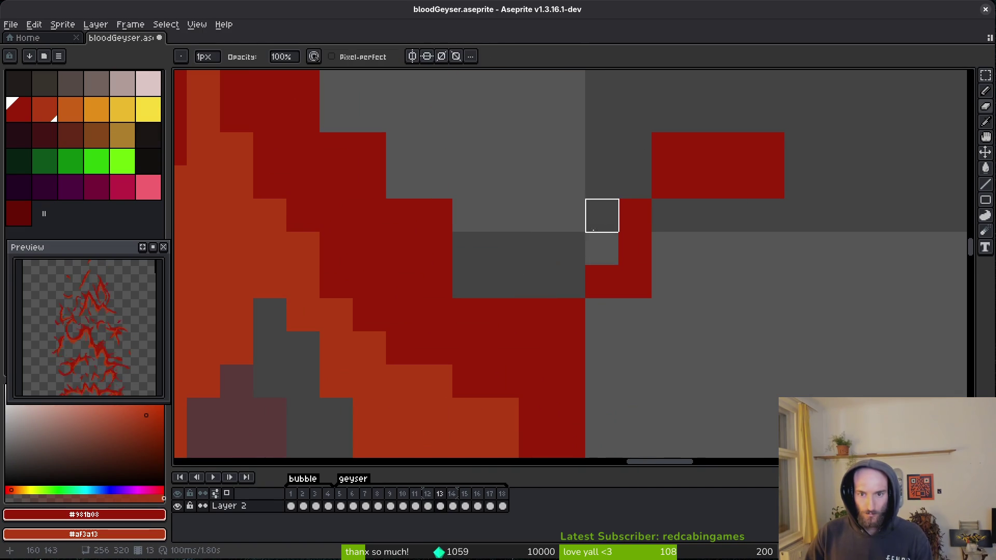
key(b)
click(565, 273)
drag(700, 215, 668, 215)
Erase the red block's top-left pixel and stray red pixels, and fill a grey gap with red.
key(e)
click(668, 149)
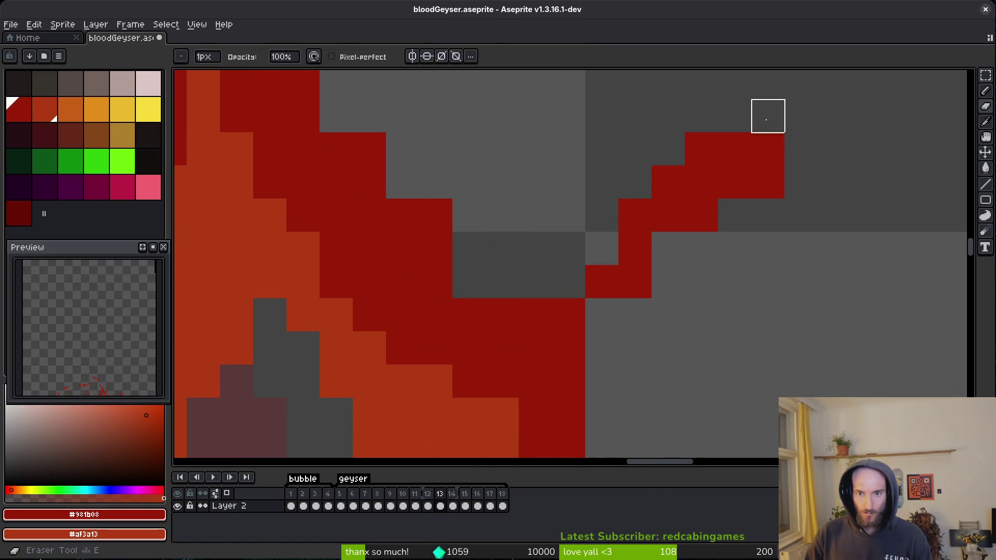
key(b)
key(e)
drag(568, 315, 568, 347)
drag(599, 379, 589, 301)
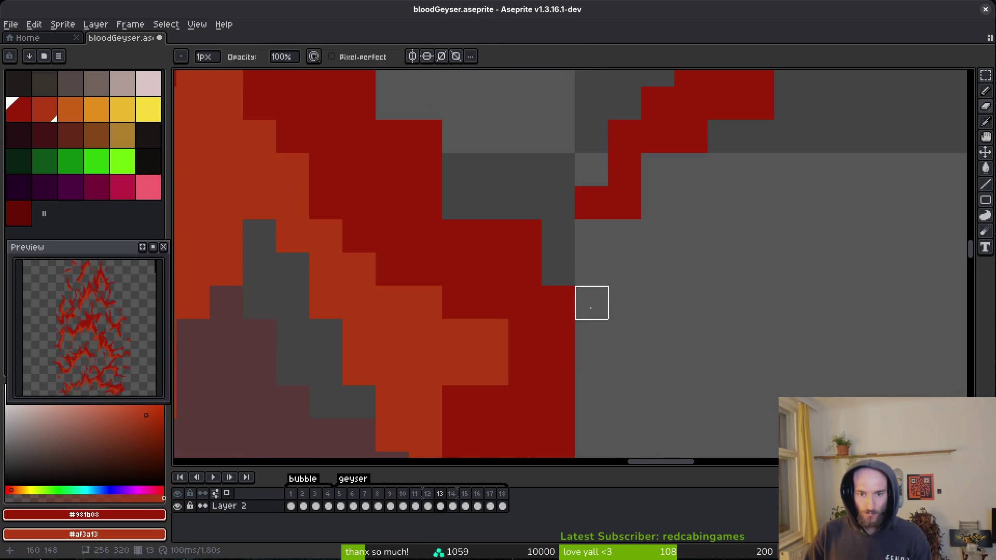
key(b)
click(563, 248)
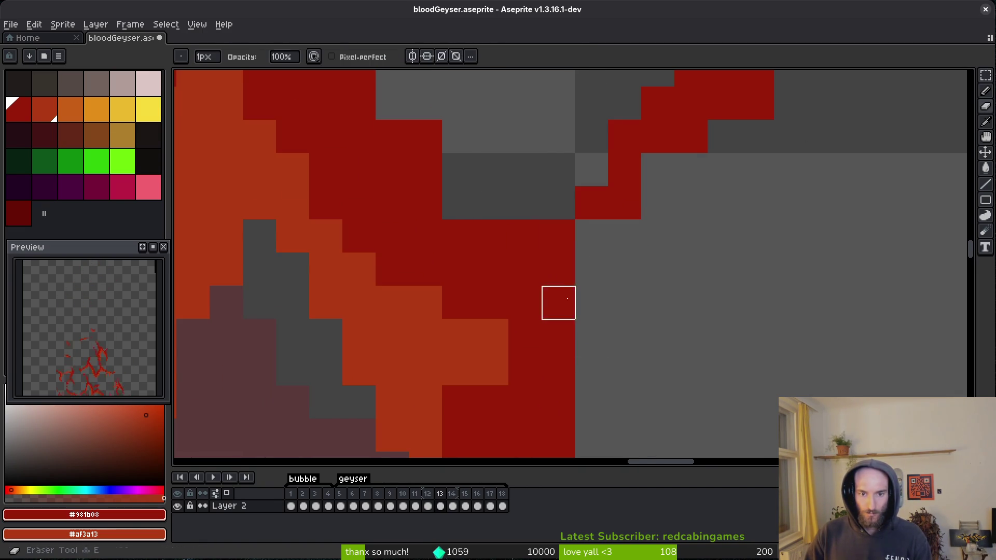
In the lower flame, turn two orange pixels dark red and two dark red pixels orange.
drag(623, 381, 603, 295)
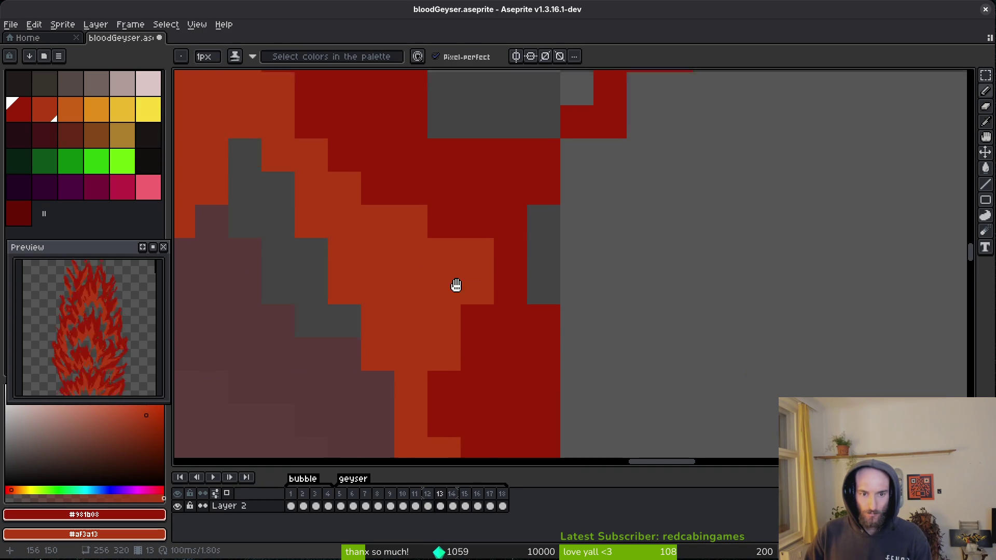
drag(448, 281, 486, 299)
click(514, 311)
right_click(509, 202)
right_click(476, 236)
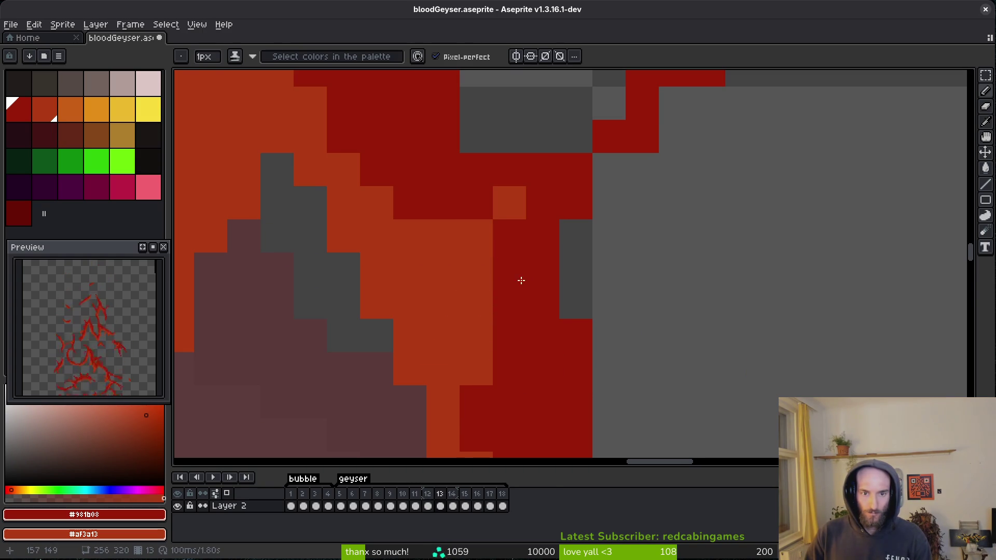
Zoom in and out repeatedly to inspect another part of the flame.
drag(438, 264, 534, 404)
key(e)
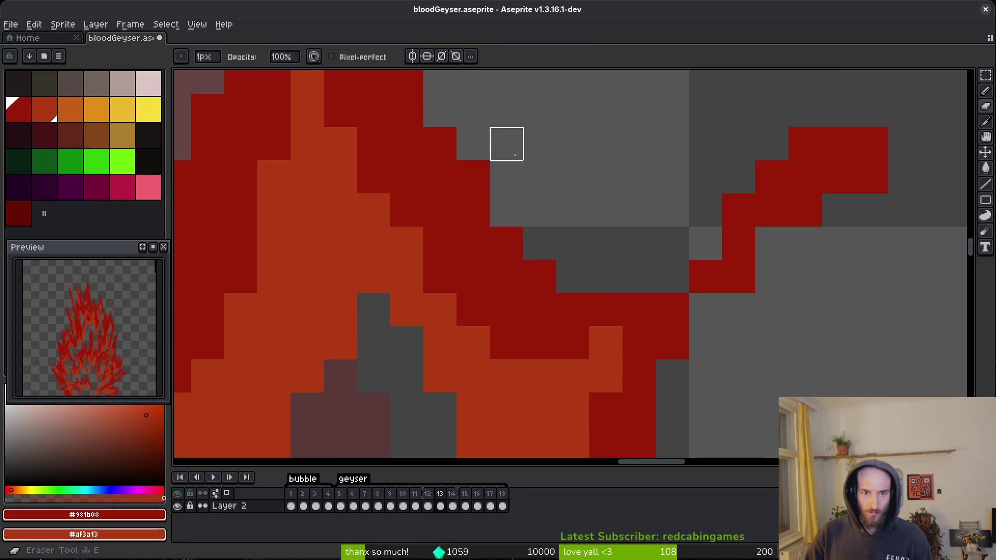
scroll(594, 400, down, 3)
key(b)
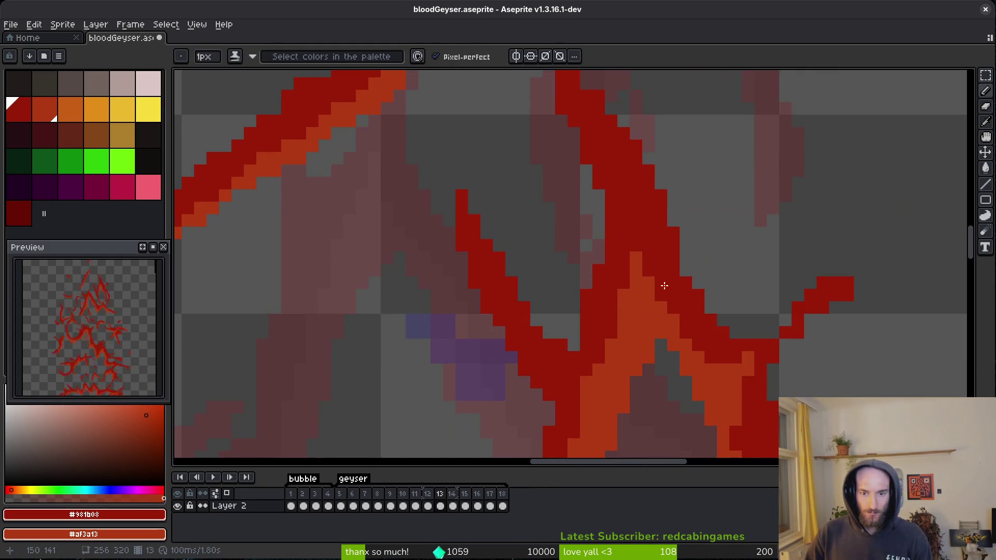
scroll(595, 260, up, 1)
scroll(596, 265, down, 2)
scroll(664, 363, up, 3)
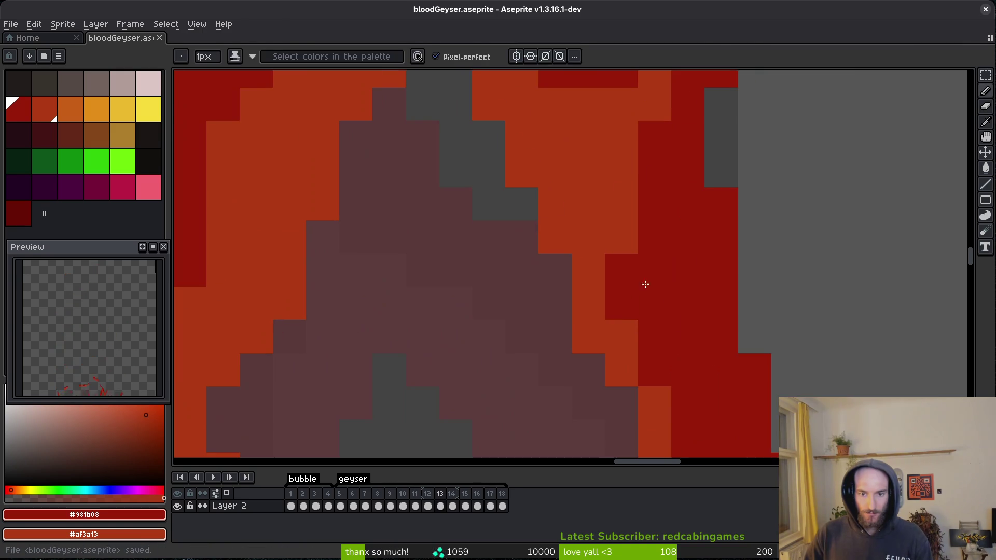
scroll(667, 306, down, 3)
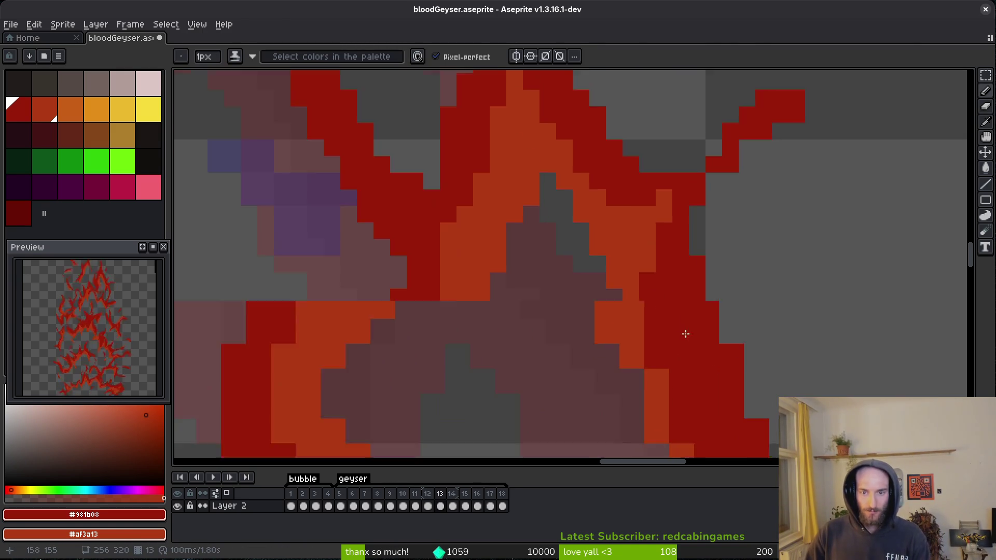
scroll(641, 275, up, 3)
scroll(667, 228, down, 3)
scroll(673, 244, down, 3)
scroll(691, 297, up, 3)
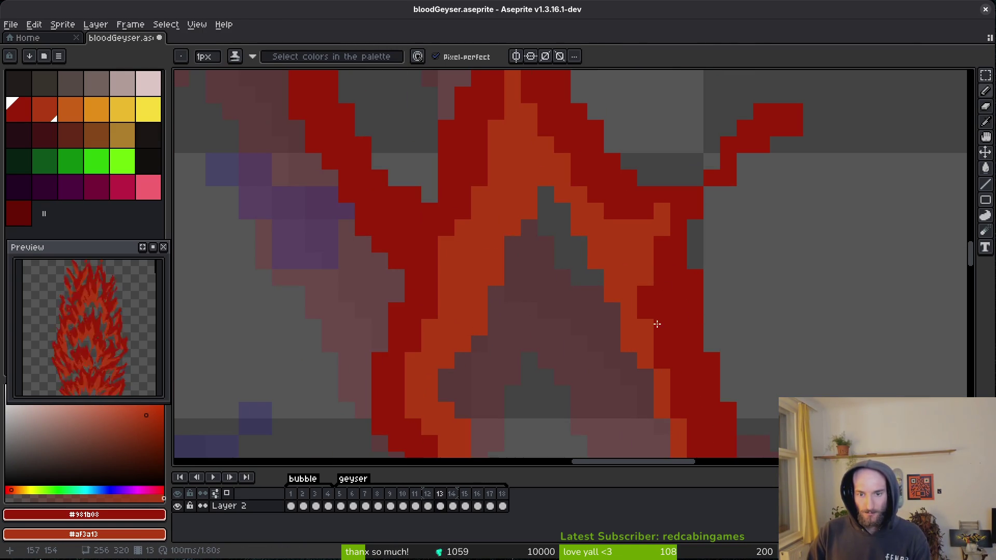
scroll(651, 323, down, 3)
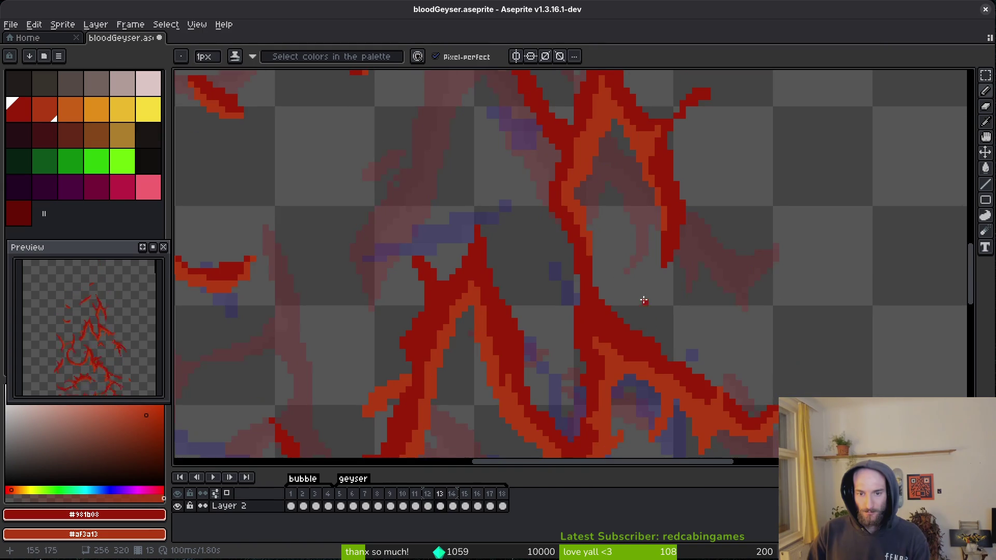
scroll(463, 182, up, 2)
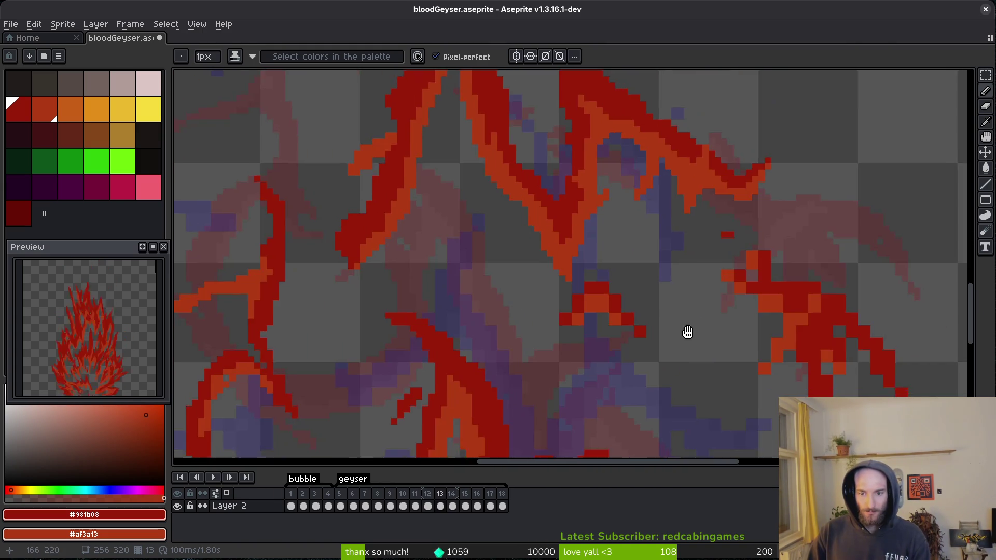
scroll(463, 183, down, 3)
scroll(614, 237, up, 5)
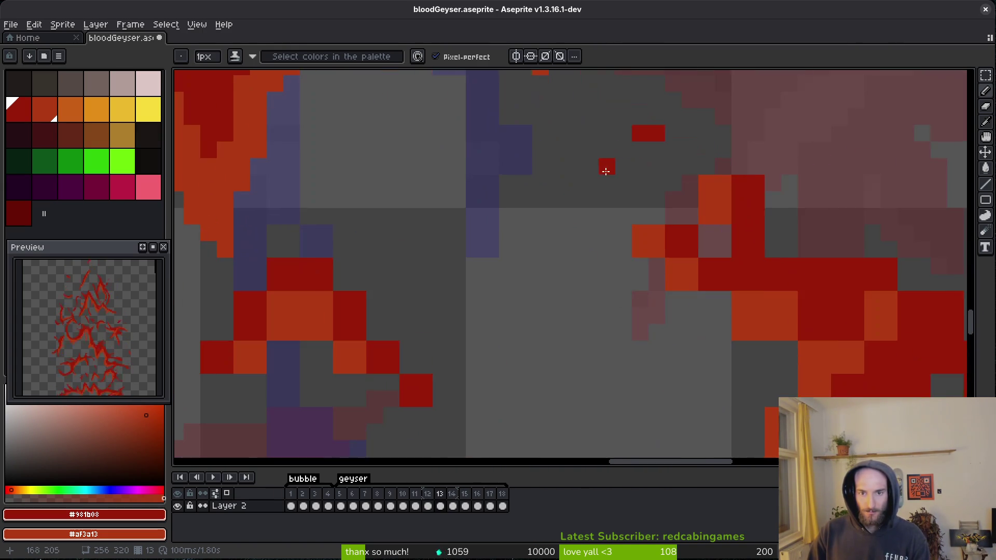
scroll(617, 237, down, 4)
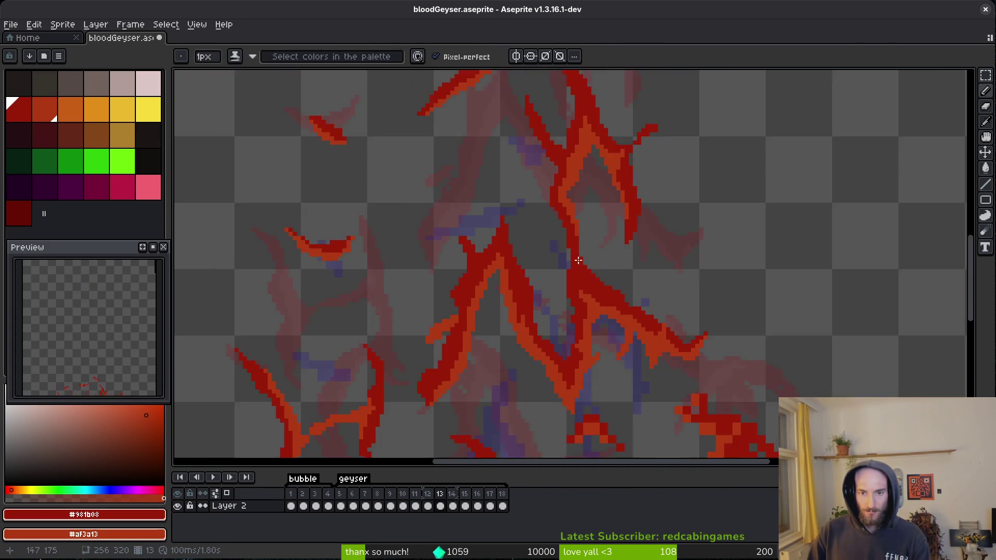
scroll(630, 236, up, 1)
scroll(630, 236, down, 1)
scroll(600, 200, up, 1)
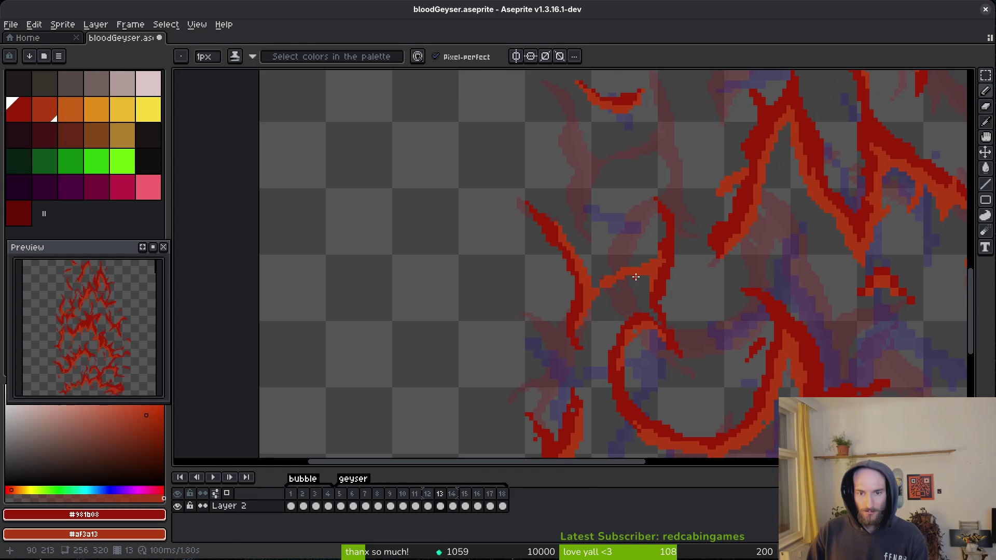
Fill in dark-red pixels on the arch outline and shape its orange band and red top.
drag(658, 342, 626, 278)
drag(582, 273, 572, 196)
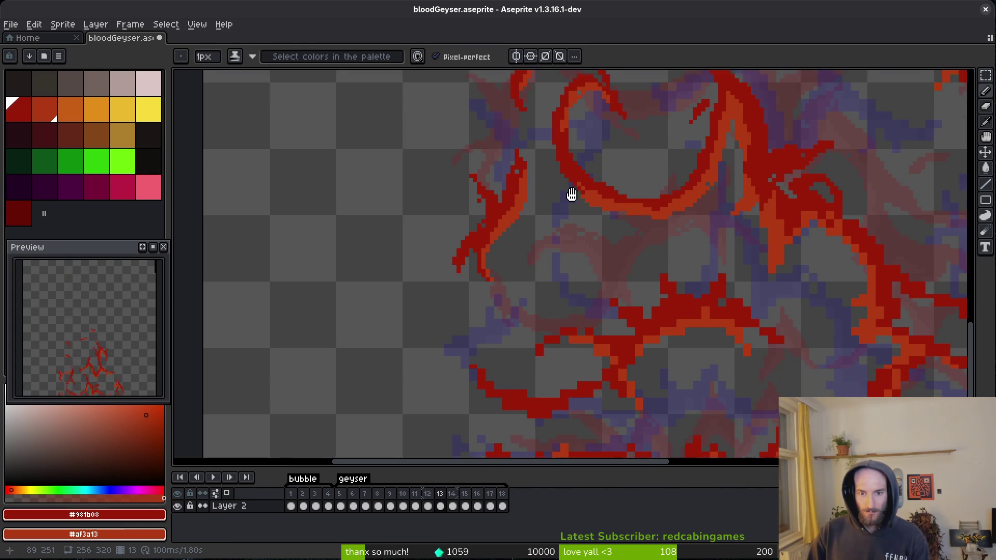
mouse_move(650, 211)
mouse_down()
mouse_move(534, 231)
mouse_move(515, 313)
mouse_up()
scroll(657, 249, up, 6)
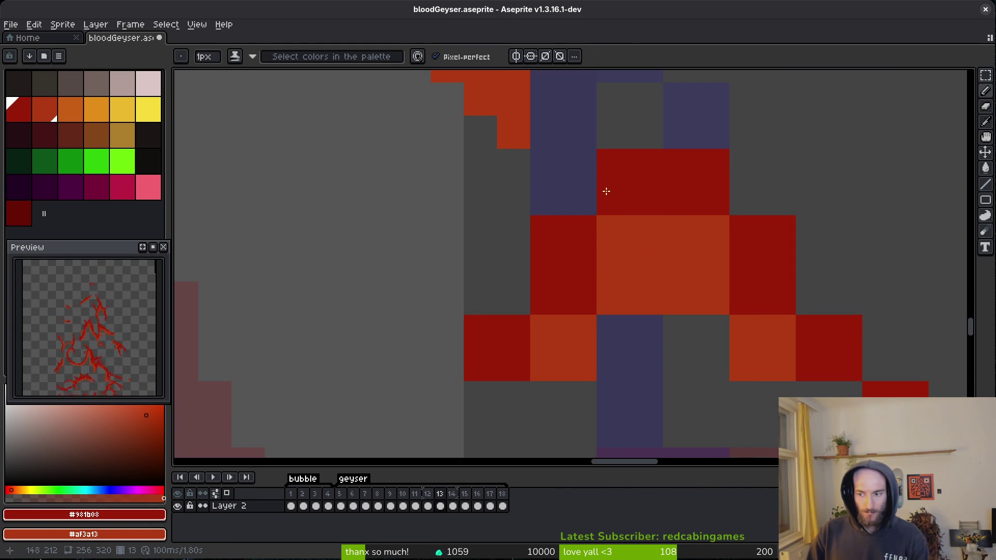
click(514, 265)
click(613, 231)
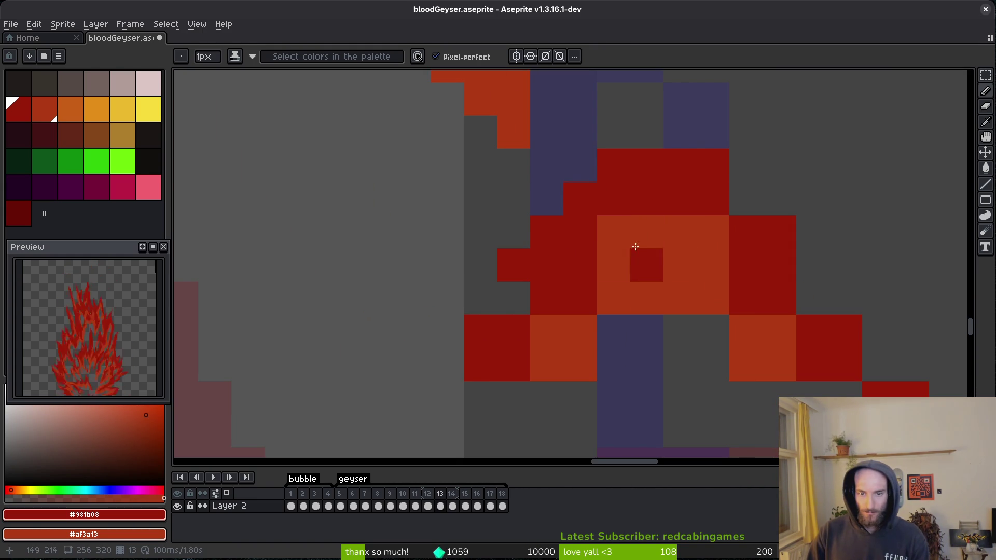
click(580, 331)
drag(623, 265, 567, 329)
drag(612, 232, 785, 249)
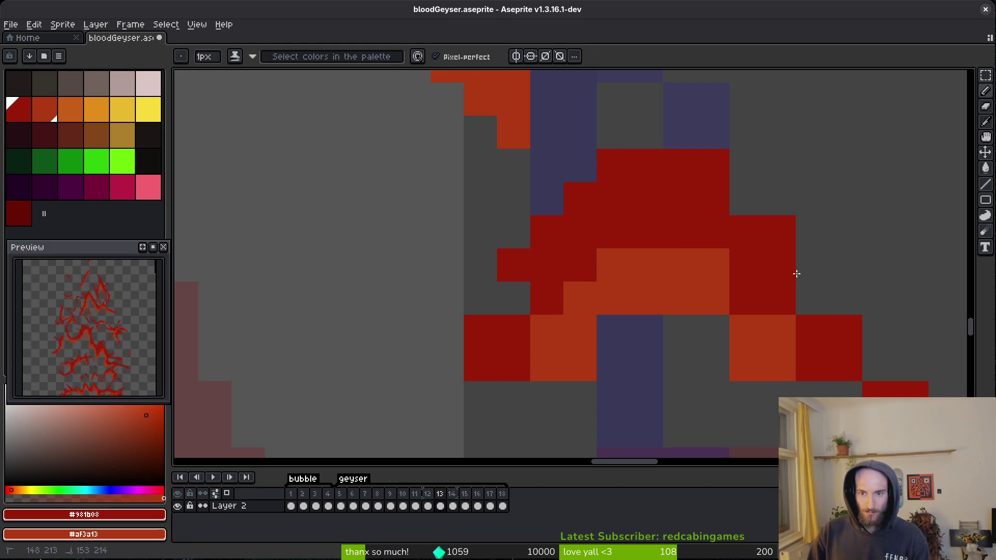
Remove stray orange pixels under the arch and turn one arch pixel orange.
scroll(718, 291, down, 3)
scroll(718, 291, right, 3)
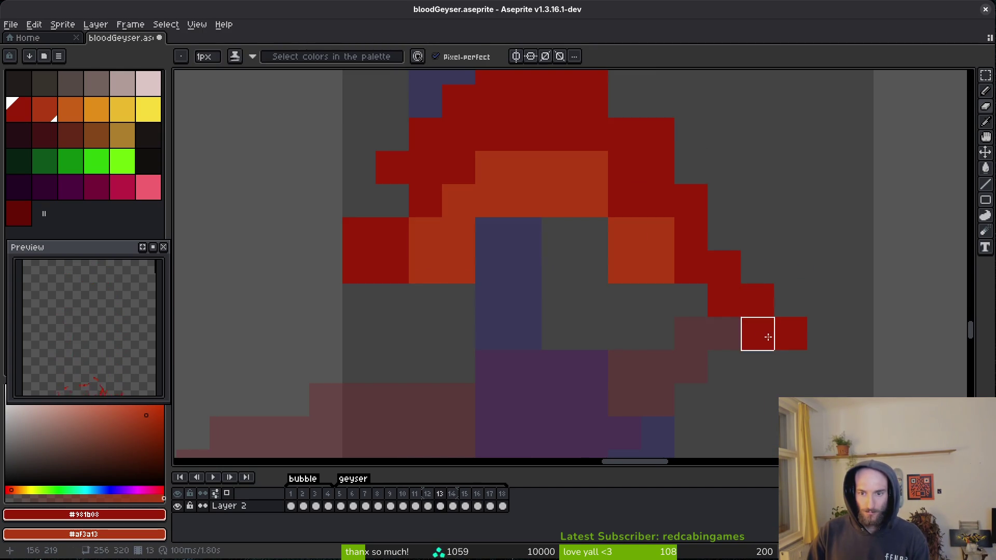
scroll(674, 336, up, 2)
scroll(675, 336, left, 2)
right_click(709, 333)
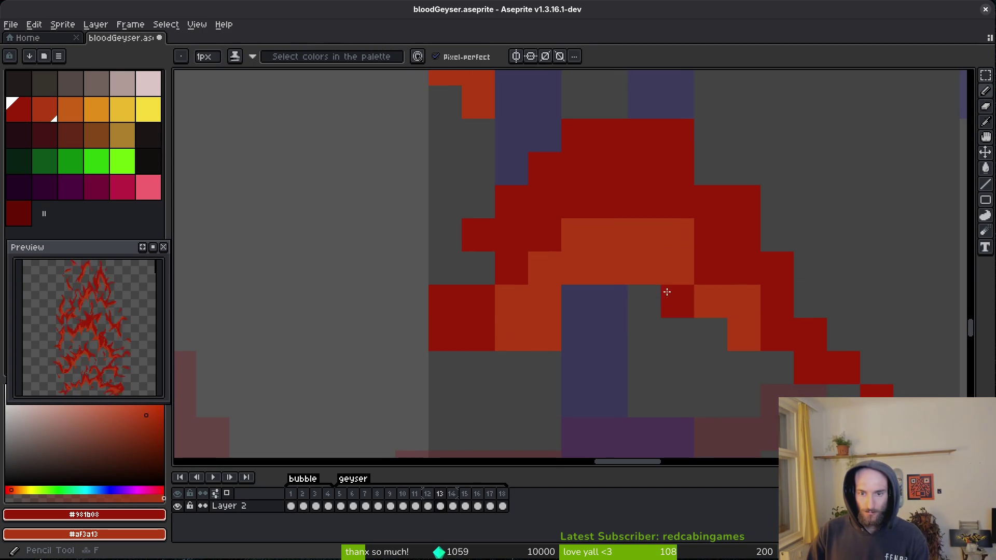
right_click(545, 334)
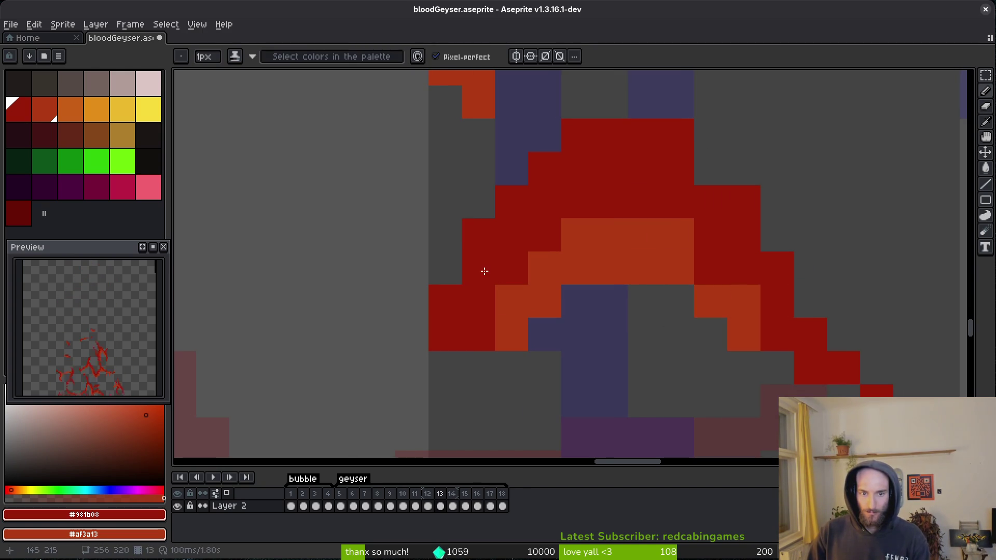
right_click(509, 334)
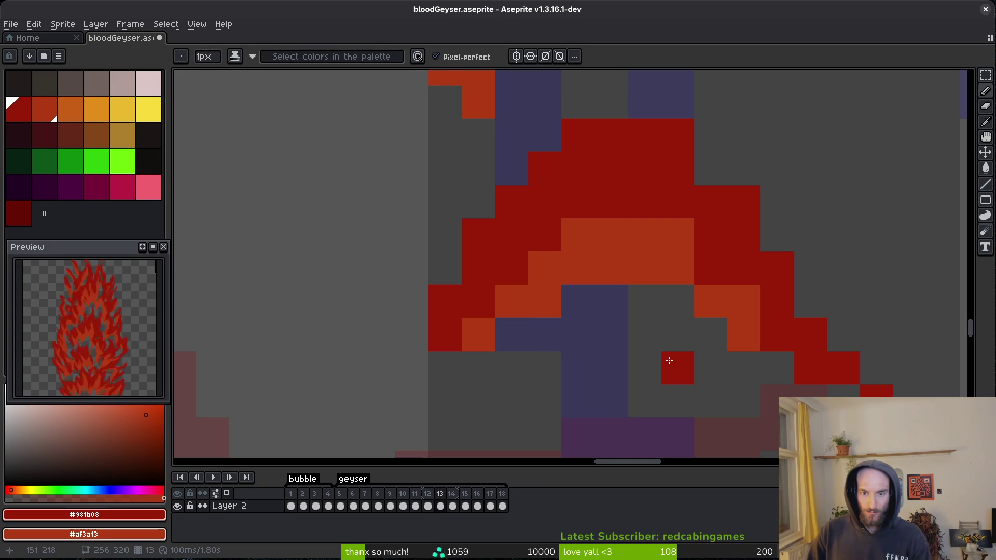
right_click(710, 266)
Paint two orange pixels dark red and extend the arch's orange row by one pixel.
drag(611, 235, 680, 237)
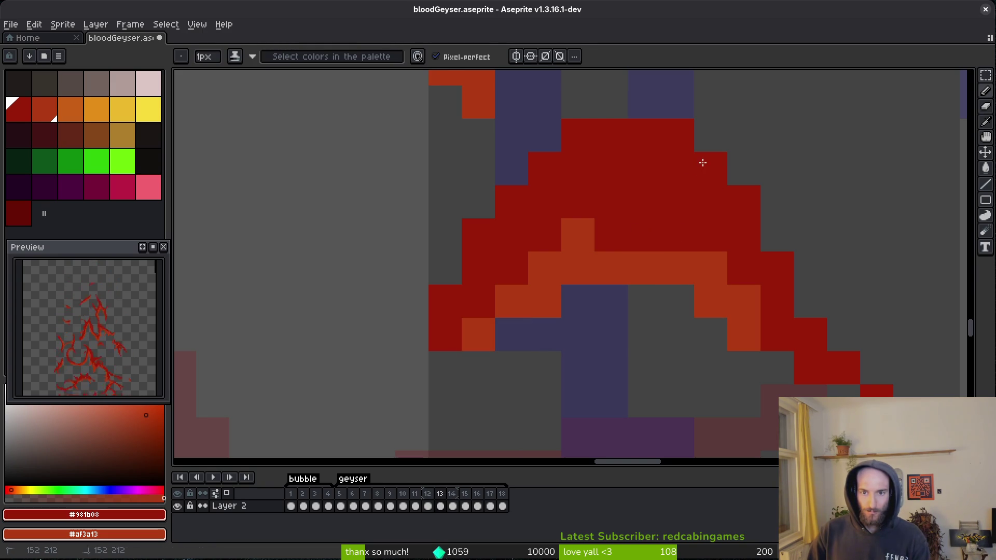
scroll(778, 322, down, 5)
scroll(645, 251, up, 5)
right_click(645, 251)
click(625, 251)
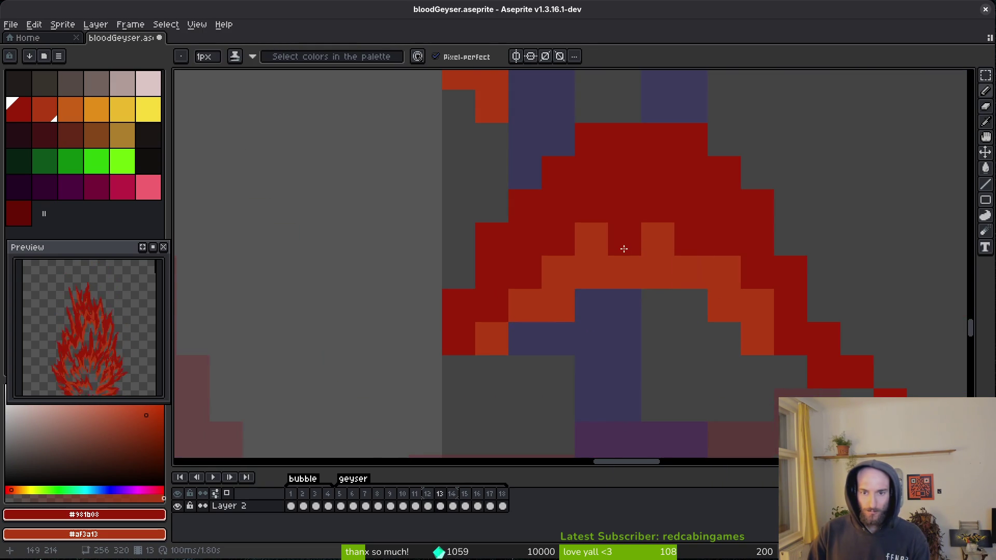
right_click(625, 251)
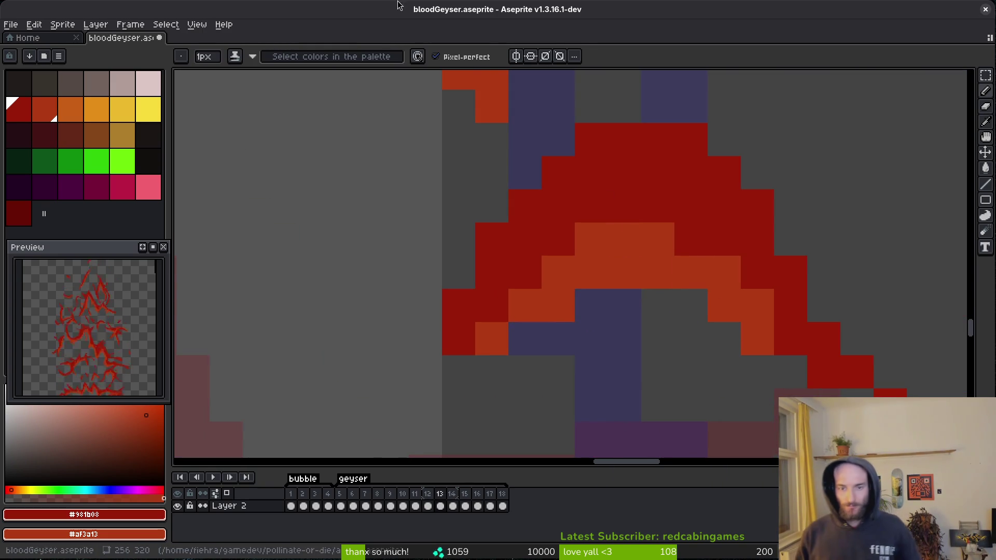
scroll(757, 329, down, 5)
Turn two more arch pixels beside the orange row orange.
scroll(763, 327, up, 4)
right_click(634, 285)
right_click(661, 311)
scroll(660, 311, down, 5)
scroll(555, 191, up, 4)
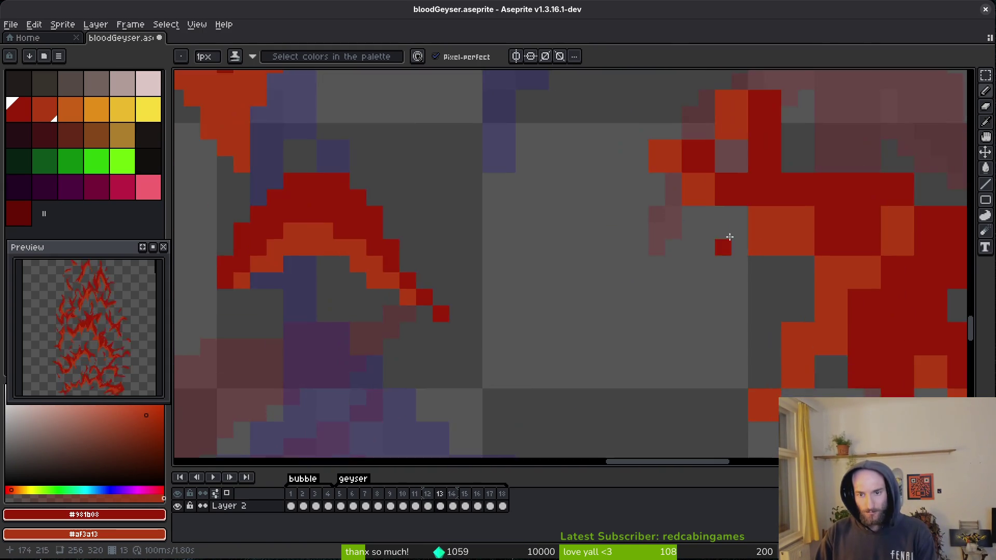
Add dark-red pixels and a diagonal dark-red stroke on the splash, covering orange cells.
click(555, 191)
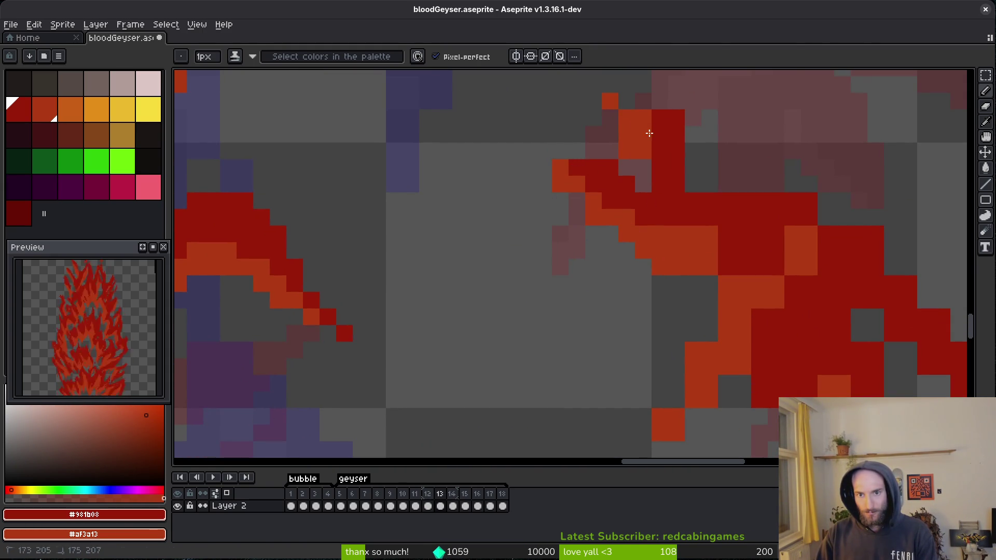
drag(652, 108, 691, 149)
click(624, 130)
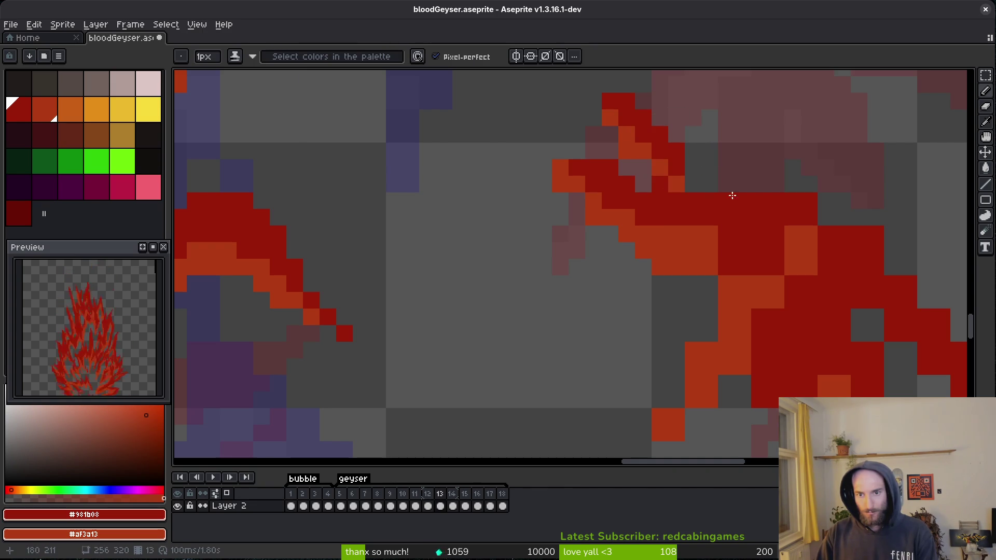
drag(743, 184, 684, 153)
drag(686, 239, 810, 251)
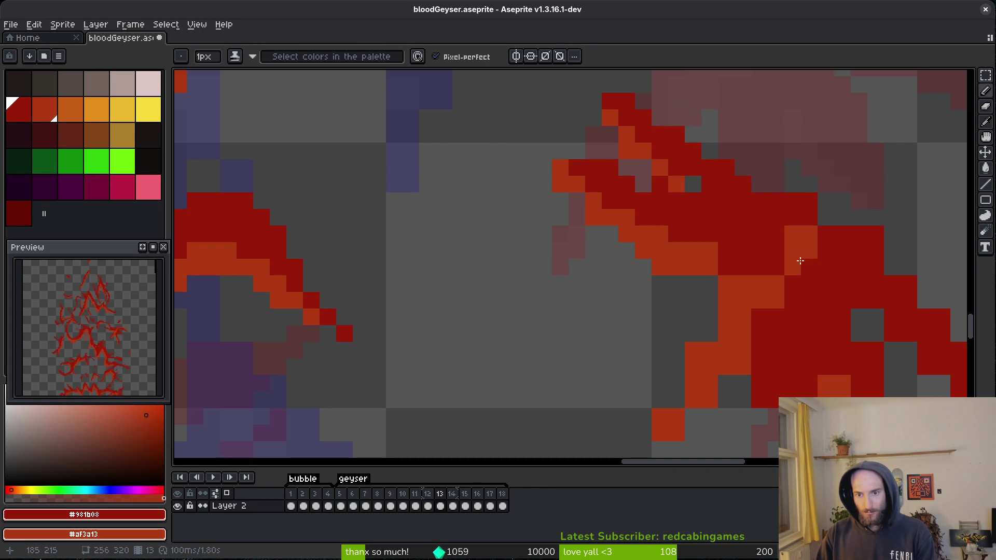
scroll(778, 234, right, 5)
mouse_move(737, 202)
mouse_down()
mouse_move(712, 215)
mouse_move(696, 251)
mouse_up()
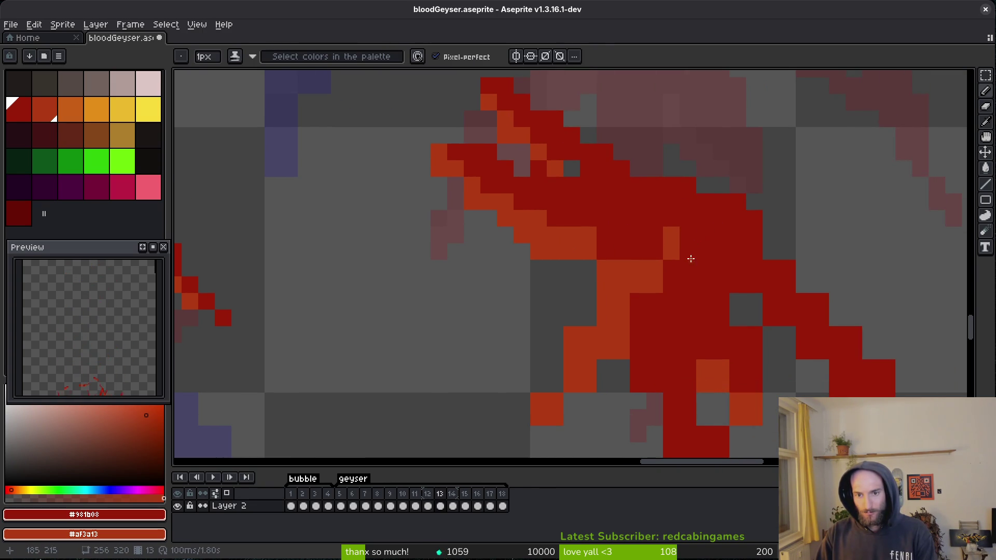
Cover remaining orange cells with dark red and tidy the splash's lower edge, filling a grey gap.
mouse_move(571, 229)
mouse_down()
mouse_move(596, 235)
mouse_move(573, 306)
mouse_up()
scroll(657, 268, down, 2)
click(596, 261)
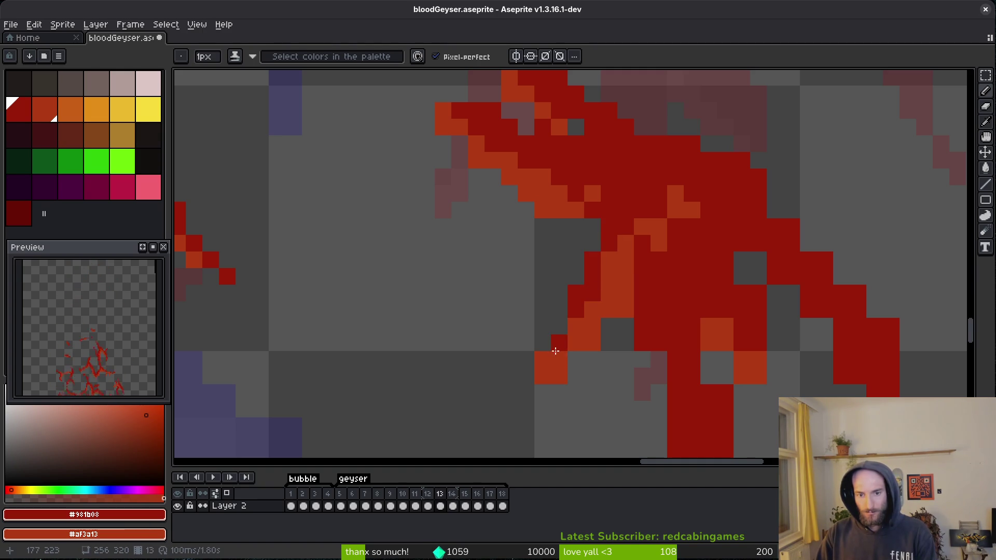
mouse_move(607, 341)
mouse_down()
mouse_move(574, 356)
mouse_move(645, 280)
mouse_move(723, 284)
mouse_move(762, 312)
mouse_up()
scroll(645, 281, down, 2)
click(729, 324)
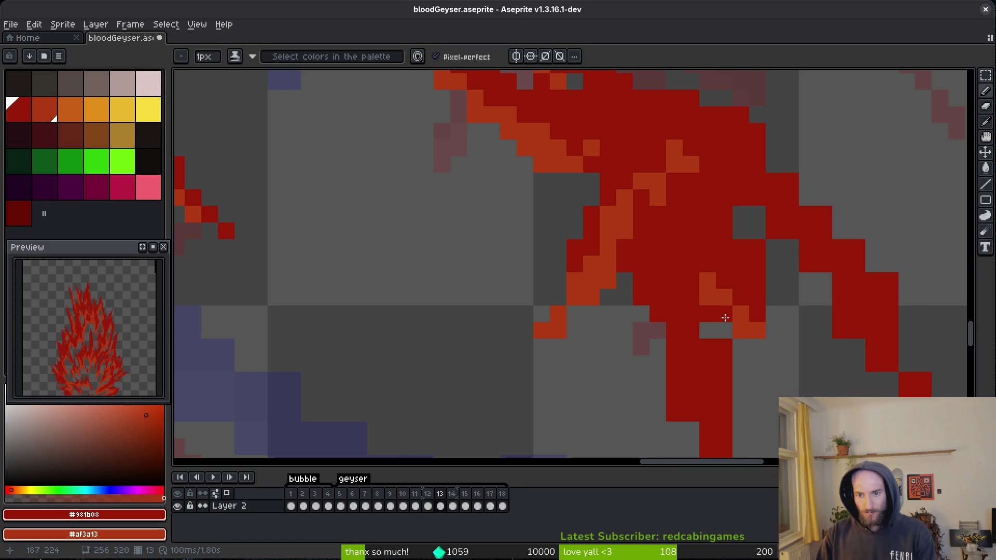
click(749, 216)
Erase stray red cells with the Eraser, then fill the grey cells with dark red.
key(e)
drag(757, 218, 811, 315)
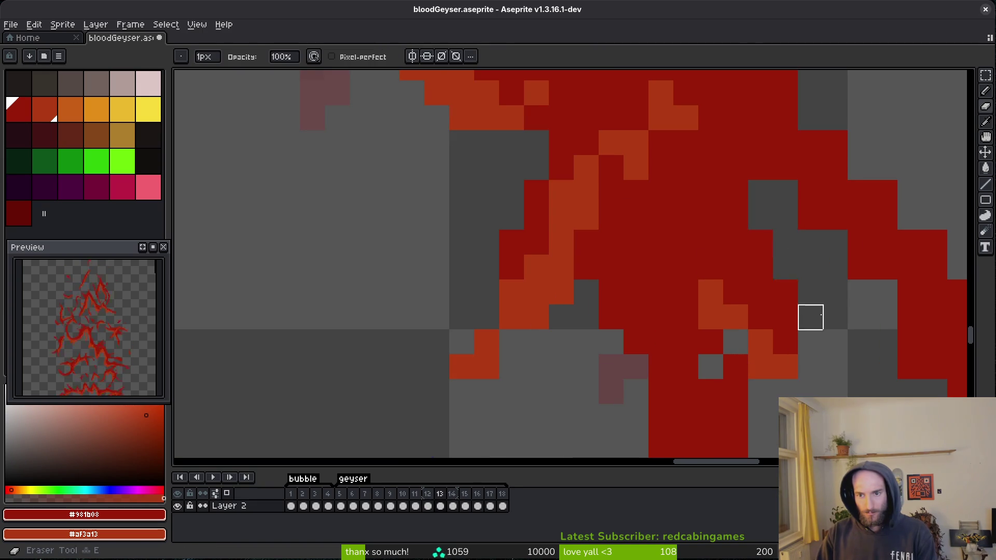
scroll(811, 315, up, 2)
drag(525, 146, 549, 173)
key(b)
scroll(521, 215, up, 2)
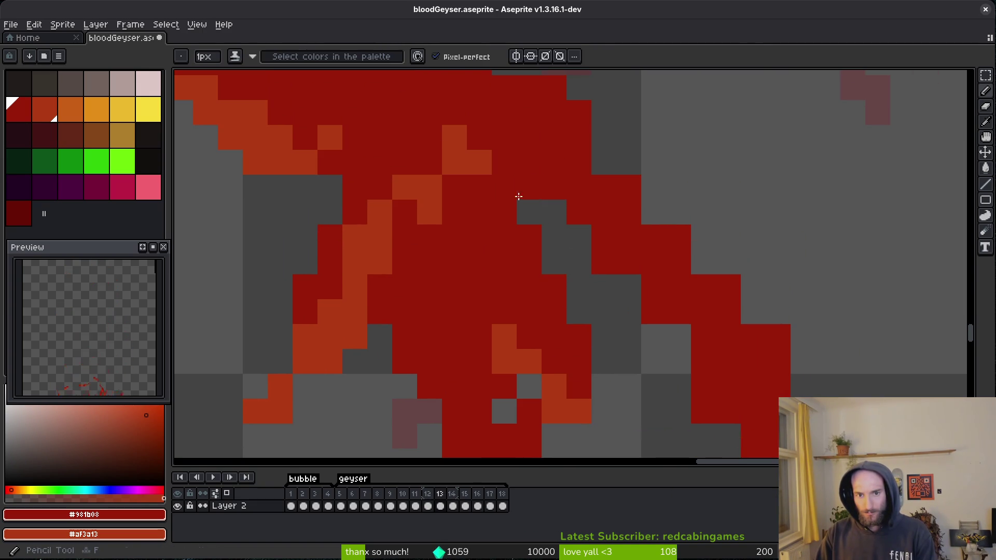
click(553, 198)
scroll(553, 198, up, 2)
mouse_move(593, 271)
mouse_down()
mouse_move(640, 251)
mouse_move(619, 232)
mouse_up()
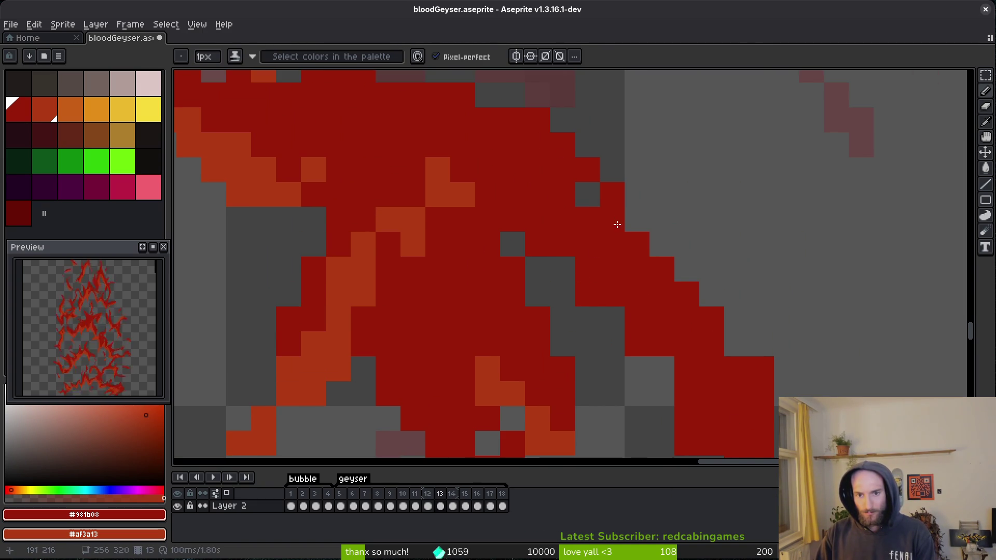
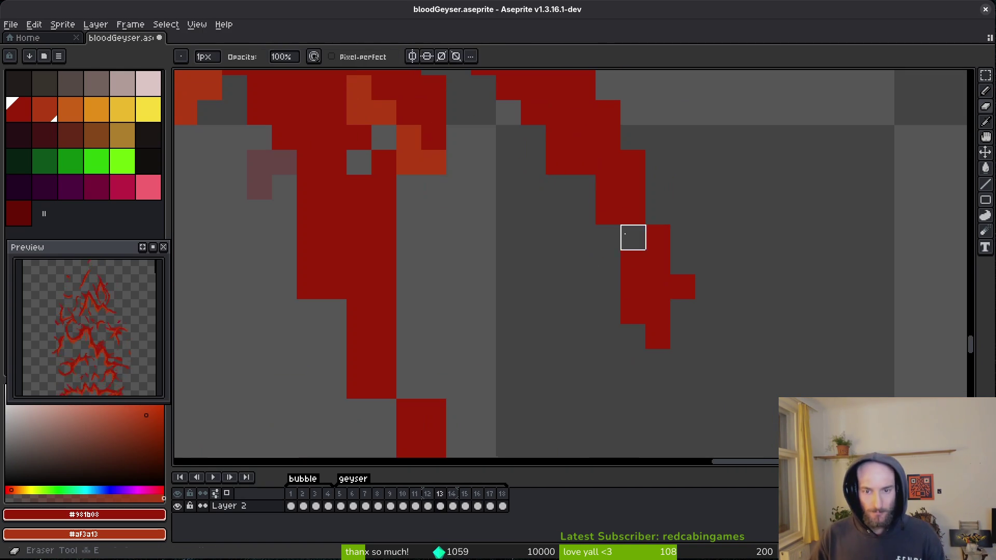
Erase the stray red pixels beside and to the left of the red column.
click(607, 186)
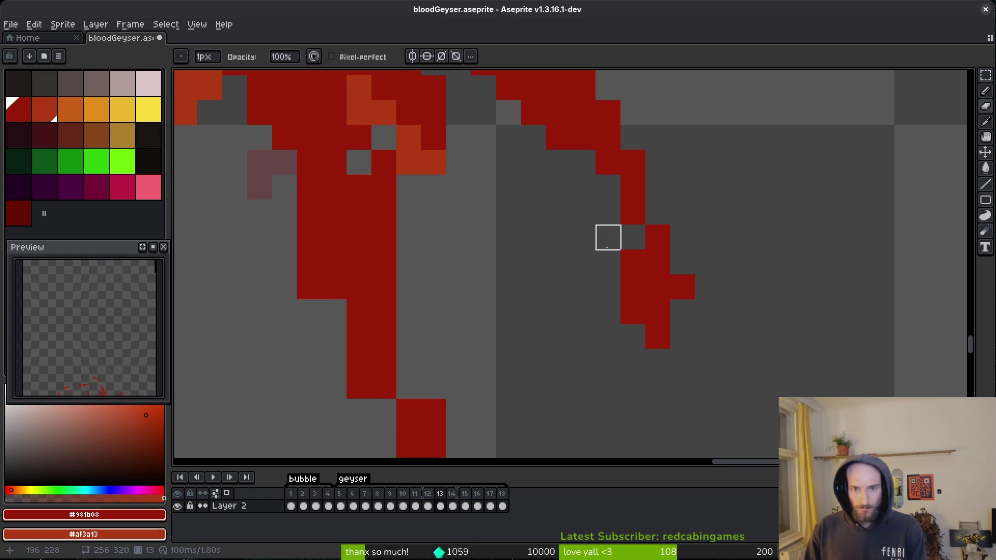
key(b)
scroll(578, 289, down, 3)
scroll(575, 292, up, 3)
key(e)
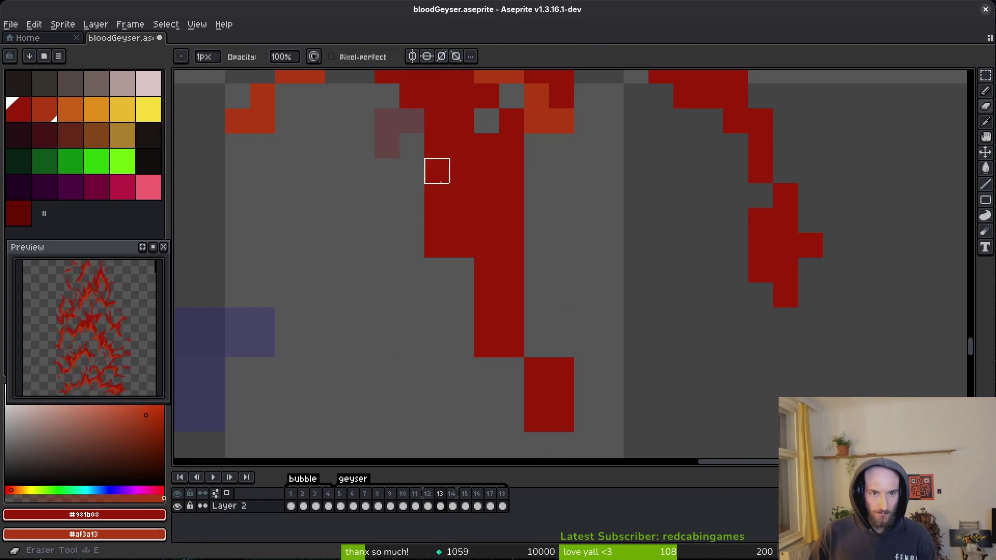
drag(436, 220, 437, 245)
Paint red pixels extending the column's edge, undoing one misplaced fill pixel.
key(b)
drag(462, 283, 511, 370)
click(534, 321)
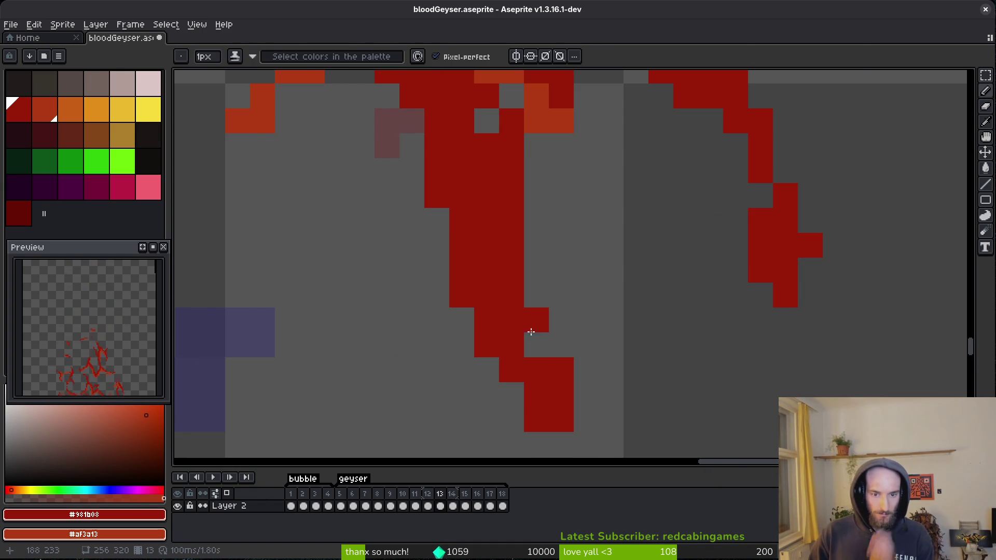
key(ctrl+z)
key(e)
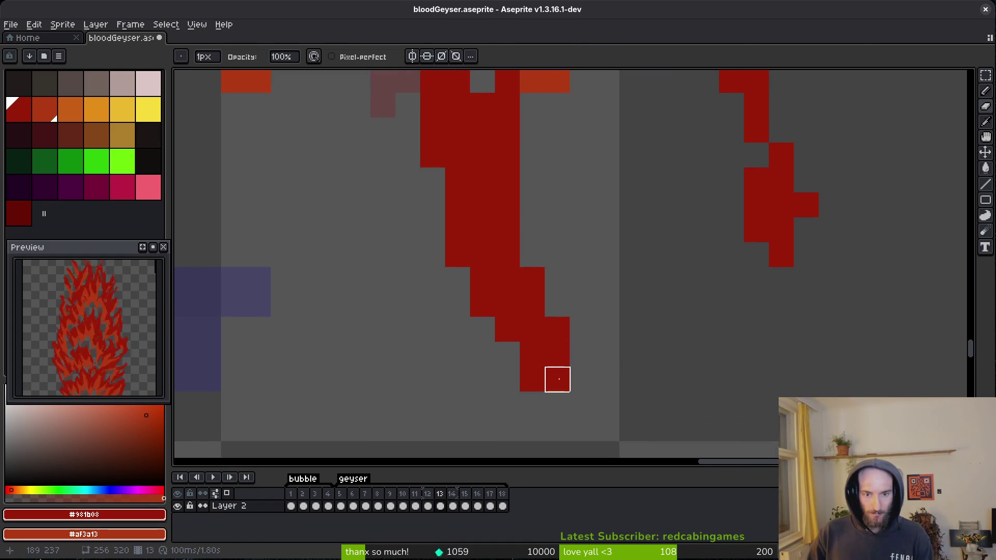
Zoom in and out repeatedly to inspect the tidied red column.
scroll(605, 402, down, 3)
scroll(647, 378, up, 3)
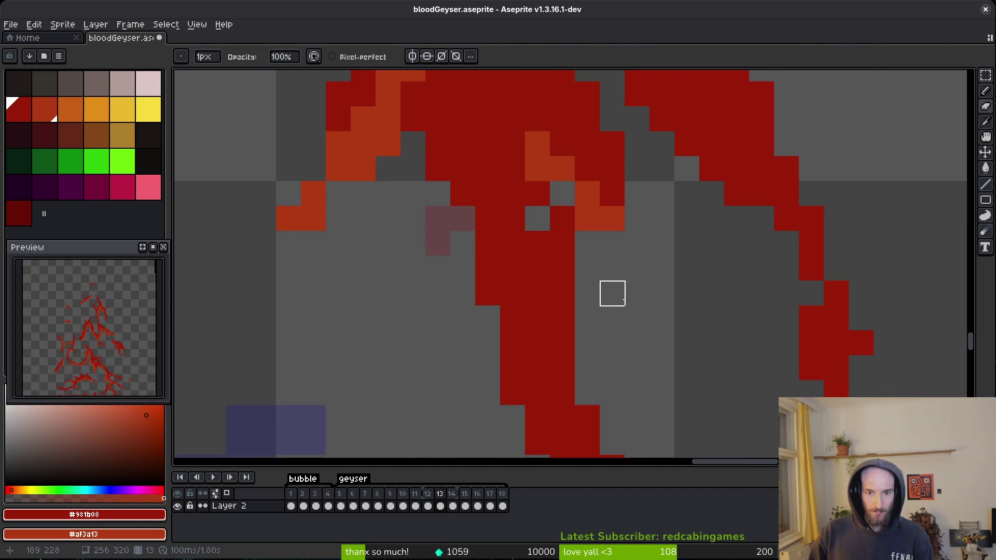
scroll(638, 332, down, 2)
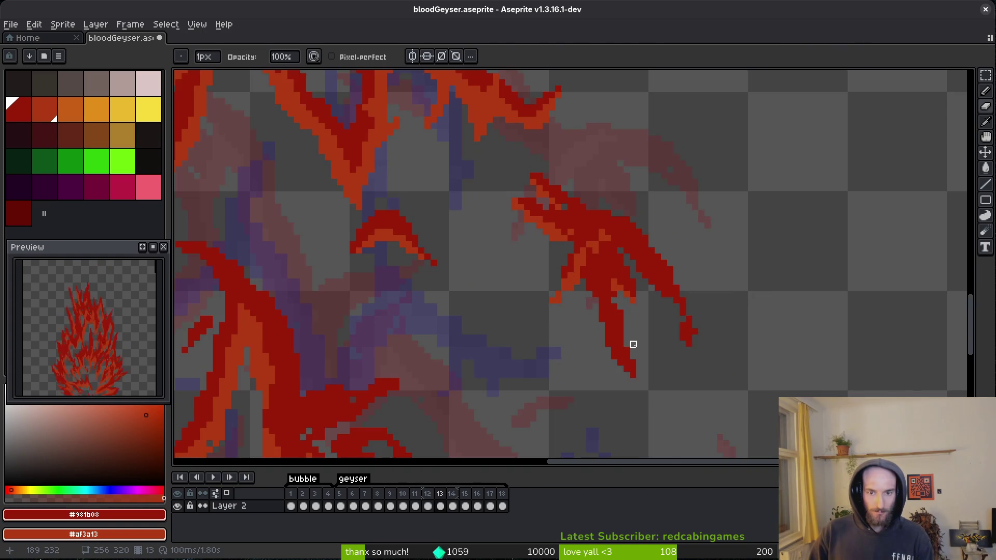
scroll(795, 239, up, 2)
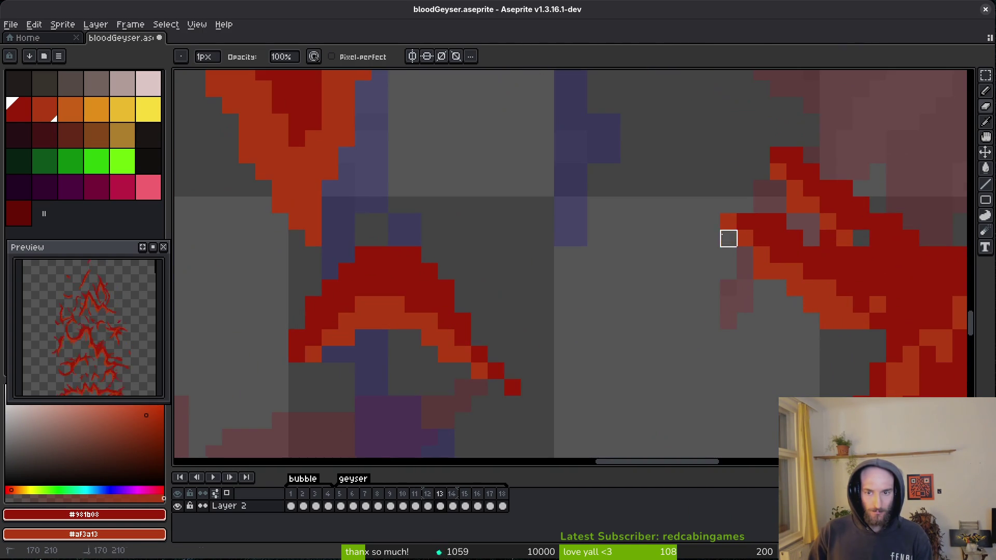
scroll(695, 305, down, 2)
key(b)
scroll(609, 180, up, 2)
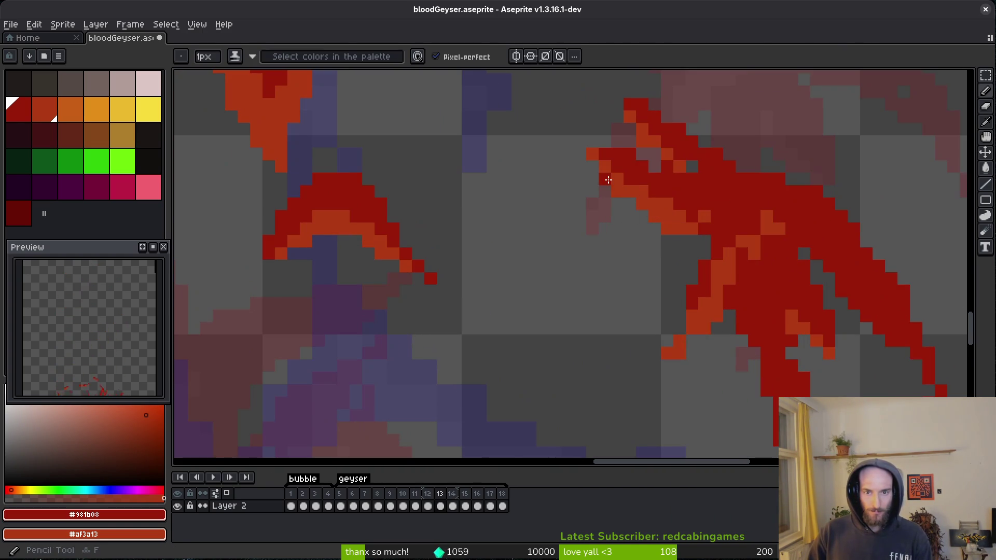
scroll(641, 240, down, 3)
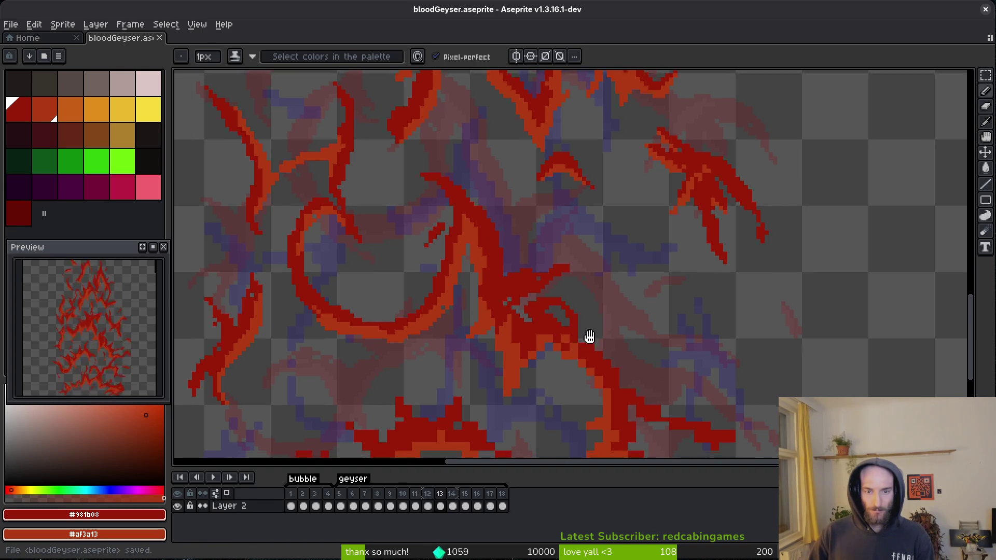
Add a dark red stroke and an orange diagonal staircase, then erase an orange column to grey.
scroll(583, 346, up, 5)
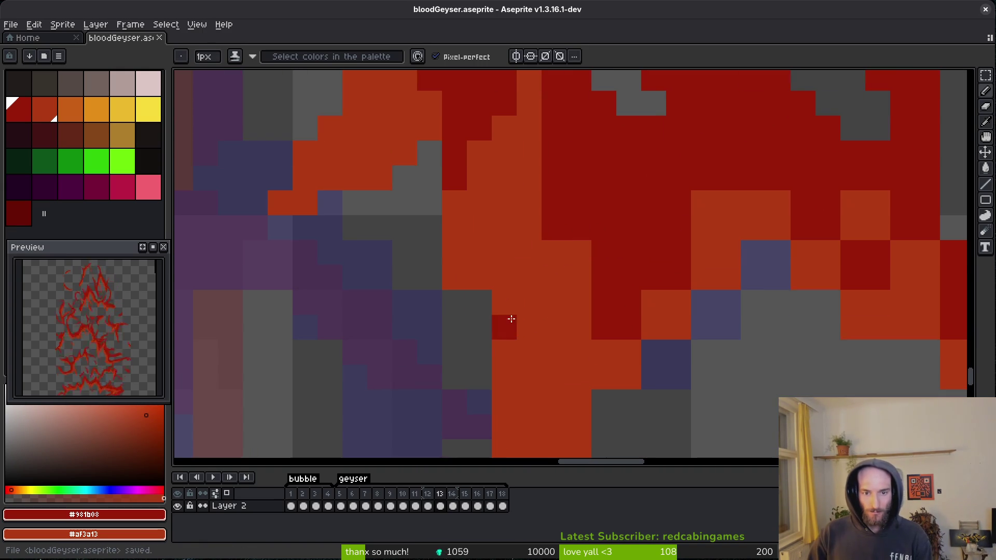
click(507, 342)
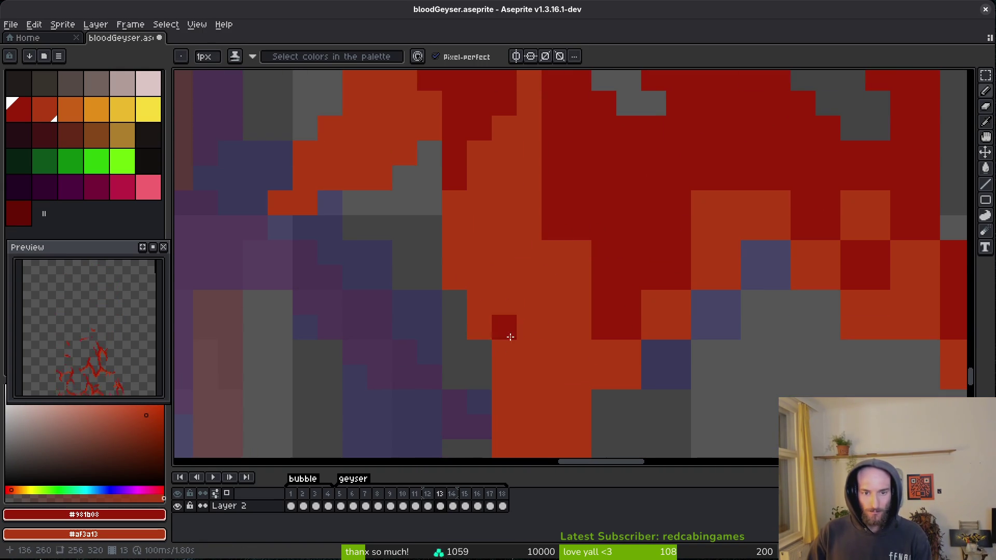
drag(506, 339, 501, 249)
mouse_move(645, 192)
mouse_down()
mouse_move(583, 251)
mouse_move(544, 334)
mouse_up()
key(e)
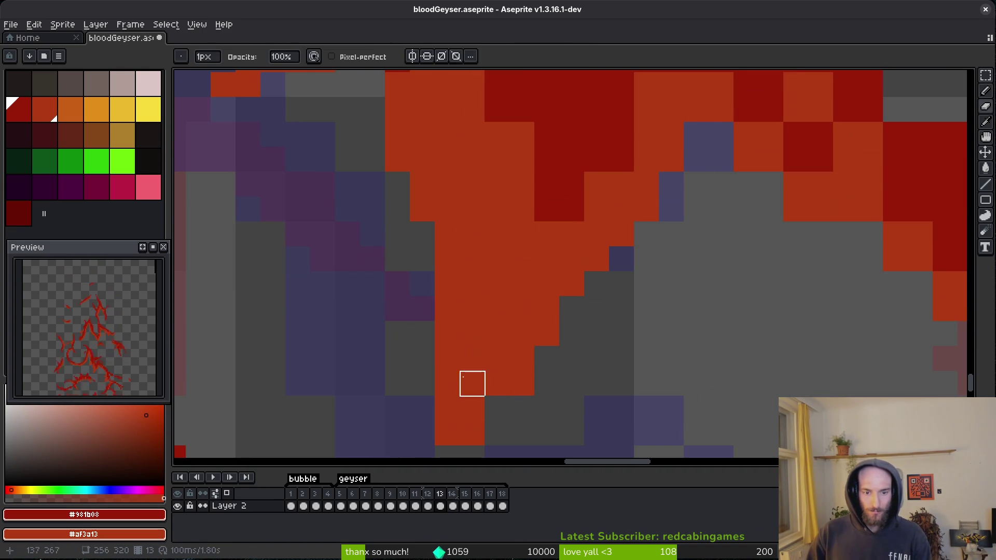
drag(447, 358, 447, 452)
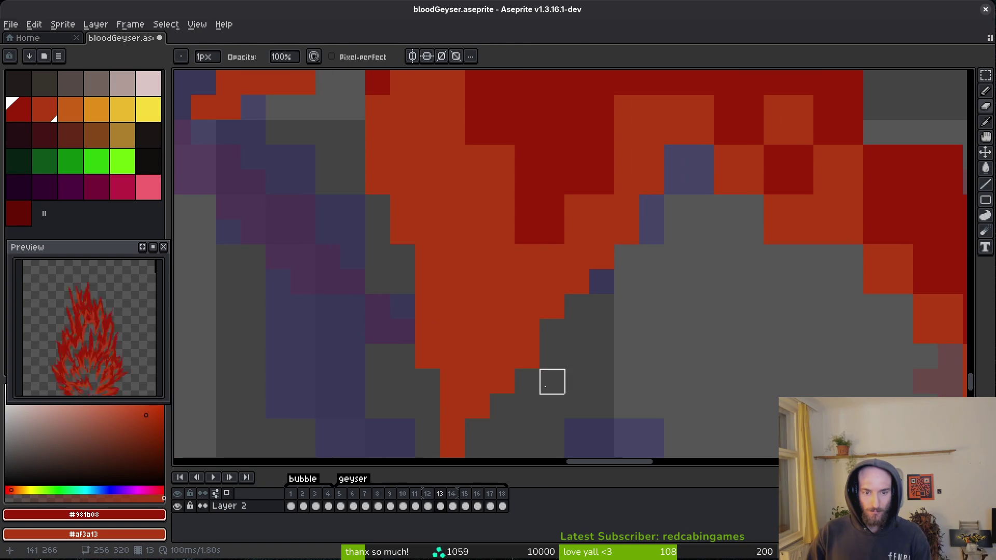
Darken cells along the stroke edge and turn one dark-red cell orange.
key(b)
scroll(378, 264, up, 5)
mouse_move(352, 229)
mouse_down()
mouse_move(402, 354)
mouse_move(530, 234)
mouse_move(596, 217)
mouse_move(596, 260)
mouse_move(651, 257)
mouse_move(633, 282)
mouse_up()
scroll(633, 283, right, 3)
drag(607, 241, 641, 254)
click(598, 275)
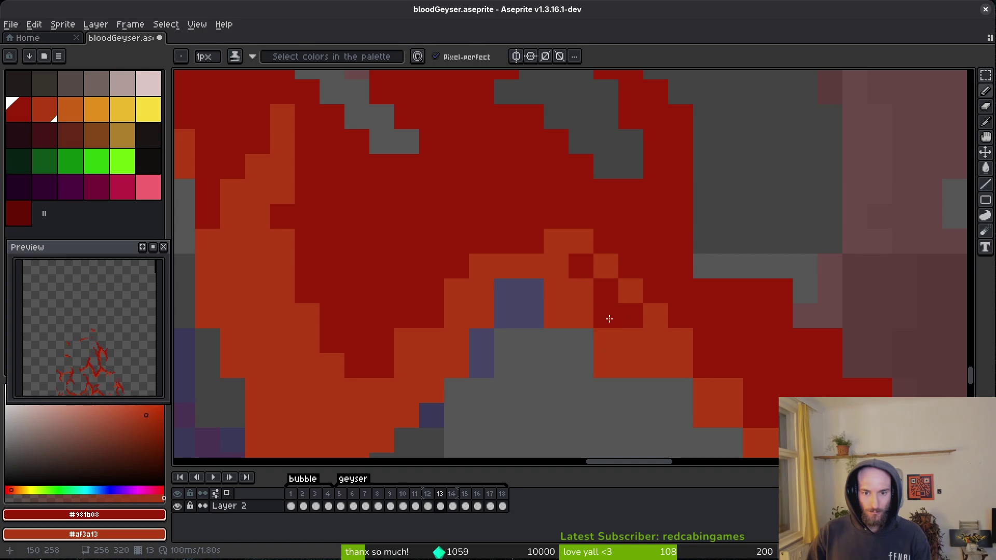
Repaint the cells around the blue notch, leaving the blue cell unchanged.
drag(680, 391, 543, 318)
mouse_move(490, 240)
mouse_down()
mouse_move(502, 257)
mouse_move(481, 225)
mouse_move(512, 291)
mouse_up()
scroll(512, 291, left, 5)
click(534, 230)
key(ctrl+z)
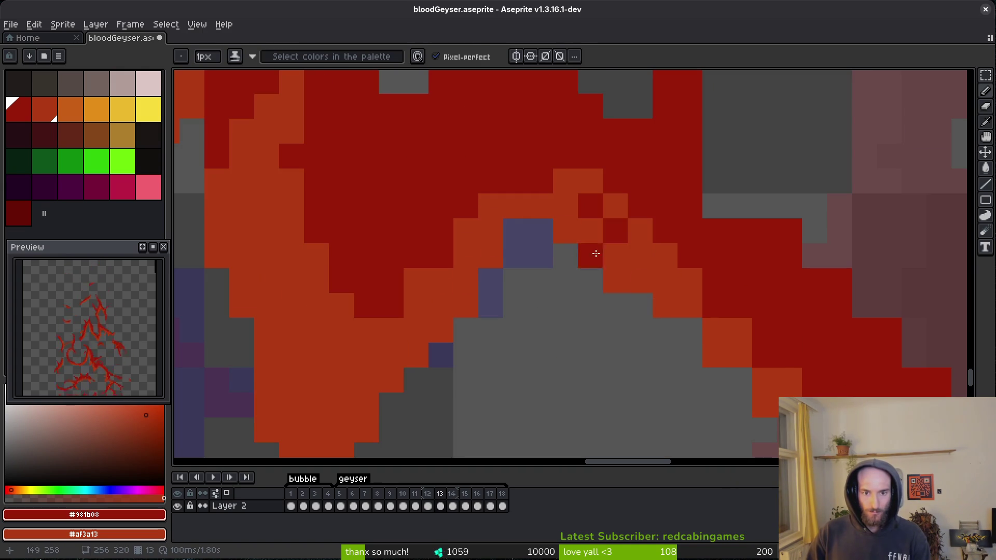
key(e)
key(b)
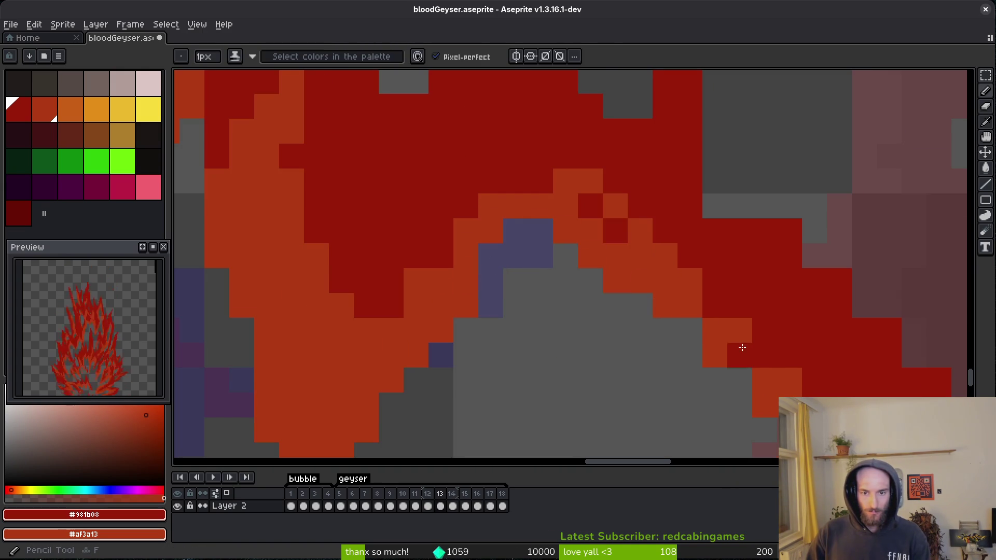
Turn a red edge cell orange.
scroll(544, 271, right, 5)
drag(545, 272, 619, 412)
click(618, 415)
scroll(529, 274, down, 5)
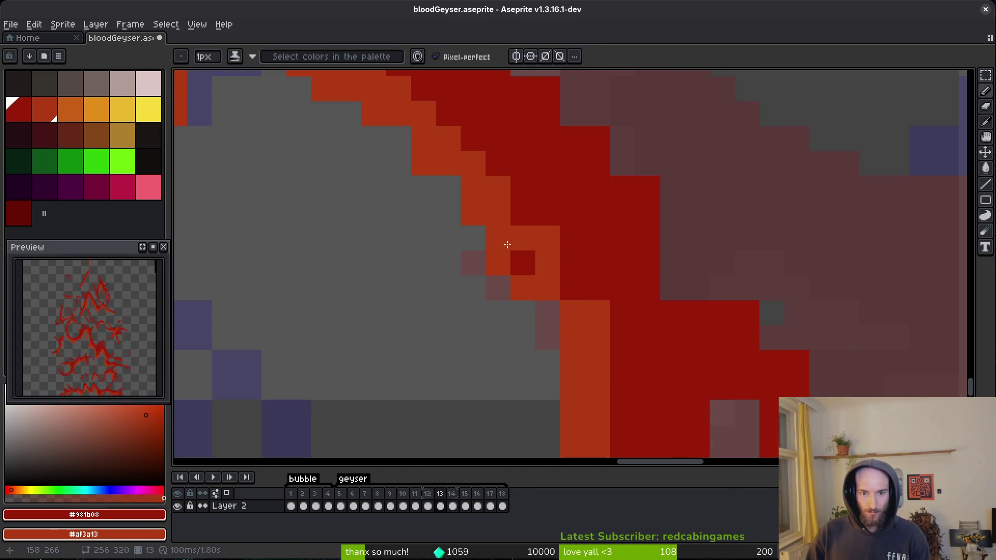
scroll(550, 263, up, 5)
Fill a grey cell and a column of grey cells with dark red.
key(e)
key(b)
click(502, 289)
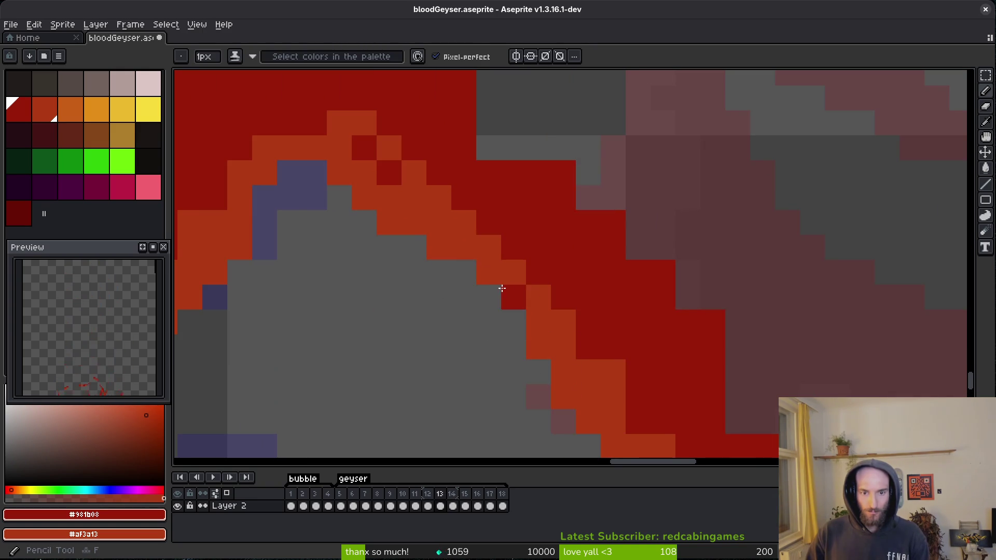
scroll(614, 274, up, 7)
drag(518, 260, 529, 347)
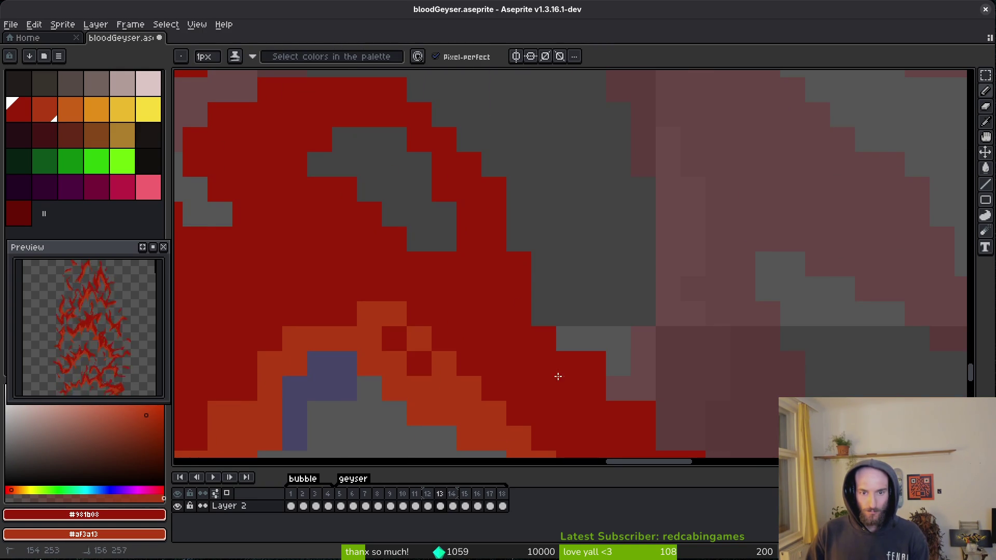
scroll(518, 338, down, 6)
scroll(562, 382, down, 3)
Paint red pixels along the red band and fill its grey gaps.
key(e)
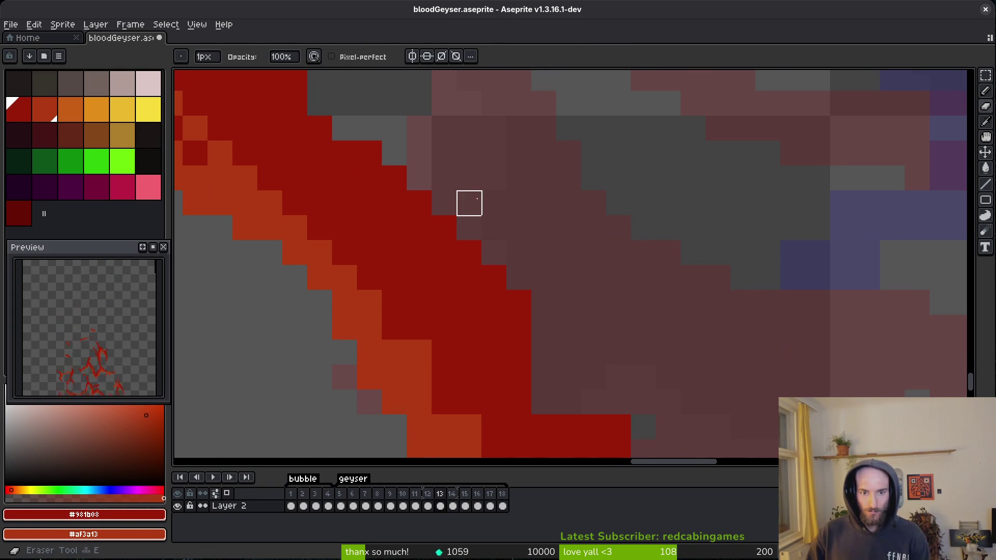
scroll(571, 311, down, 3)
key(b)
scroll(482, 244, up, 2)
mouse_move(614, 305)
mouse_down()
mouse_move(736, 394)
mouse_move(695, 391)
mouse_up()
scroll(631, 323, down, 3)
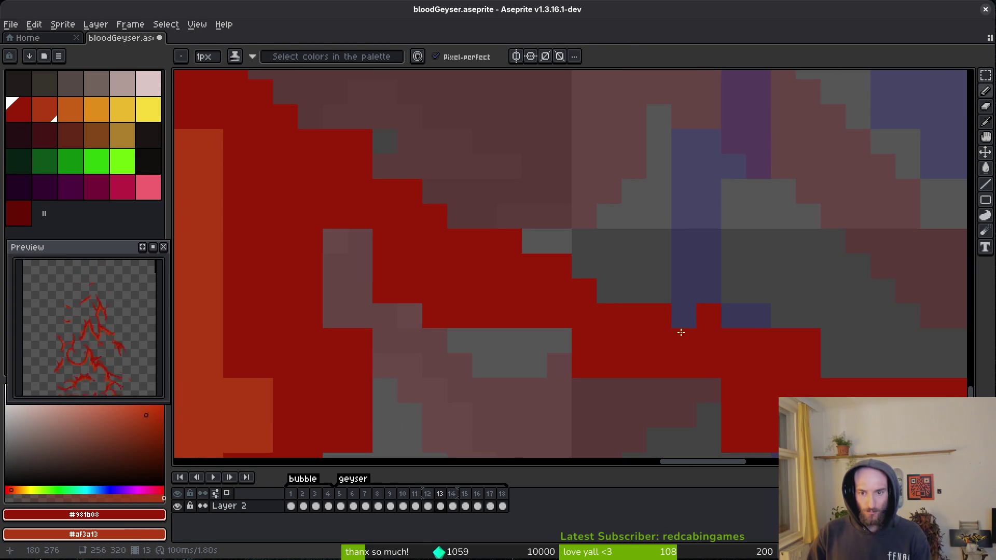
scroll(694, 327, down, 2)
mouse_move(462, 306)
mouse_down()
mouse_move(590, 325)
mouse_move(544, 306)
mouse_up()
Add a few red pixels along the geyser edge.
scroll(482, 298, down, 2)
scroll(473, 251, down, 1)
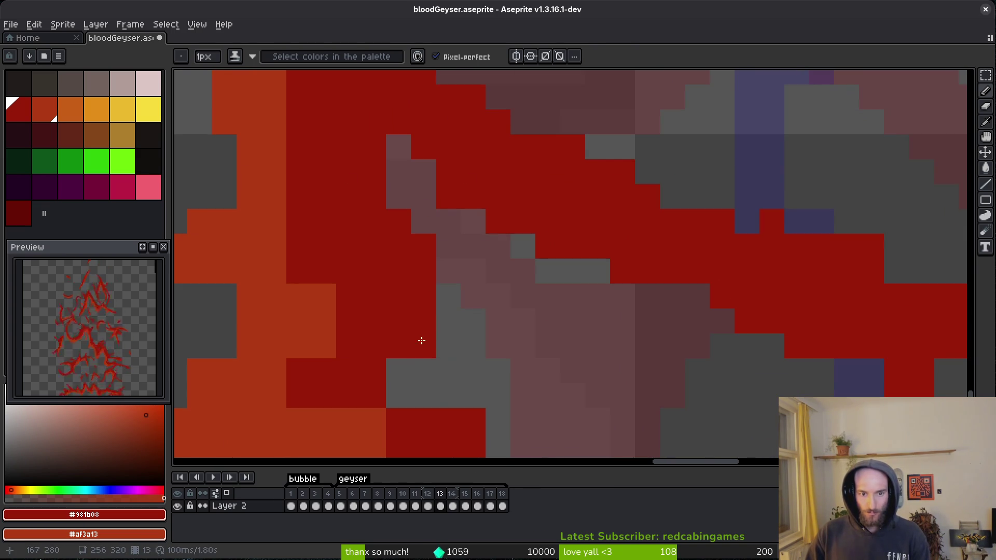
click(398, 371)
scroll(441, 276, down, 3)
drag(612, 306, 545, 331)
scroll(558, 323, down, 2)
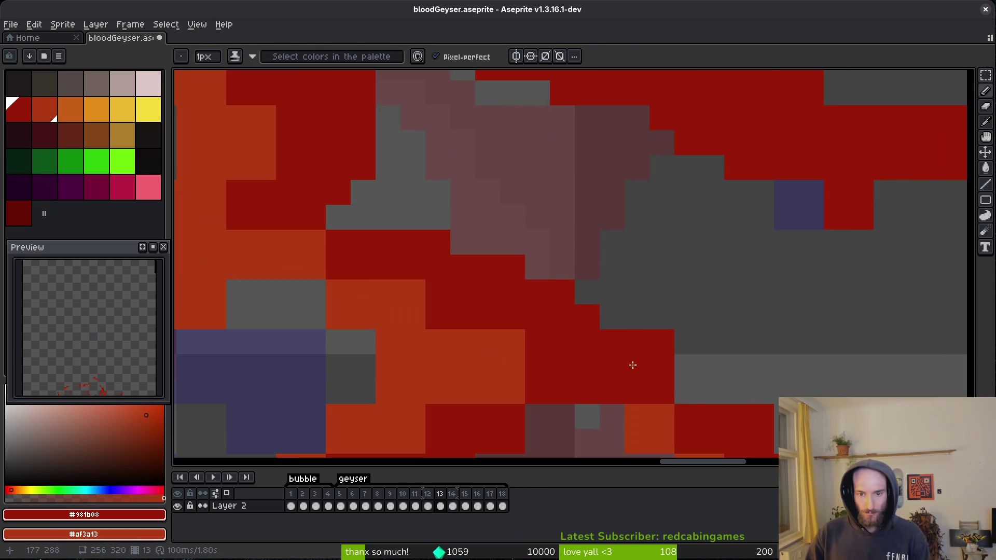
scroll(587, 291, down, 3)
Paint a red staircase along the diagonal edge, extending it by two pixels.
mouse_move(356, 246)
mouse_down()
mouse_move(407, 256)
mouse_move(551, 383)
mouse_move(577, 309)
mouse_up()
scroll(551, 363, down, 2)
click(514, 311)
scroll(540, 363, down, 2)
click(527, 364)
scroll(555, 365, left, 2)
Erase stray pixels from the red column.
key(e)
scroll(672, 352, down, 2)
scroll(685, 312, left, 2)
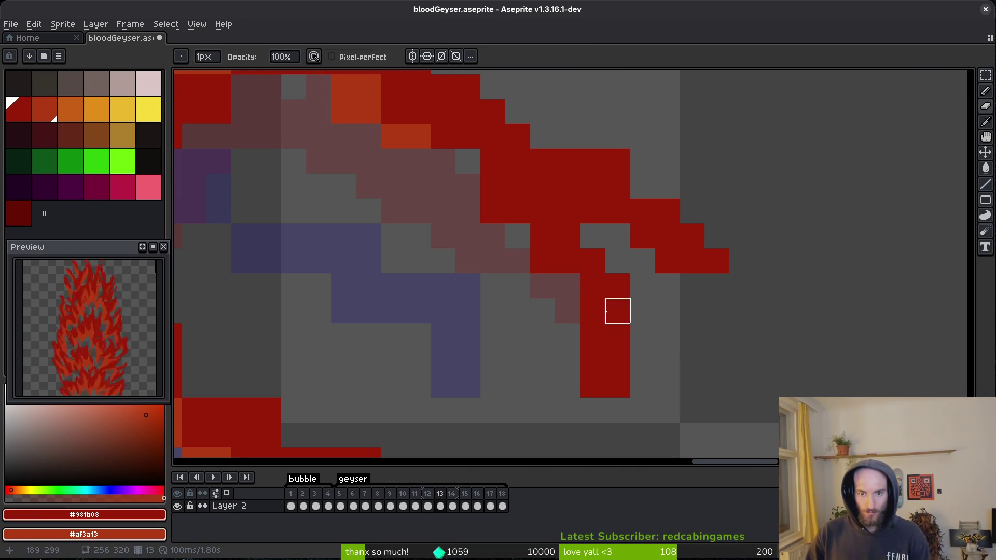
drag(592, 363, 618, 389)
click(618, 285)
Add a red pixel beside the column, two dark red pixels and some orange pixels nearby.
key(b)
click(518, 261)
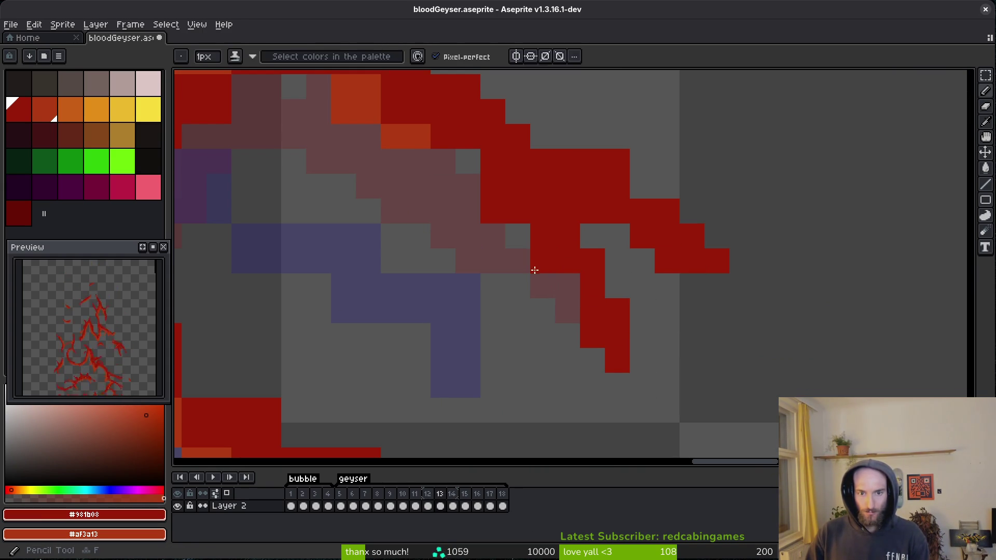
scroll(539, 321, up, 3)
scroll(539, 321, left, 3)
scroll(550, 321, up, 3)
scroll(549, 321, left, 2)
drag(588, 291, 544, 267)
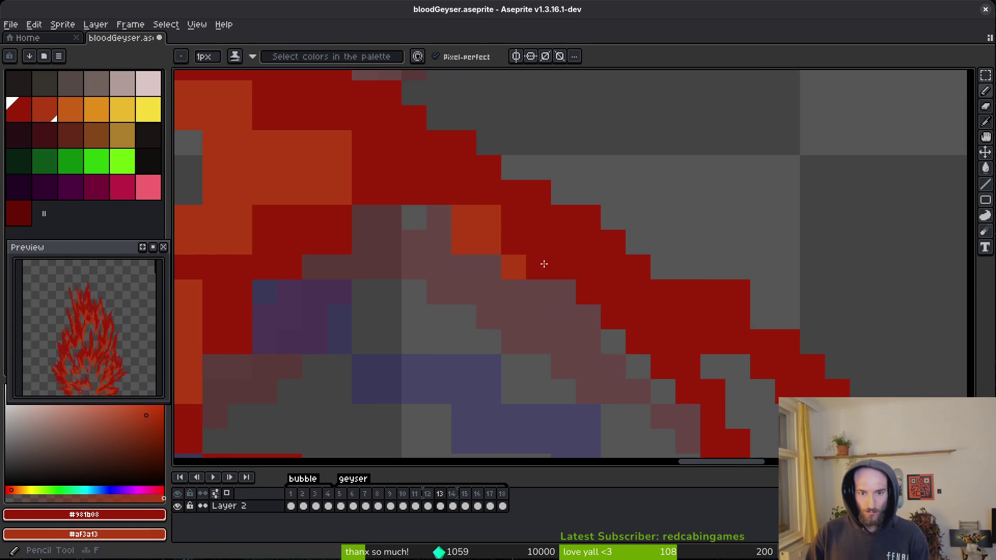
drag(425, 208, 329, 160)
Paint one more pixel dark red.
key(e)
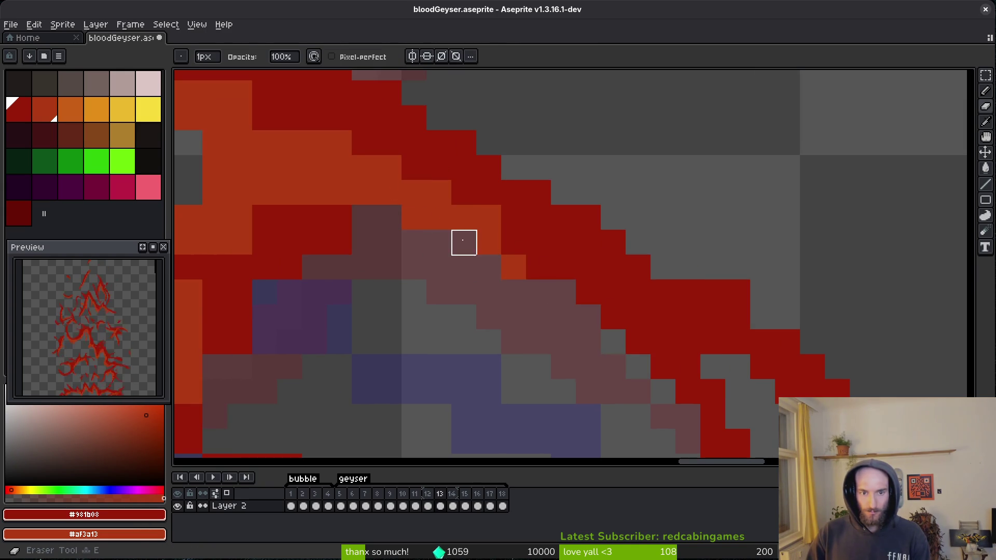
scroll(519, 306, left, 2)
scroll(554, 316, left, 6)
scroll(553, 316, up, 1)
key(b)
drag(792, 376, 740, 365)
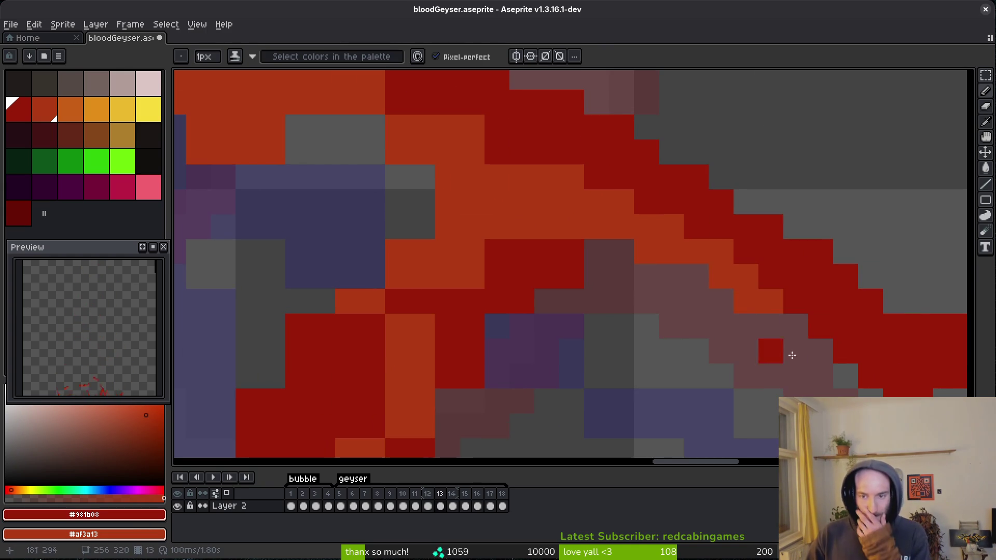
scroll(732, 372, down, 3)
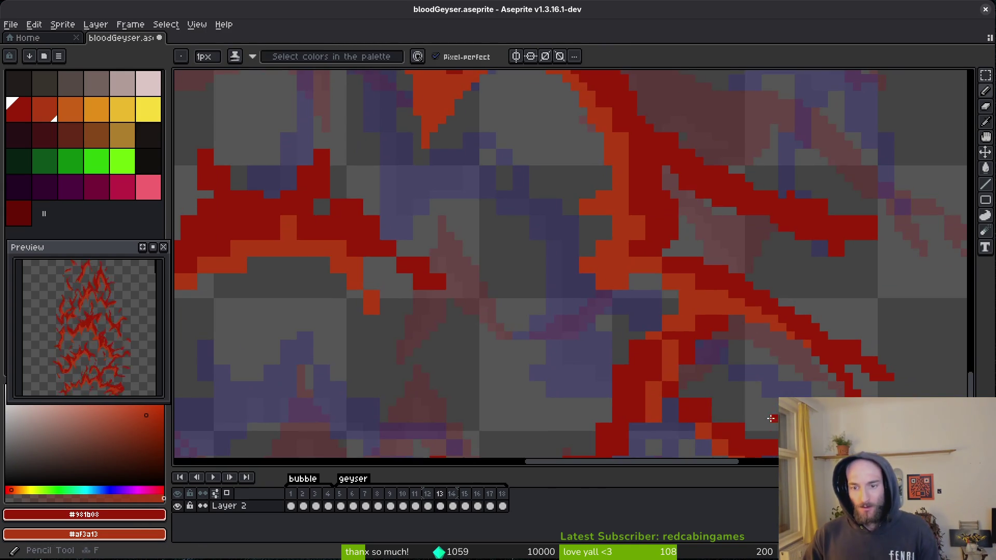
Zoom and pan around the lower and upper parts of the geyser to inspect it.
scroll(832, 364, up, 3)
key(e)
drag(519, 295, 524, 381)
scroll(493, 277, down, 1)
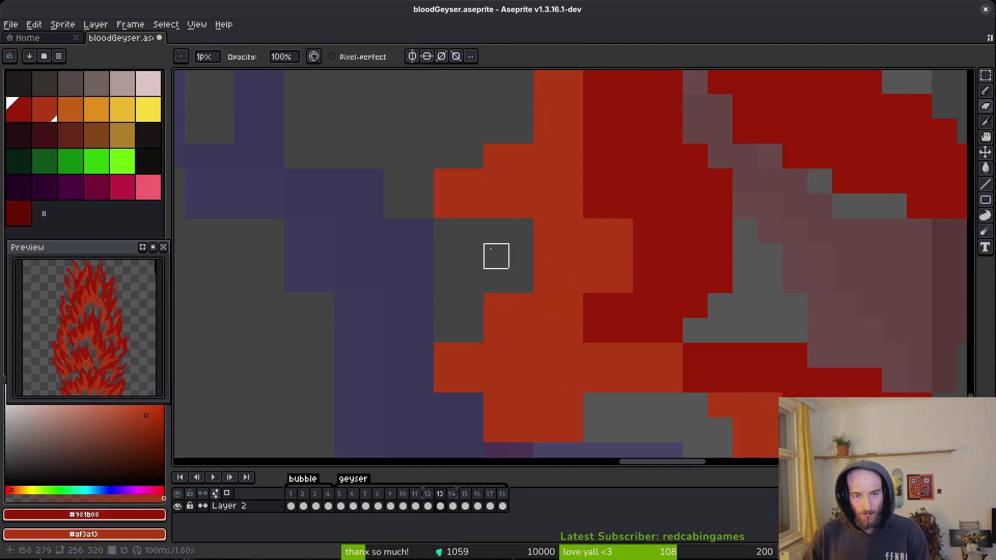
scroll(547, 241, up, 1)
scroll(536, 315, down, 2)
scroll(550, 280, up, 2)
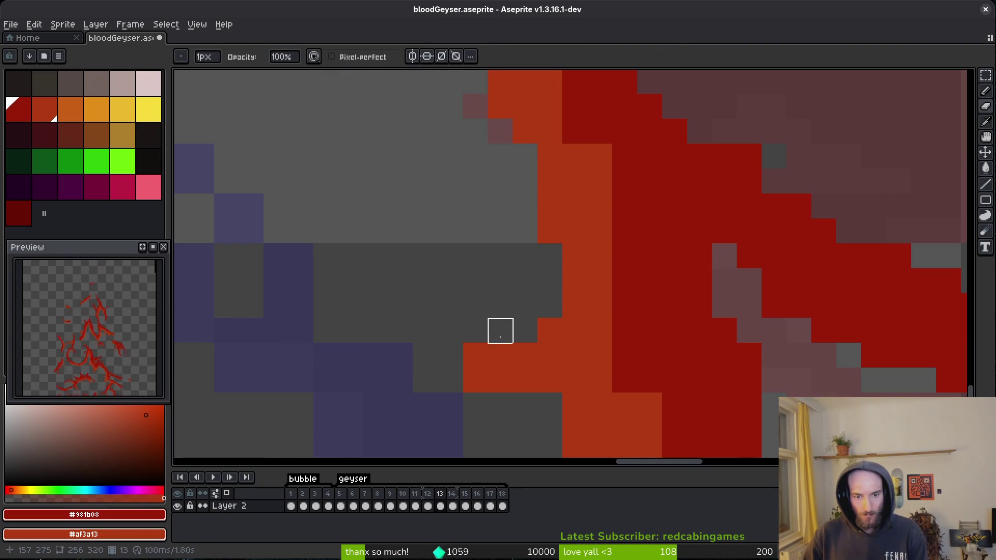
scroll(425, 329, down, 1)
scroll(574, 329, up, 1)
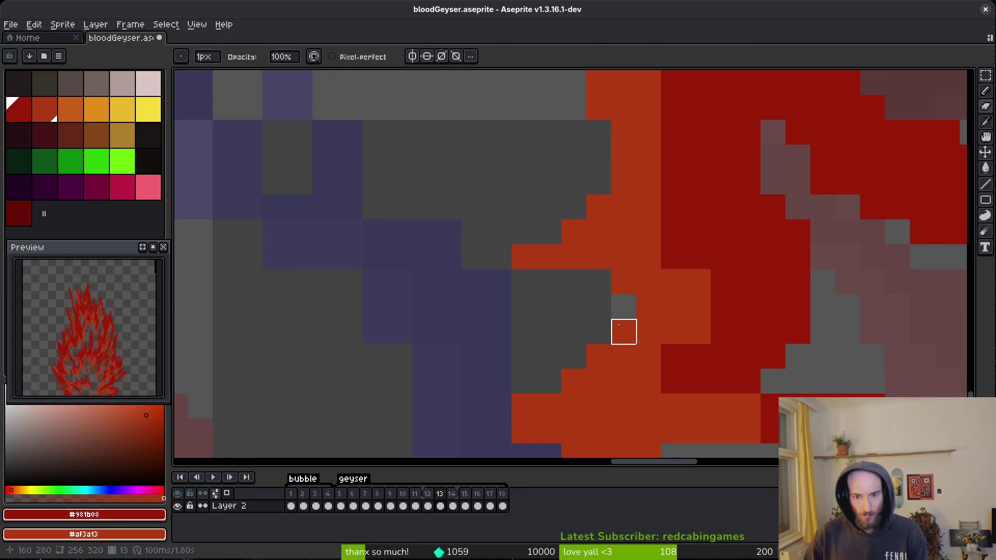
scroll(624, 332, down, 1)
scroll(560, 349, up, 1)
scroll(525, 382, down, 1)
scroll(615, 304, up, 1)
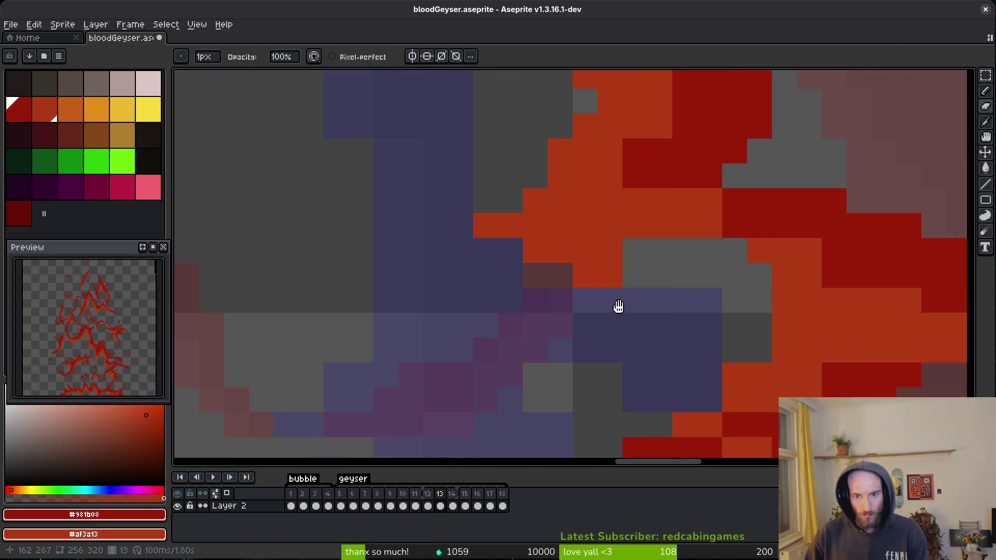
drag(681, 311, 516, 318)
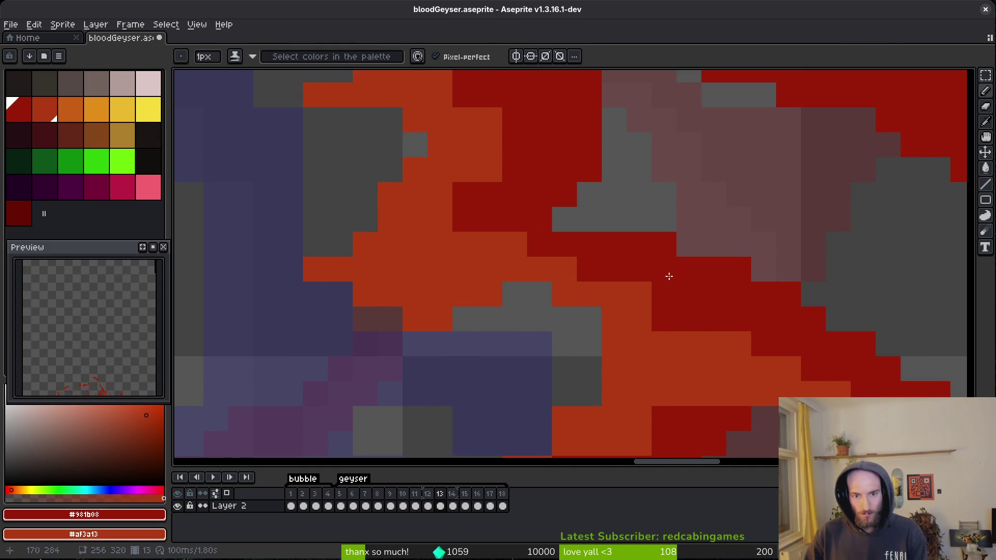
scroll(648, 290, down, 1)
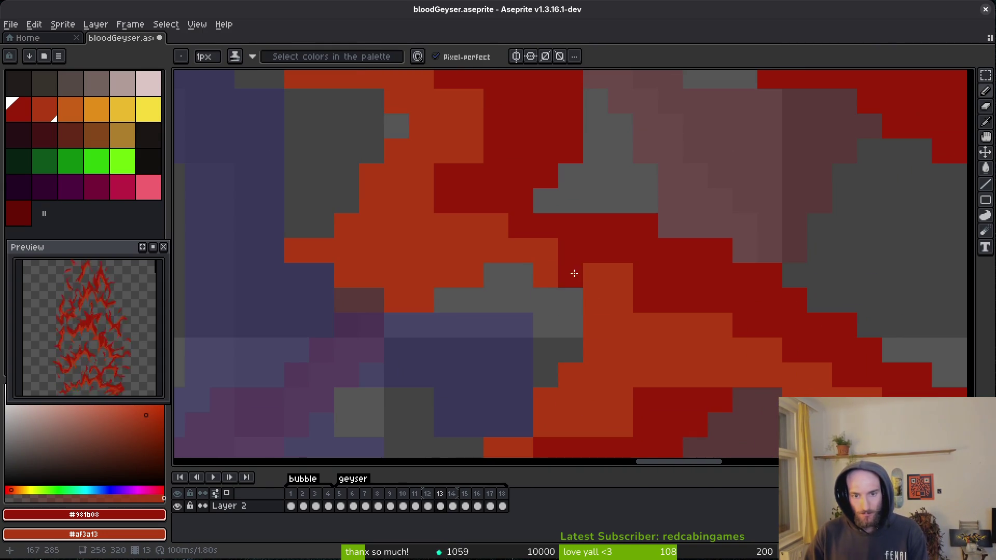
drag(627, 327, 611, 195)
scroll(672, 311, down, 1)
Save the sprite, compare with frame 14, and back on frame 13 paint a dark red pixel.
key(ctrl+s)
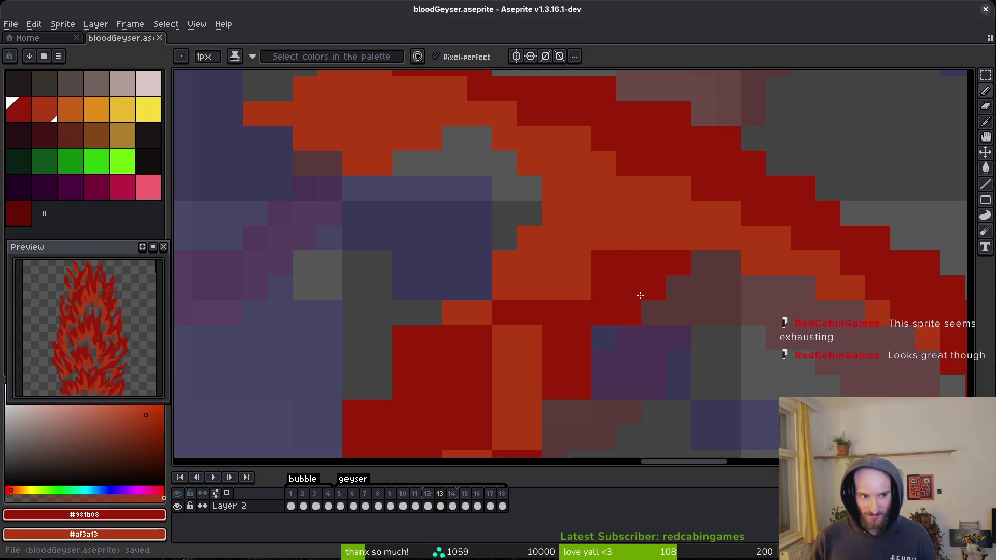
key(period)
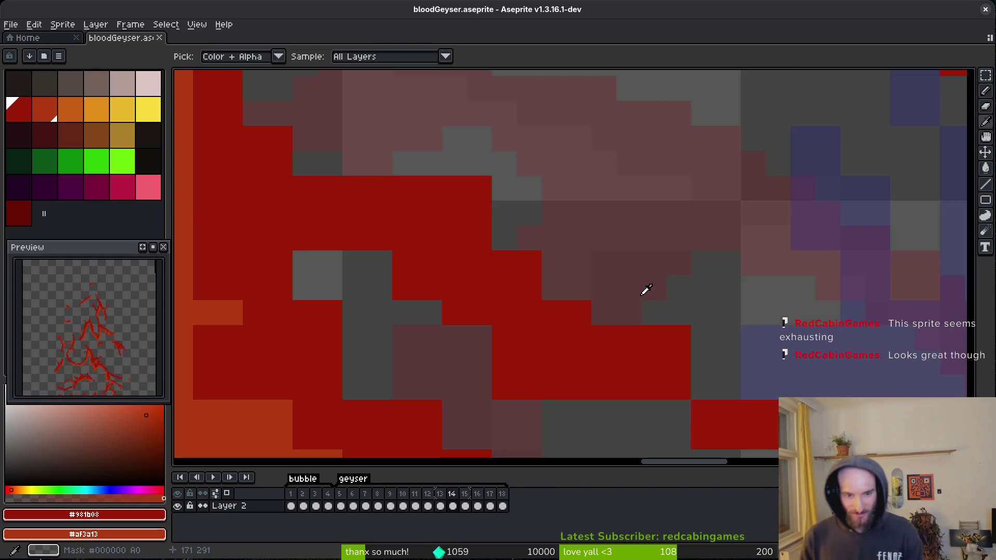
key(comma)
click(653, 216)
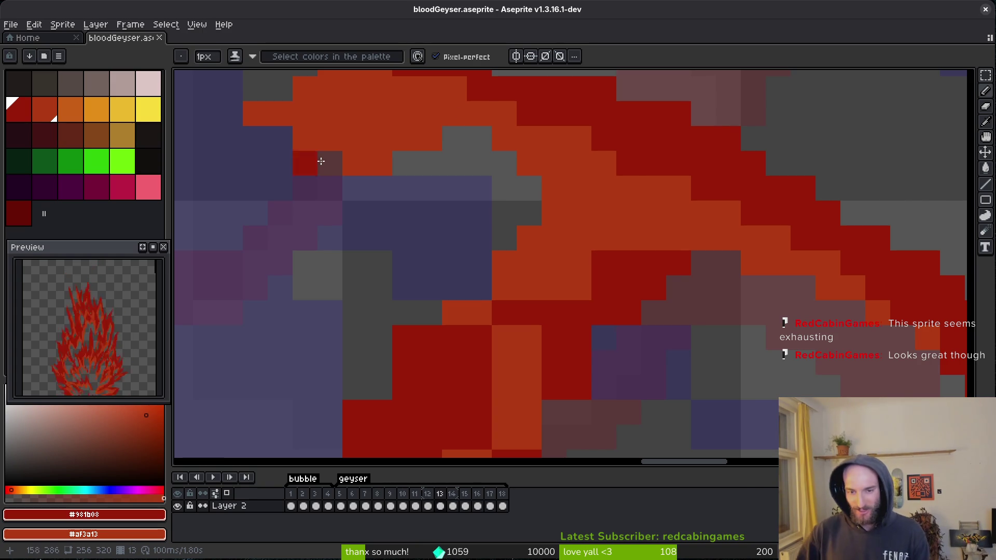
Turn two orange pixels red, keeping only the first change.
scroll(627, 285, down, 2)
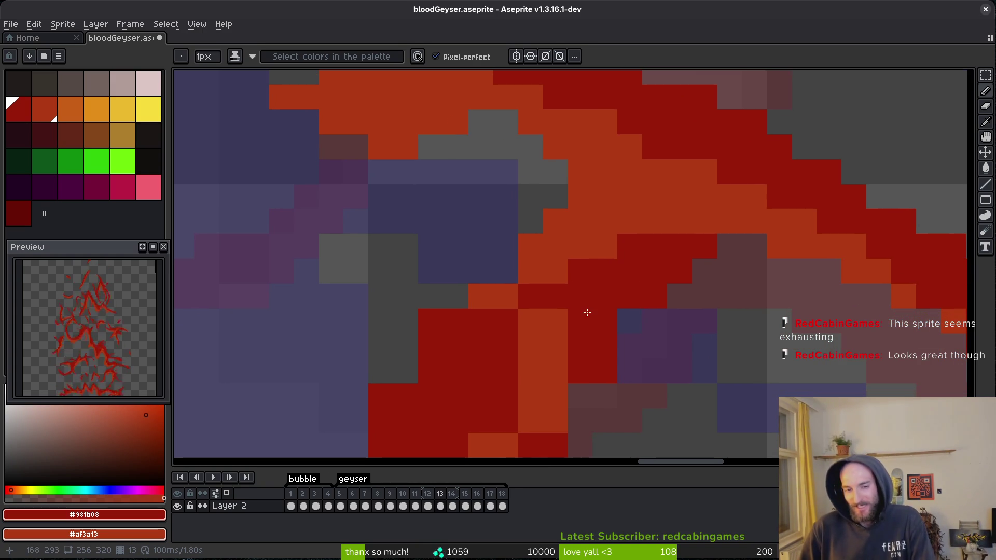
scroll(589, 312, left, 2)
scroll(461, 283, down, 1)
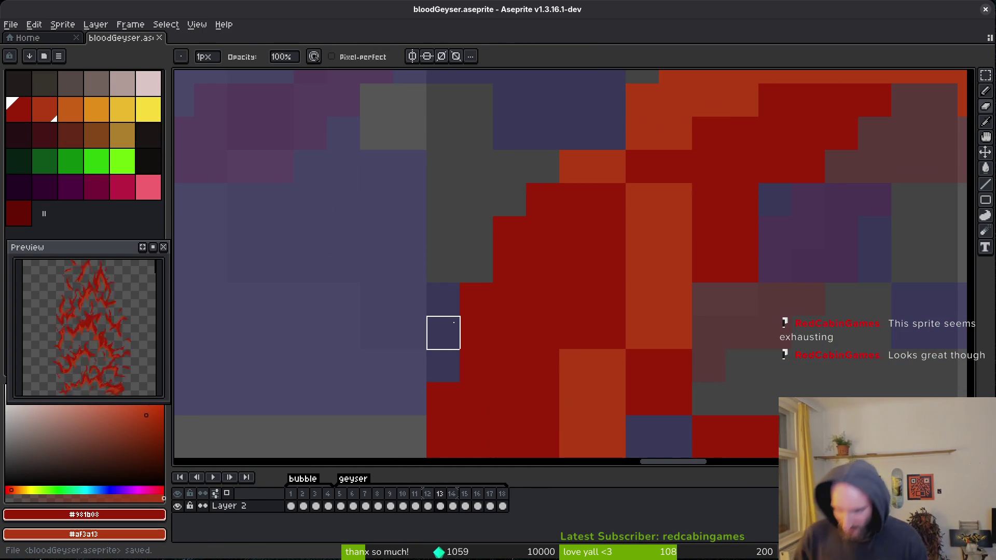
scroll(518, 285, up, 1)
scroll(519, 285, right, 2)
key(b)
click(552, 266)
click(590, 269)
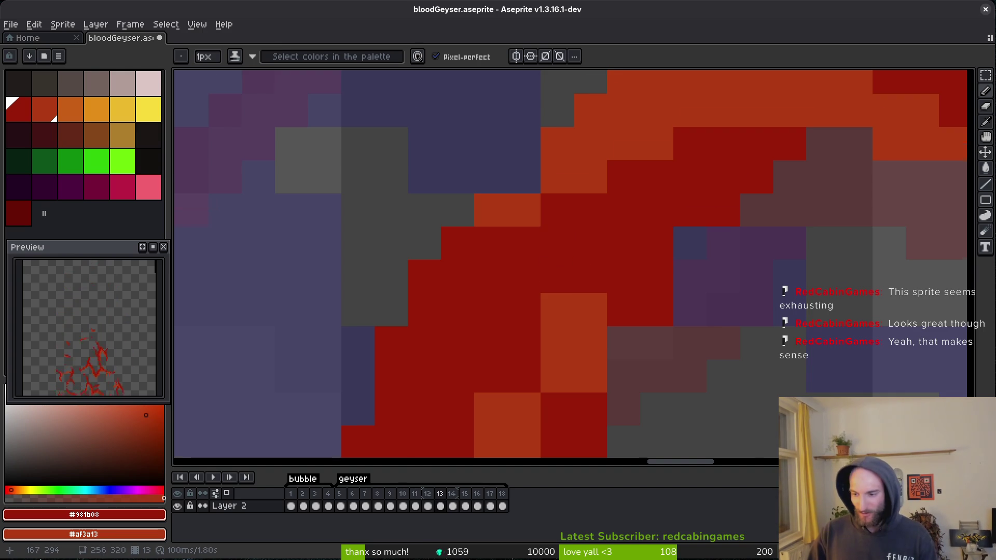
scroll(589, 269, down, 1)
key(ctrl+z)
Recolor pixels along the diagonal streak to orange and erase a stray red pixel.
right_click(728, 168)
right_click(695, 202)
key(e)
click(695, 268)
key(b)
right_click(659, 268)
click(633, 312)
right_click(634, 312)
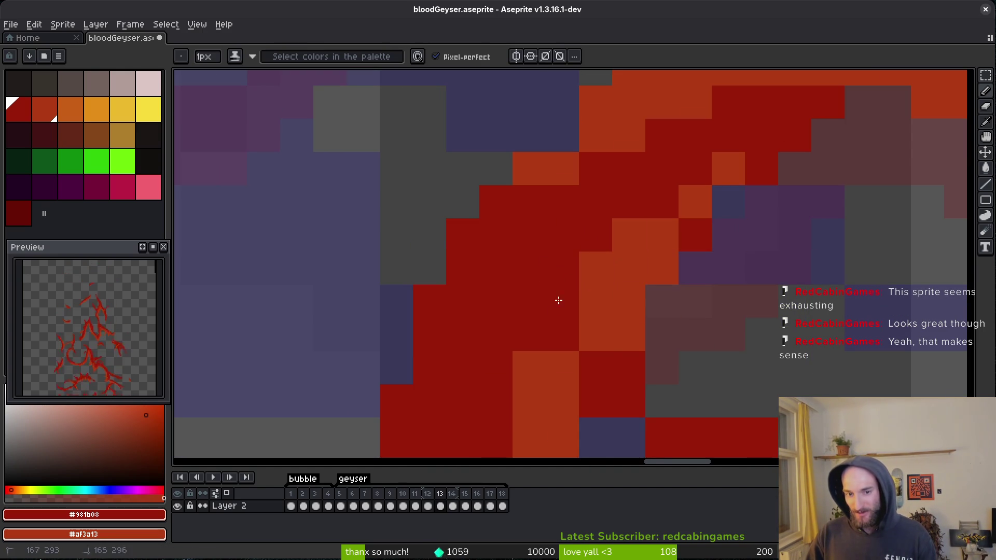
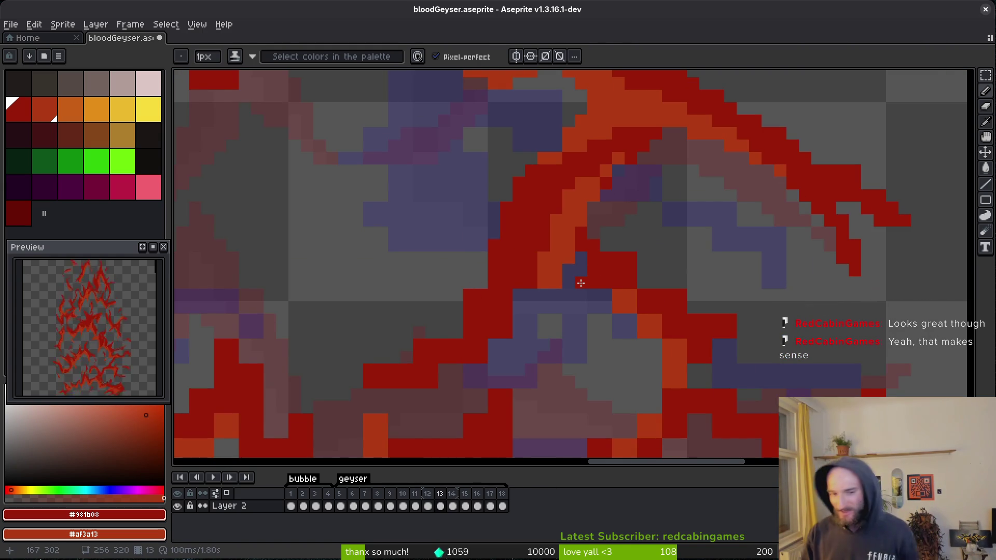
Preview the neighbouring geyser frames, then return to frame 13.
mouse_move(436, 510)
mouse_down()
mouse_move(427, 506)
mouse_move(494, 507)
mouse_move(459, 512)
mouse_move(473, 507)
mouse_up()
mouse_move(644, 329)
mouse_down()
mouse_move(582, 296)
mouse_move(645, 251)
mouse_up()
scroll(645, 251, up, 2)
Paint an orange highlight diagonally along the blood stream.
mouse_move(616, 279)
mouse_down()
mouse_move(656, 262)
mouse_move(532, 347)
mouse_up()
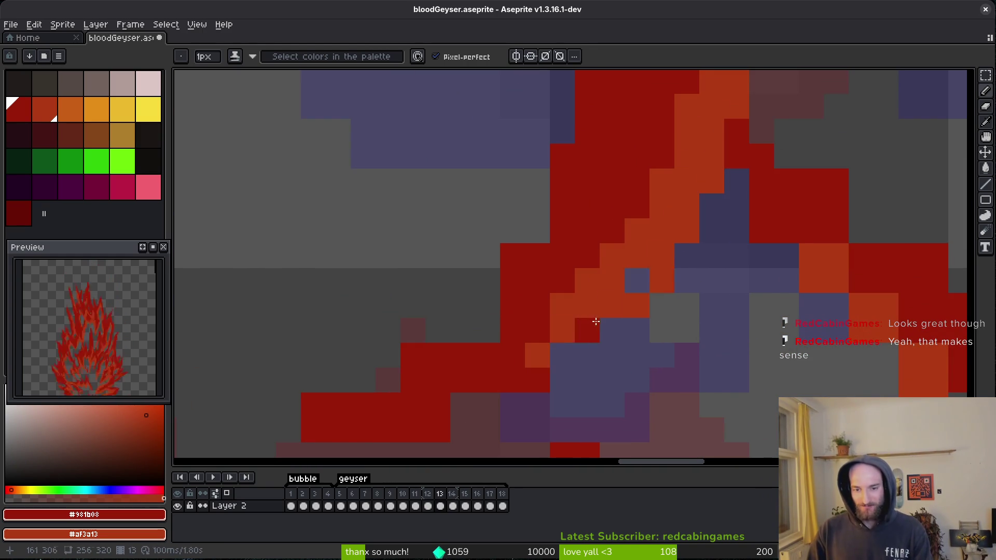
scroll(623, 319, left, 3)
scroll(623, 319, down, 2)
drag(529, 349, 645, 311)
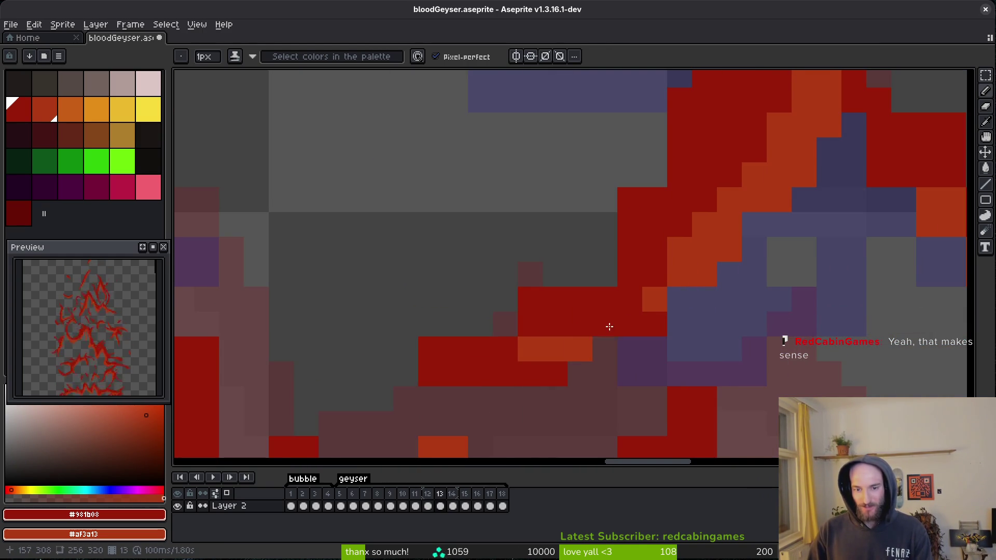
scroll(640, 275, up, 1)
scroll(639, 275, left, 1)
Erase stray red pixels beside the stream and recolour a couple of stream pixels.
key(e)
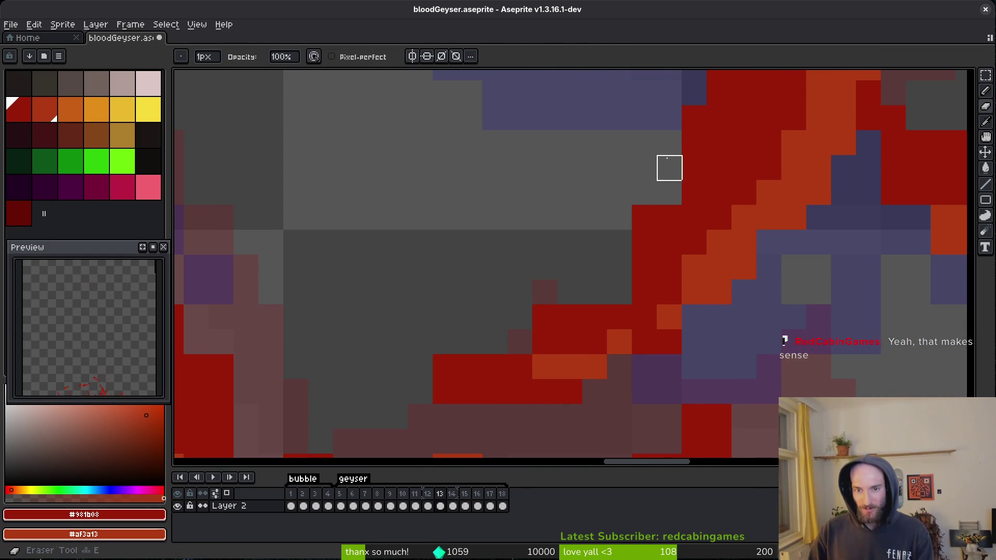
drag(569, 317, 520, 317)
drag(470, 366, 445, 366)
key(b)
key(e)
key(b)
click(645, 341)
key(e)
scroll(645, 372, down, 1)
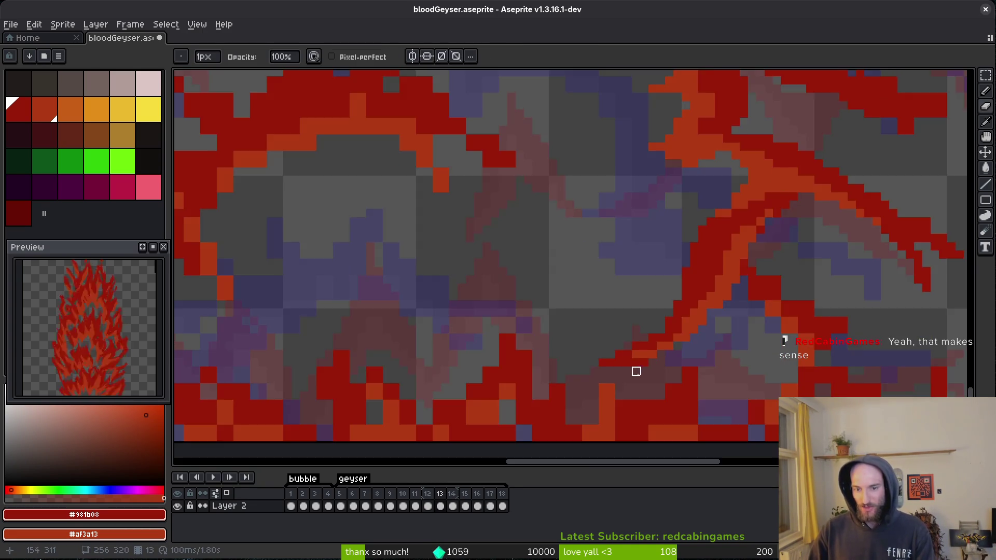
scroll(645, 371, up, 1)
scroll(658, 344, down, 1)
Save the animation with Ctrl+S, then undo the last edit.
key(v)
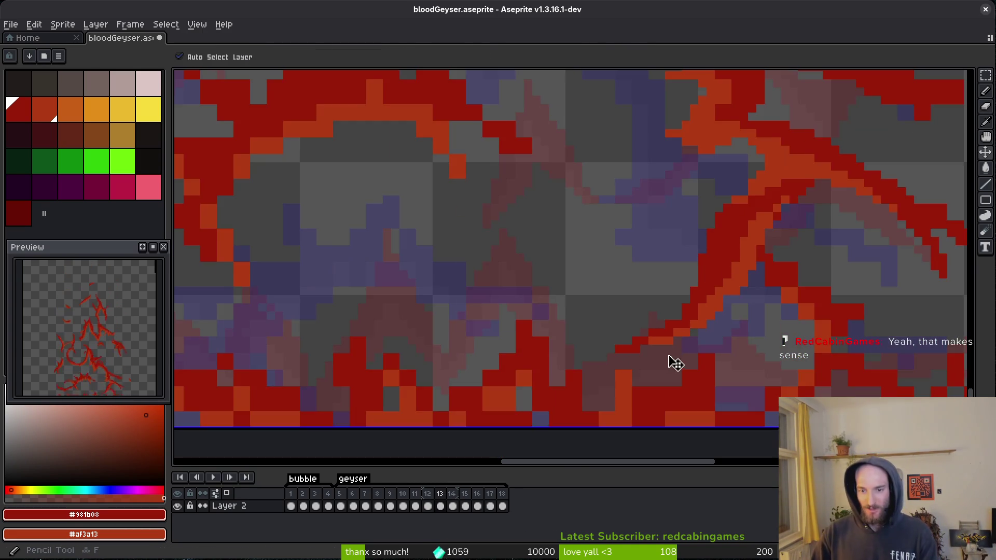
key(ctrl+s)
key(b)
scroll(674, 364, up, 1)
scroll(663, 309, down, 1)
scroll(727, 272, up, 2)
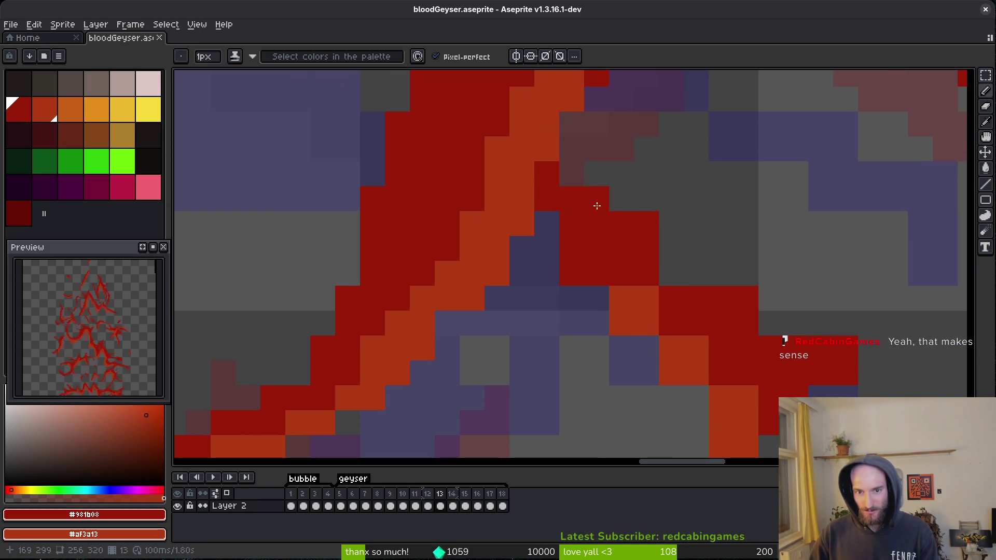
key(ctrl+z)
Turn the stray orange pixels beside the stream red.
click(571, 287)
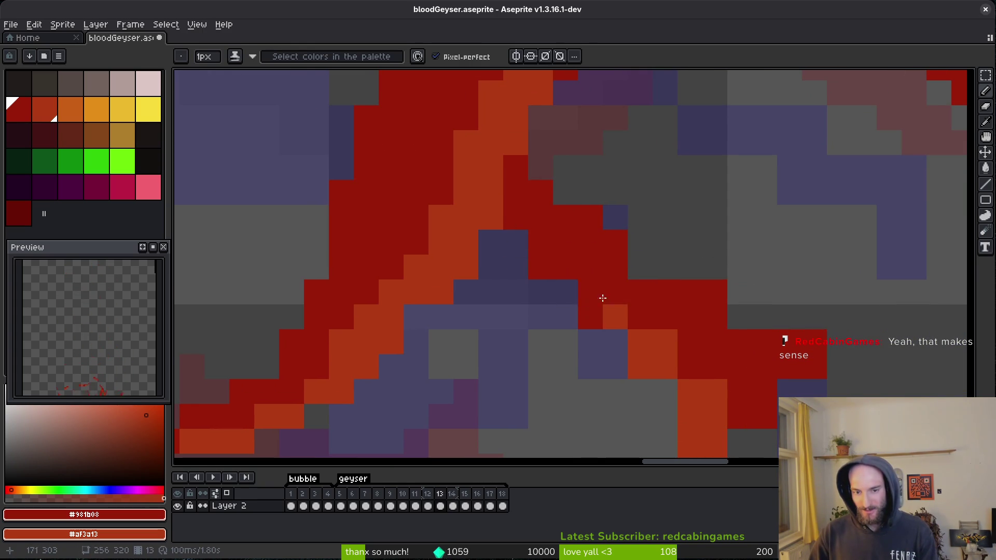
scroll(545, 276, right, 3)
scroll(545, 276, down, 2)
drag(623, 346, 574, 297)
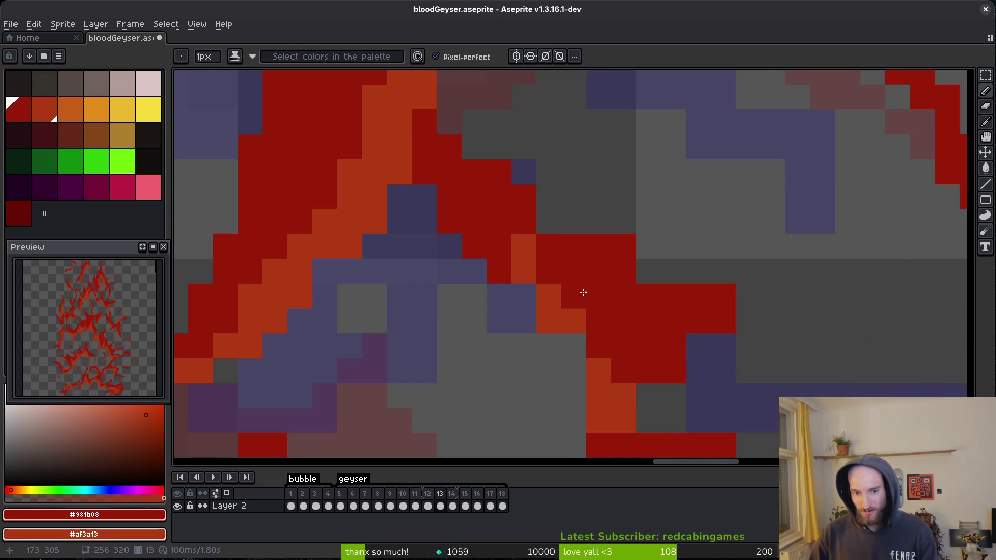
click(524, 246)
scroll(525, 234, right, 2)
Fill grey gaps with red, extend the red stream rightward, and add a short orange stroke.
click(510, 222)
click(609, 272)
drag(669, 293, 651, 327)
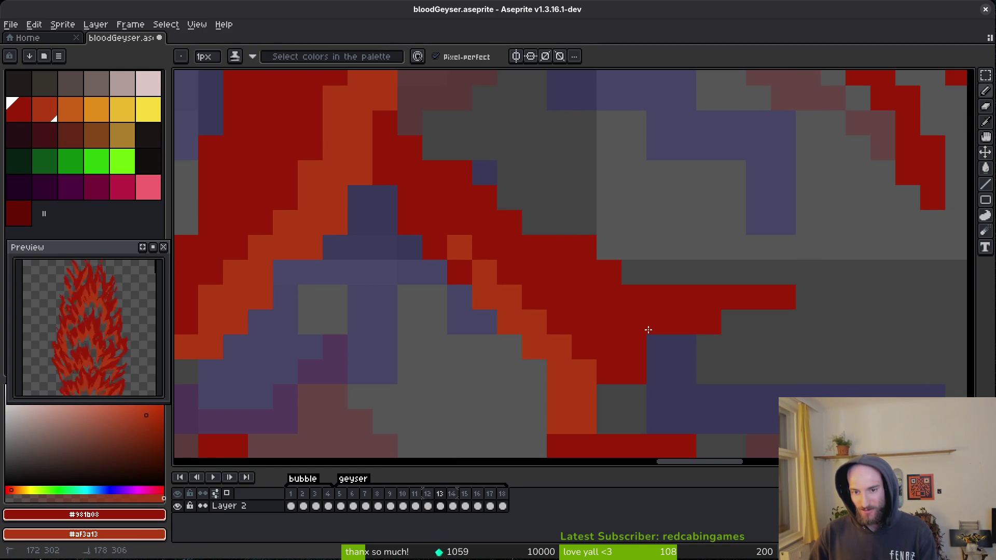
scroll(662, 309, down, 4)
mouse_move(618, 290)
mouse_down()
mouse_move(612, 325)
mouse_move(598, 302)
mouse_up()
scroll(612, 325, down, 2)
scroll(598, 311, down, 1)
scroll(598, 322, down, 1)
scroll(552, 276, down, 2)
scroll(489, 386, up, 1)
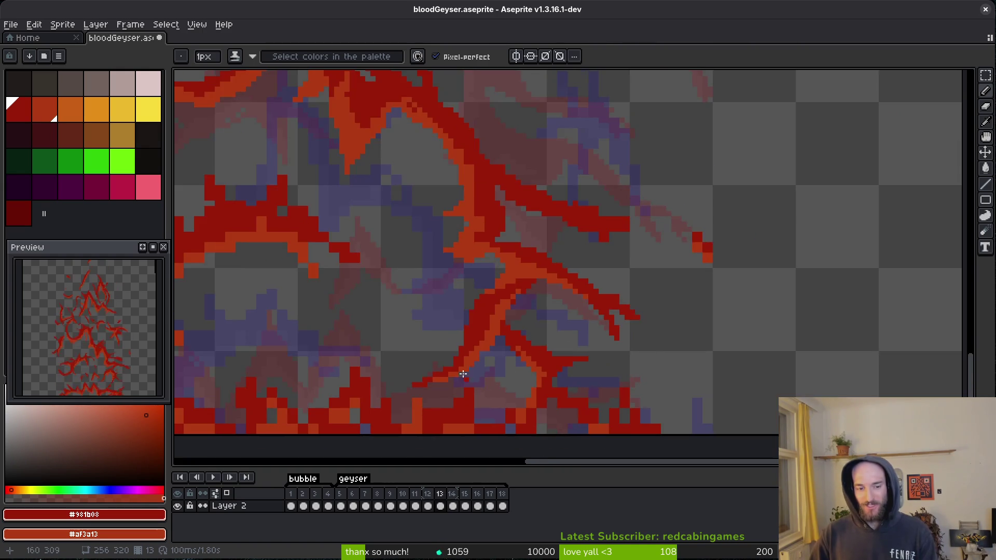
scroll(557, 332, up, 1)
scroll(551, 233, up, 1)
scroll(438, 206, down, 2)
scroll(540, 306, down, 1)
scroll(571, 271, down, 1)
scroll(695, 277, up, 2)
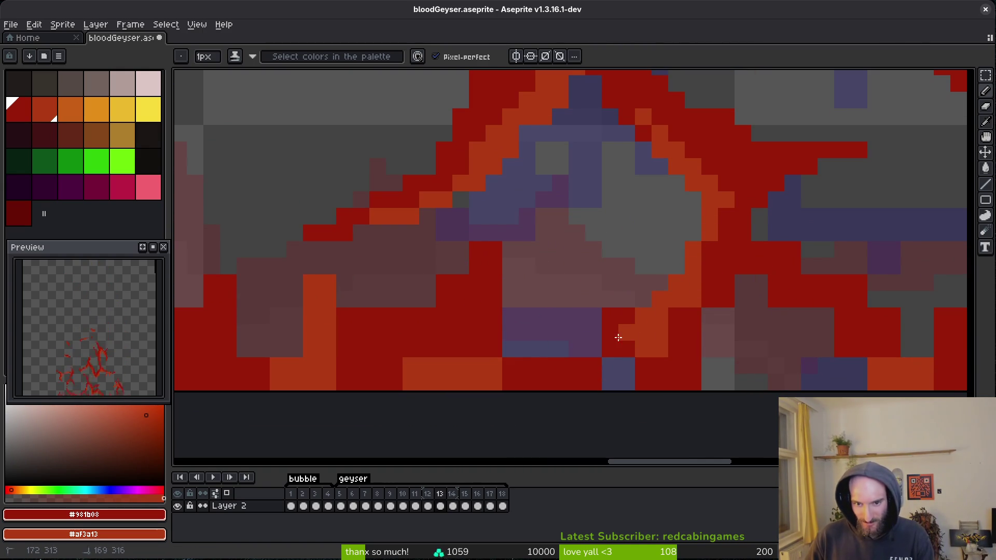
drag(679, 310, 672, 344)
Erase a few stray red pixels, then paint some flame-base pixels orange and one red.
key(e)
drag(625, 315, 610, 332)
scroll(724, 316, up, 2)
scroll(724, 315, right, 3)
key(b)
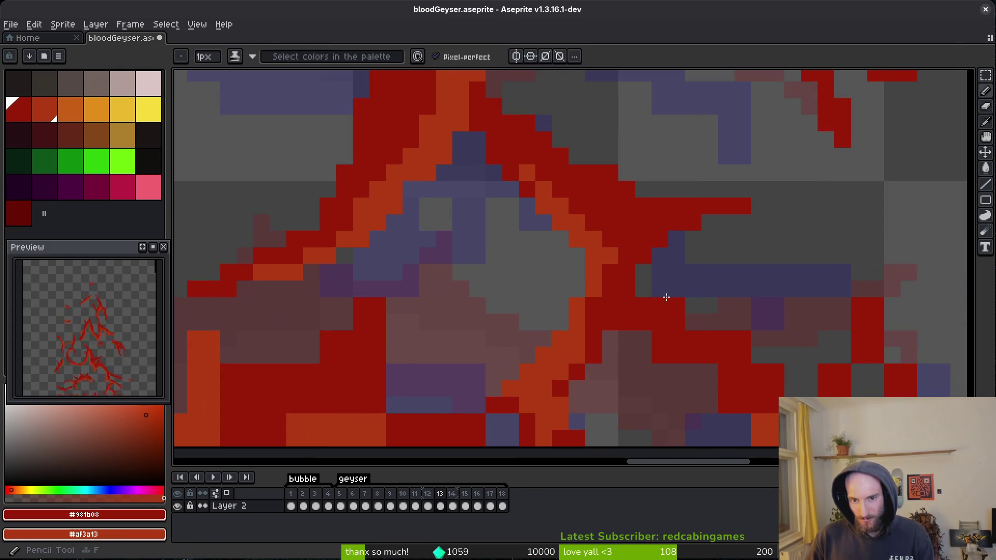
scroll(699, 379, up, 3)
right_click(482, 302)
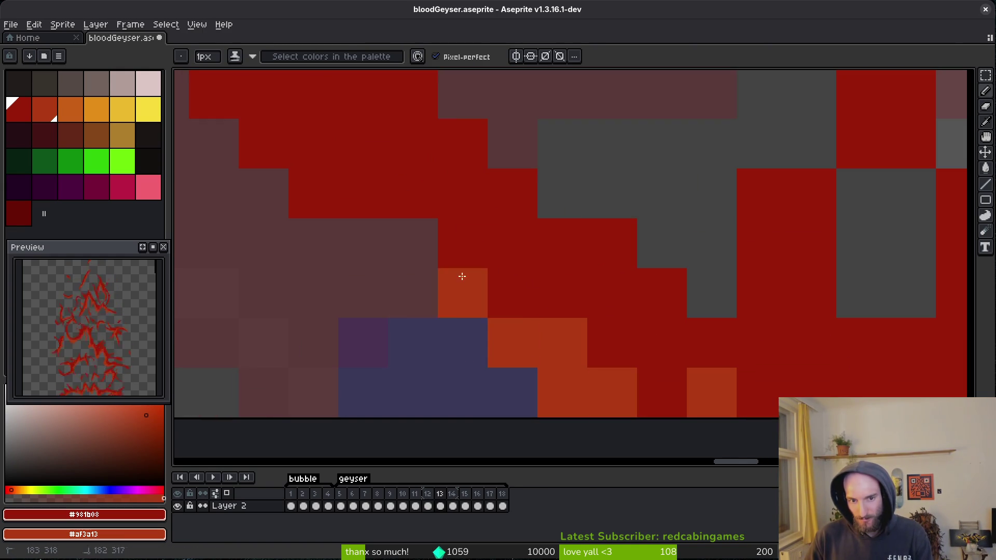
right_click(436, 244)
click(518, 333)
scroll(491, 276, down, 2)
scroll(608, 350, down, 2)
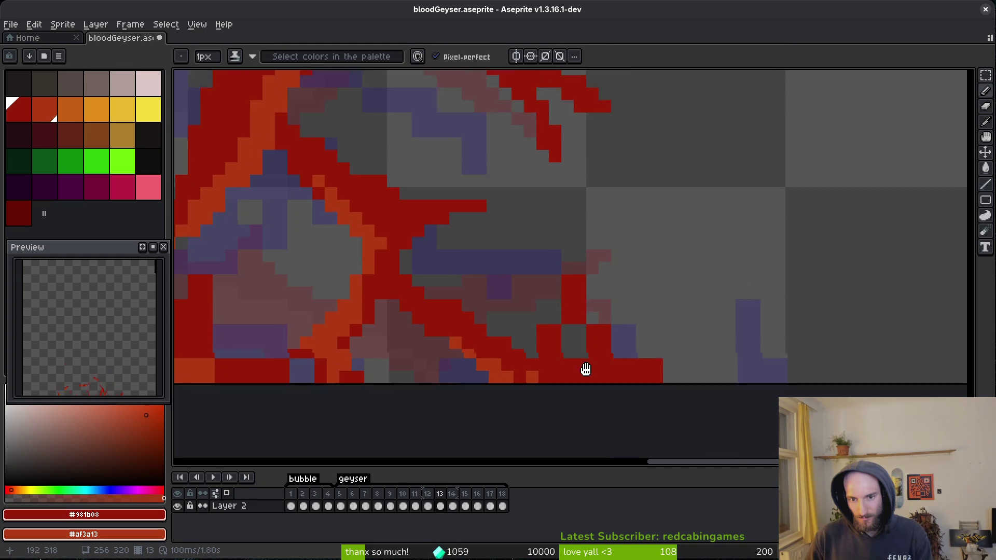
scroll(493, 331, up, 1)
scroll(464, 358, up, 1)
Remove more stray red pixels, fill a grey gap pixel red, and save the file.
key(e)
click(500, 280)
key(e)
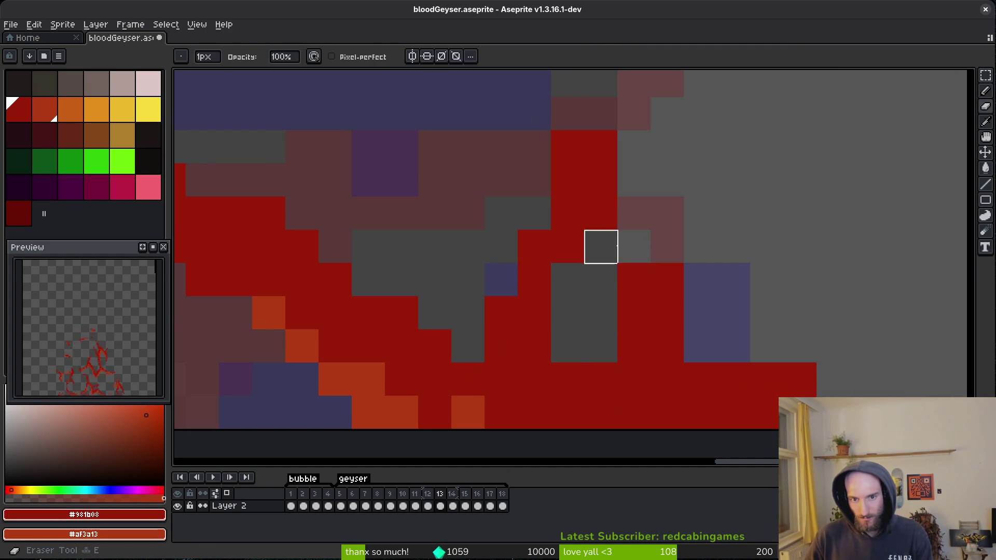
key(e)
click(601, 146)
click(626, 243)
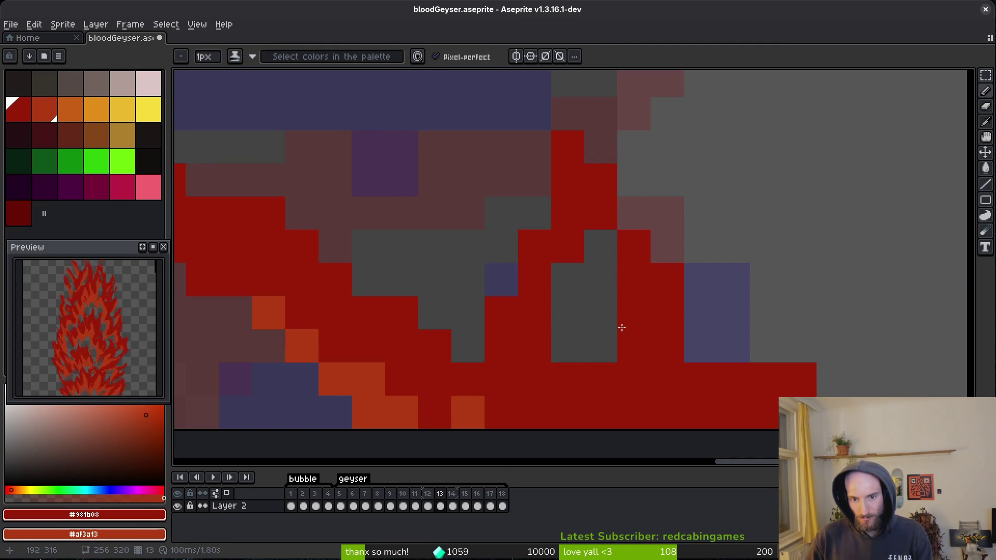
key(e)
click(634, 347)
drag(700, 379, 572, 261)
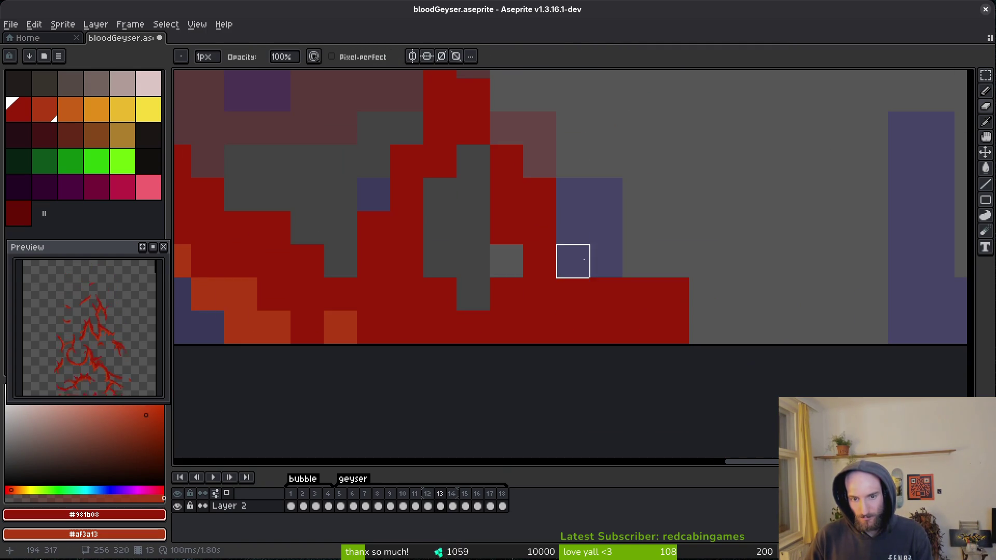
scroll(788, 350, down, 2)
key(ctrl+s)
Erase the red cells running along the flame base.
scroll(721, 267, down, 2)
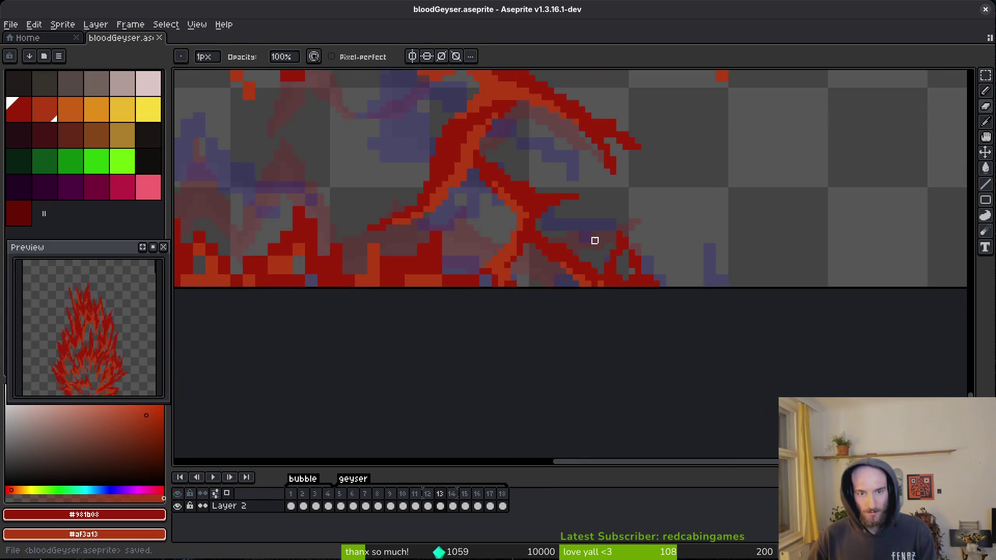
scroll(729, 208, up, 2)
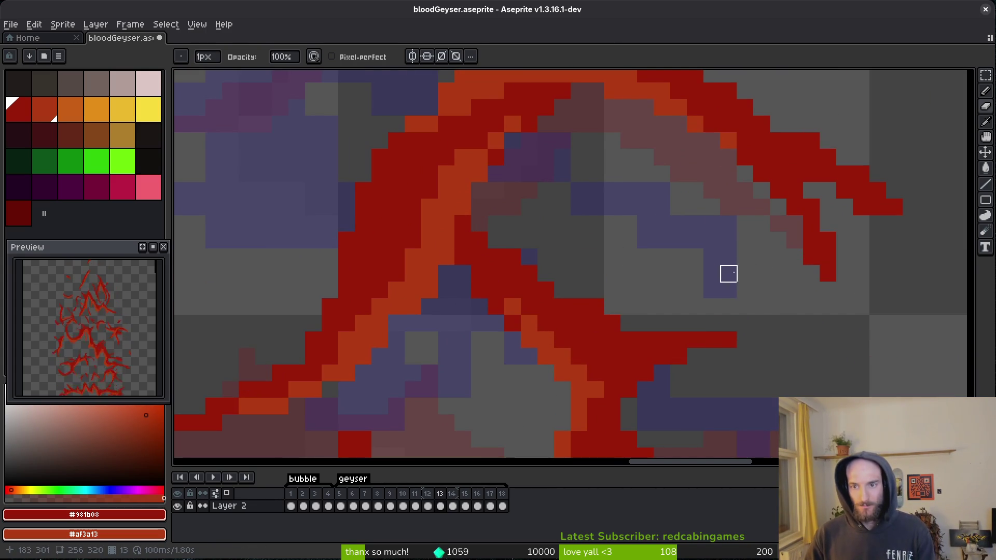
scroll(722, 291, down, 2)
scroll(566, 279, up, 2)
drag(566, 279, 771, 251)
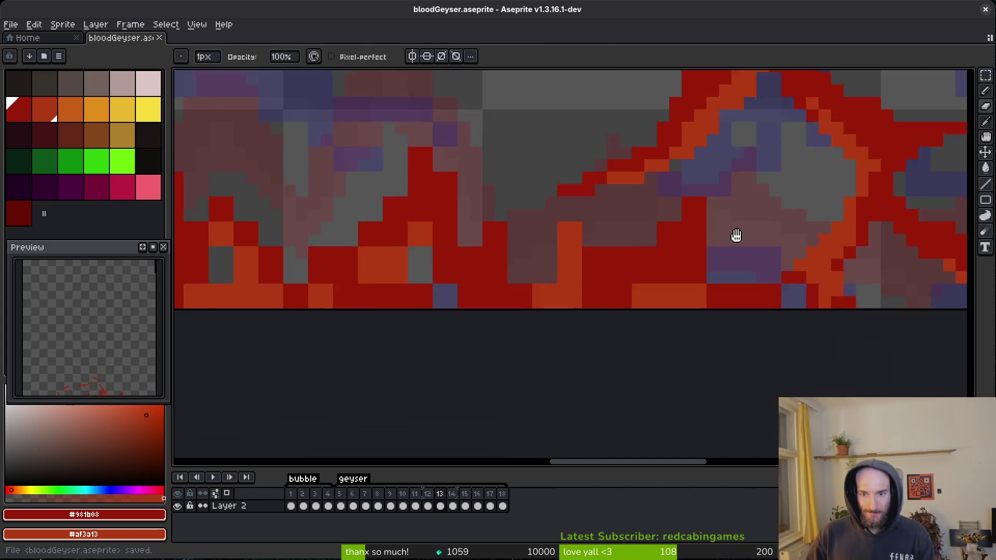
scroll(592, 201, up, 2)
drag(713, 295, 763, 327)
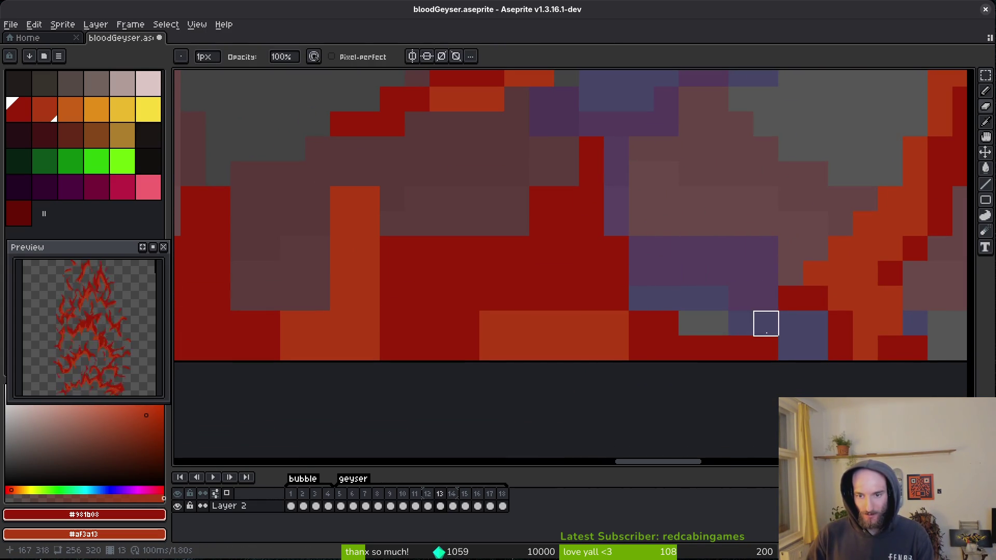
key(b)
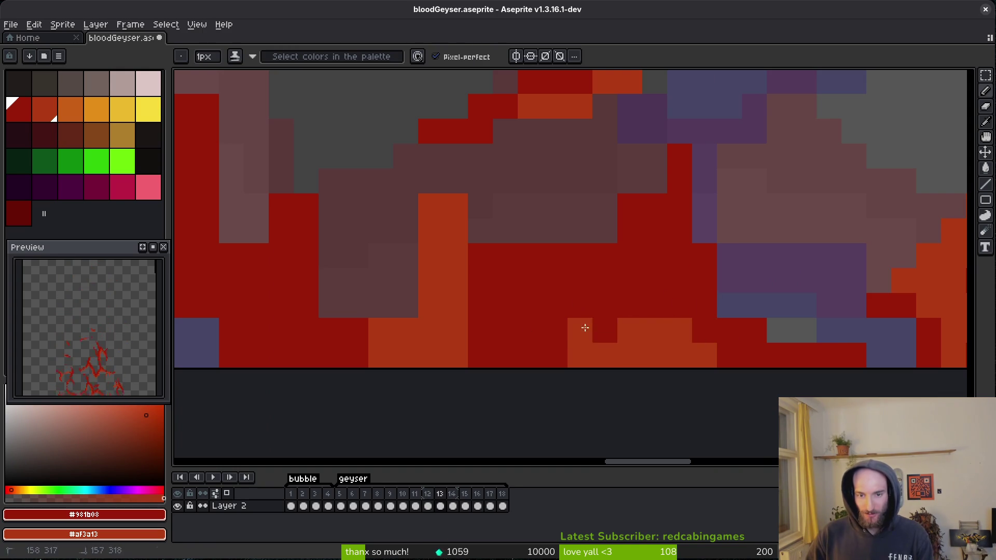
key(e)
mouse_move(605, 256)
mouse_down()
mouse_move(555, 256)
mouse_move(558, 265)
mouse_up()
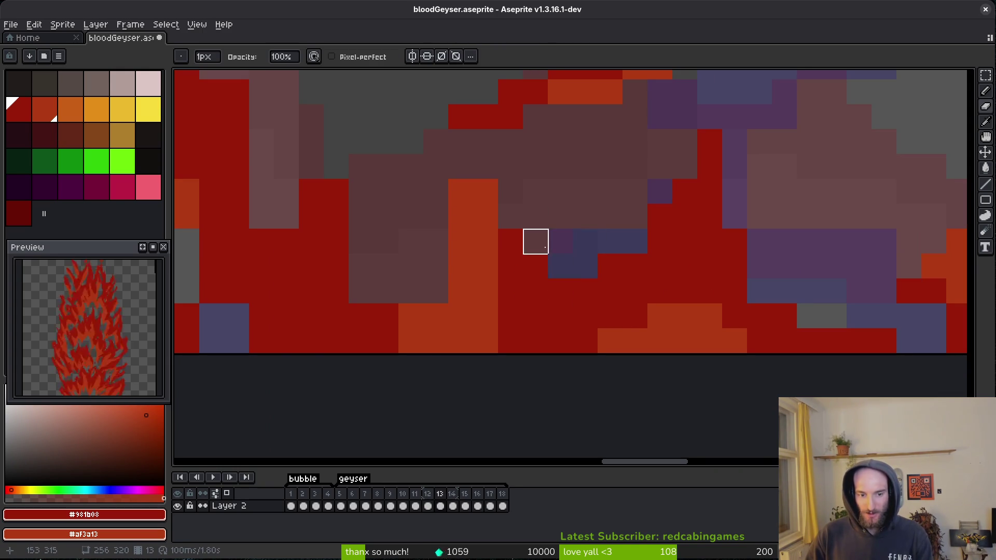
scroll(597, 260, down, 4)
scroll(632, 318, up, 2)
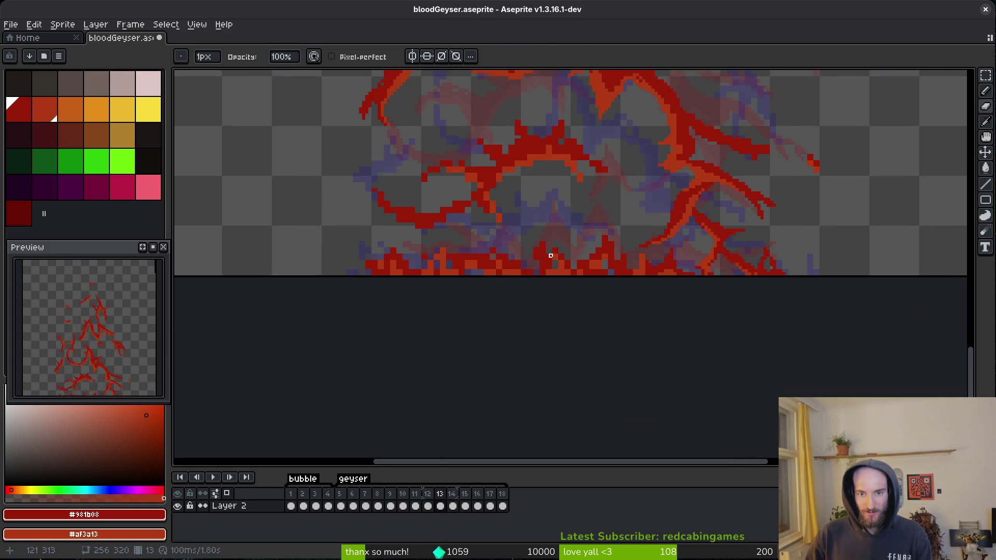
scroll(731, 273, up, 3)
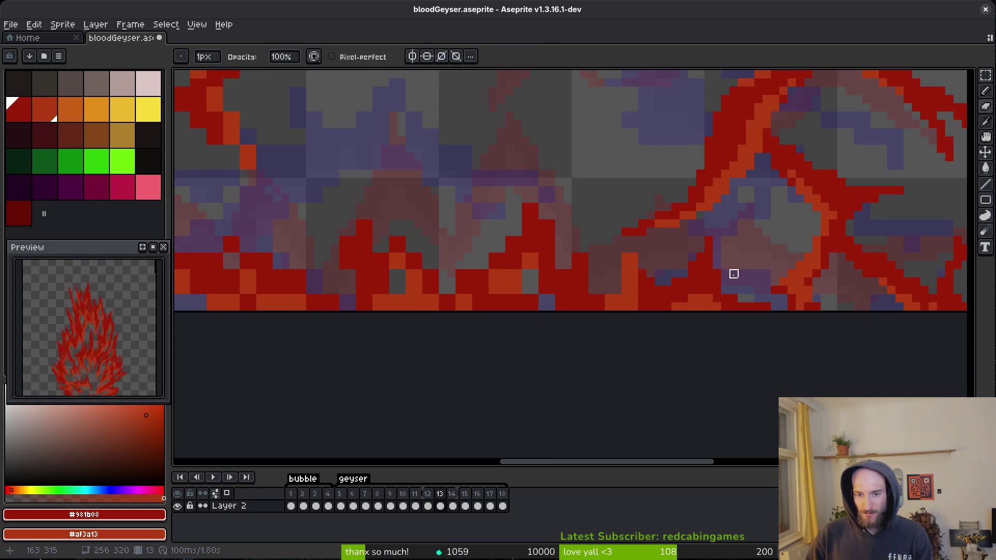
Darken an orange pixel, extend the orange column, remove a stray orange pixel, and shade flame pixels orange.
key(b)
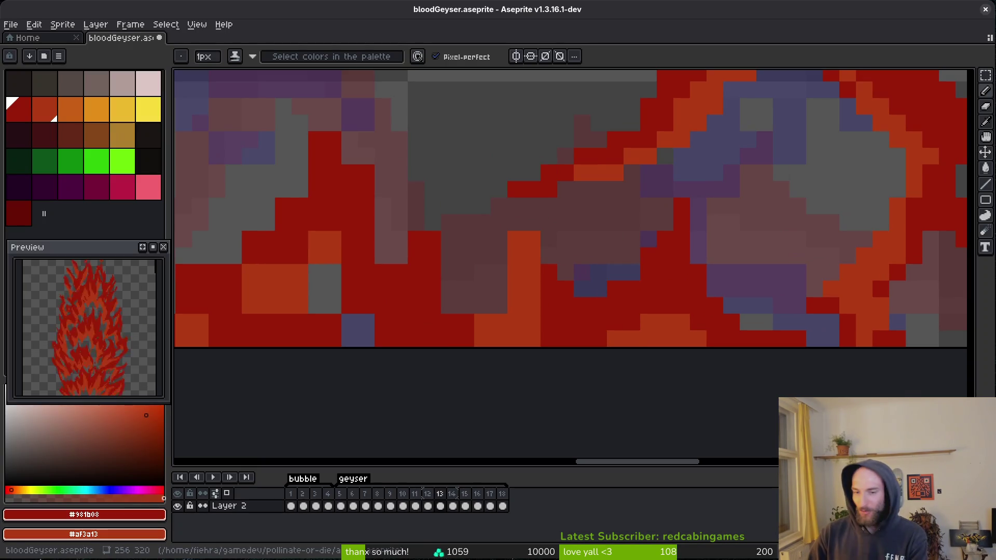
click(630, 334)
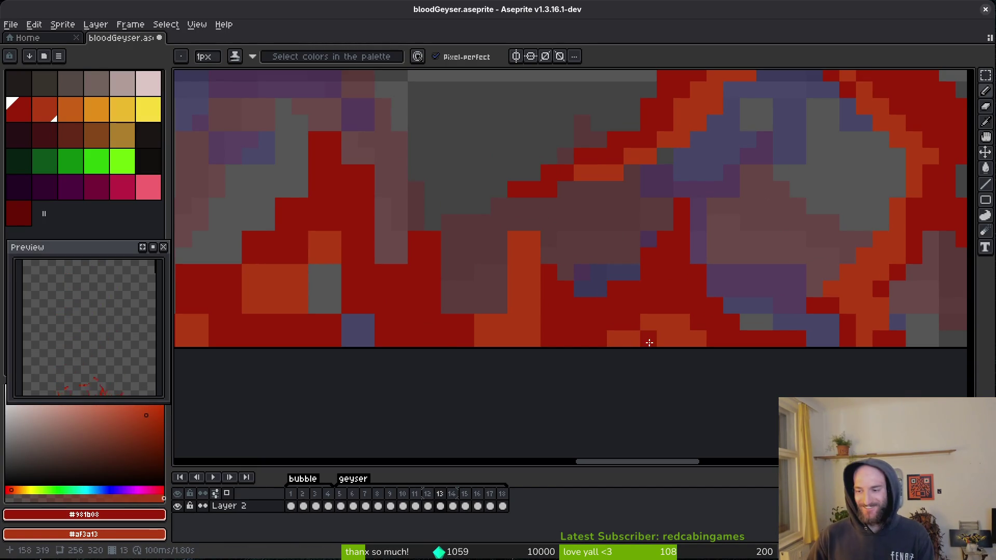
scroll(648, 290, up, 1)
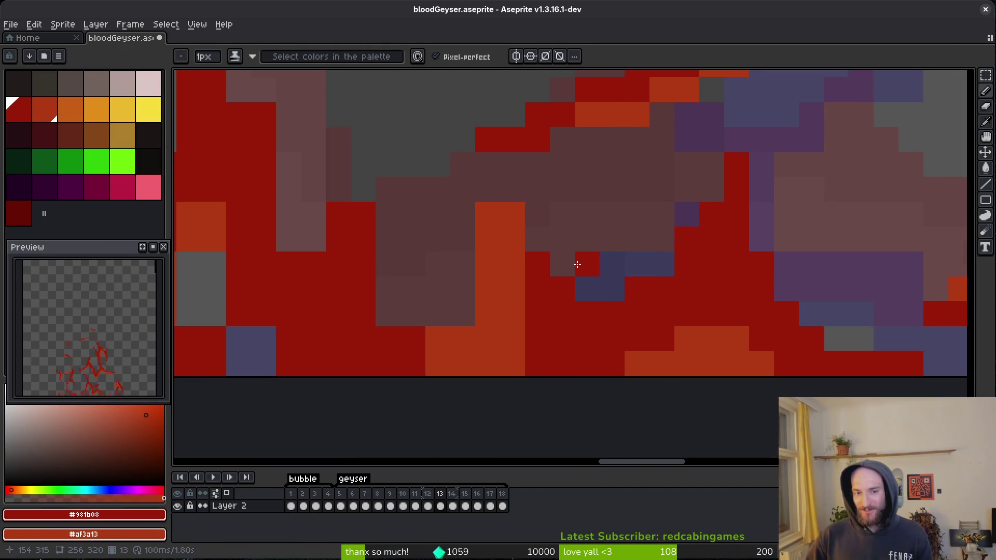
right_click(509, 332)
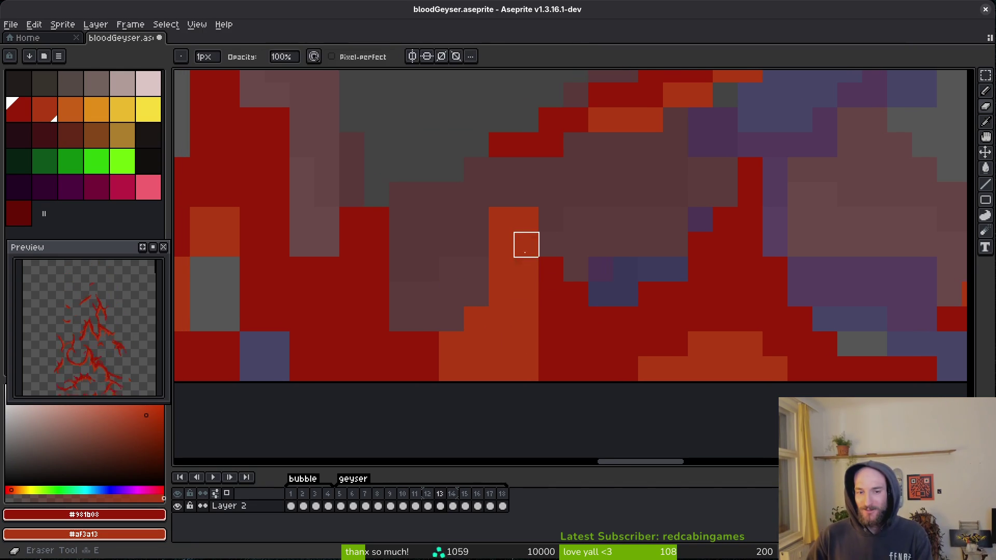
key(e)
click(526, 245)
key(f)
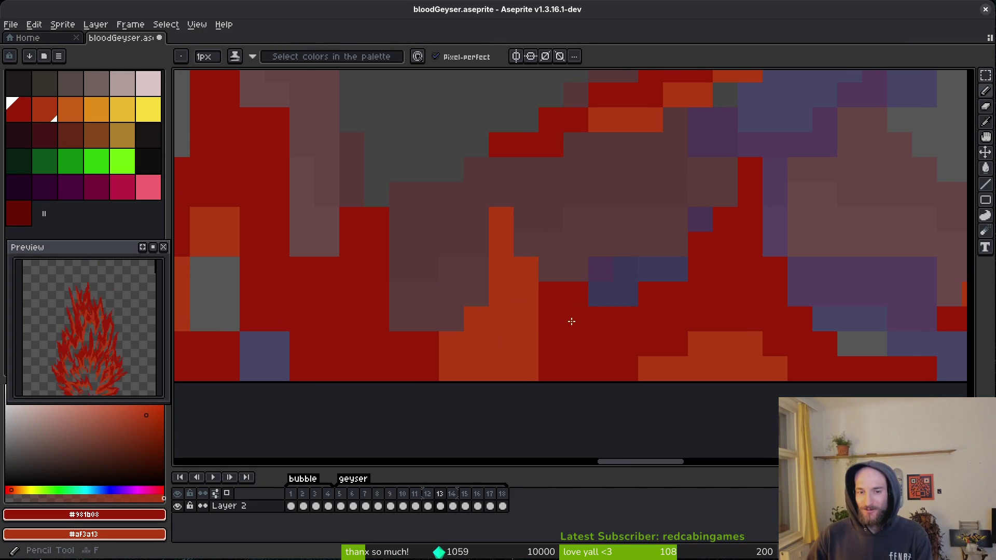
click(539, 305)
click(714, 369)
scroll(611, 363, left, 5)
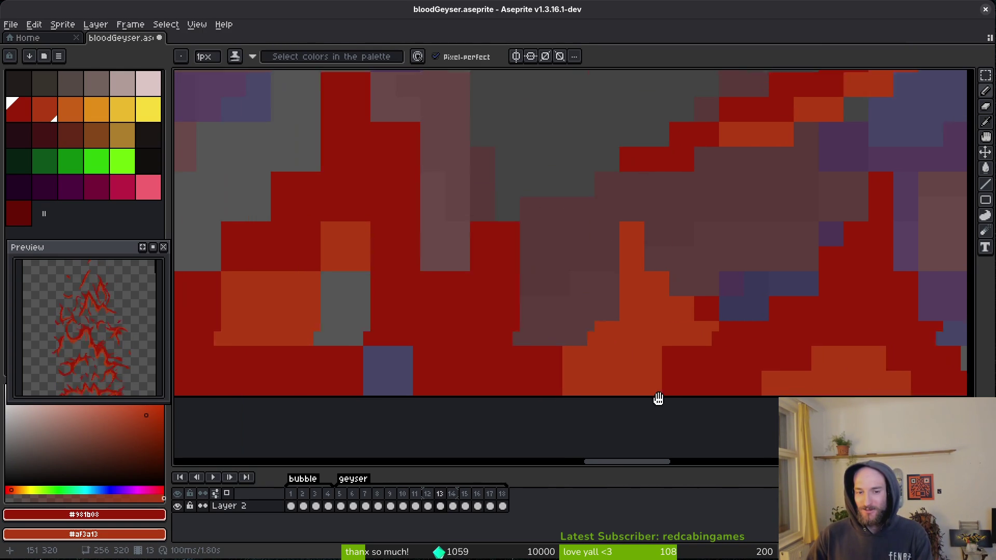
drag(607, 244, 631, 327)
Erase stray red pixels scattered through the flame.
key(e)
click(632, 251)
scroll(564, 264, up, 2)
key(f)
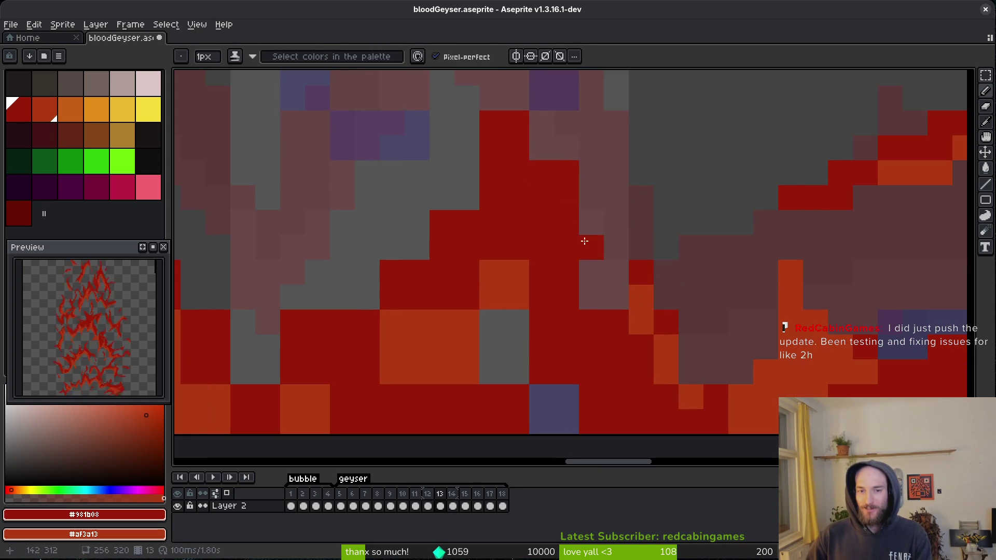
key(e)
scroll(596, 275, up, 3)
drag(588, 240, 588, 265)
mouse_move(514, 189)
mouse_down()
mouse_move(463, 289)
mouse_move(477, 329)
mouse_up()
key(f)
scroll(463, 289, down, 3)
Recolour several flame pixels, turn two dark red pixels orange, and fill a grey gap dark red.
click(562, 260)
click(508, 314)
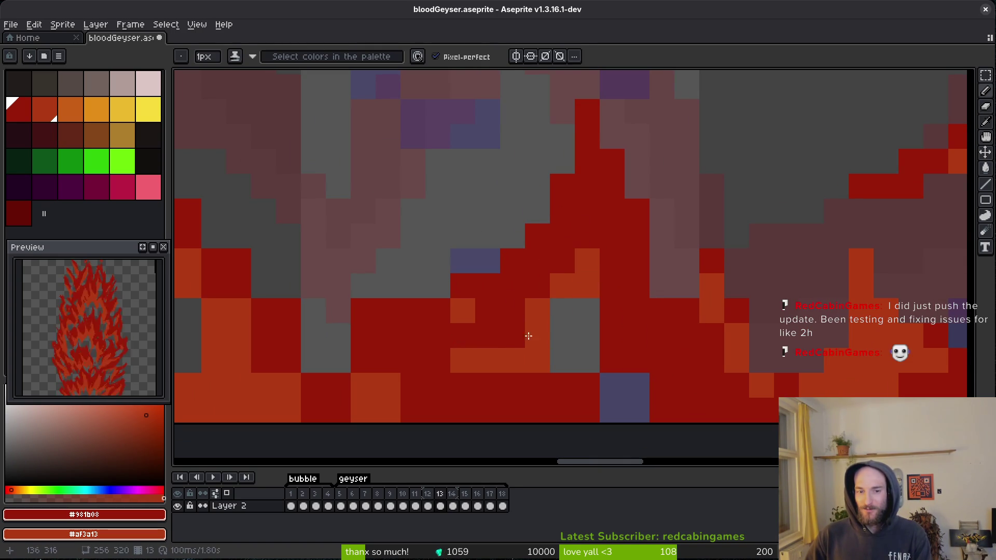
drag(587, 310, 587, 285)
click(636, 385)
click(562, 360)
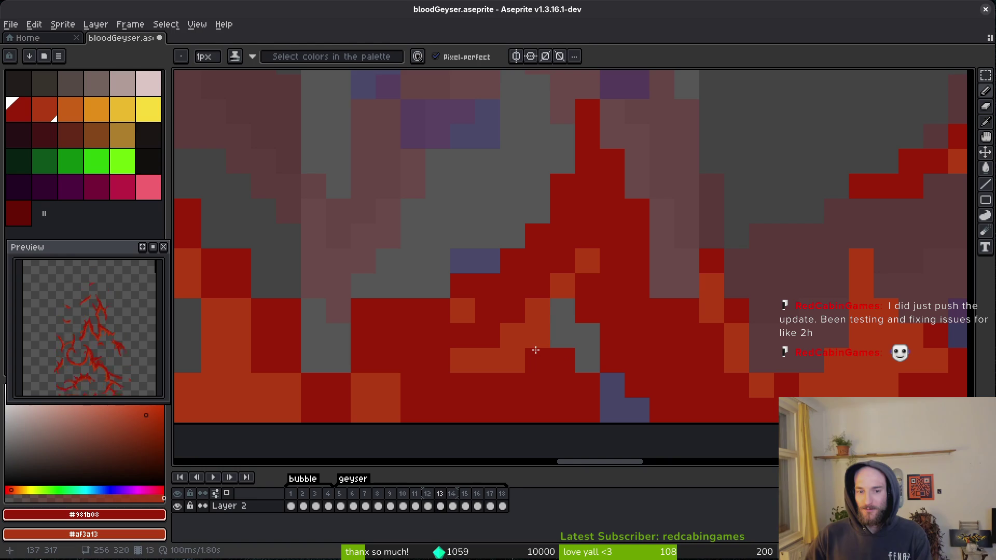
drag(536, 410, 537, 386)
scroll(543, 365, left, 2)
click(601, 319)
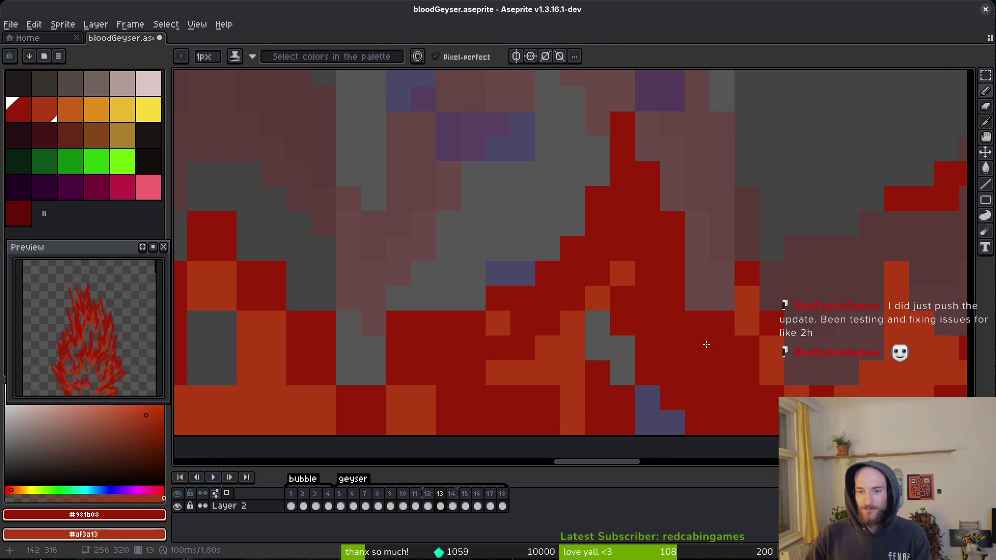
scroll(499, 346, left, 10)
Shade a run of flame pixels and push two pixels back toward dark red.
key(e)
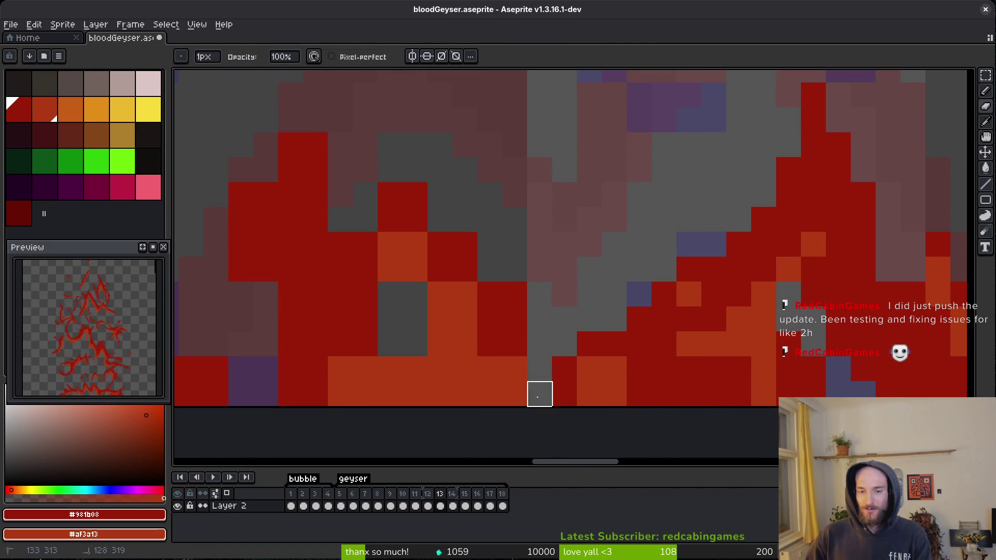
key(b)
click(639, 344)
drag(639, 344, 639, 395)
right_click(590, 383)
right_click(614, 368)
scroll(596, 394, up, 3)
scroll(596, 394, left, 4)
Erase stray red pixels and shade the orange staircase pixels dark red.
key(e)
drag(591, 371, 591, 345)
key(b)
right_click(540, 344)
mouse_move(587, 405)
mouse_down()
mouse_move(569, 413)
mouse_move(519, 345)
mouse_up()
scroll(518, 348, down, 2)
scroll(519, 347, left, 2)
Adjust a few flame pixels between orange and dark red and erase a red stroke above the flame.
click(476, 375)
click(477, 374)
right_click(525, 376)
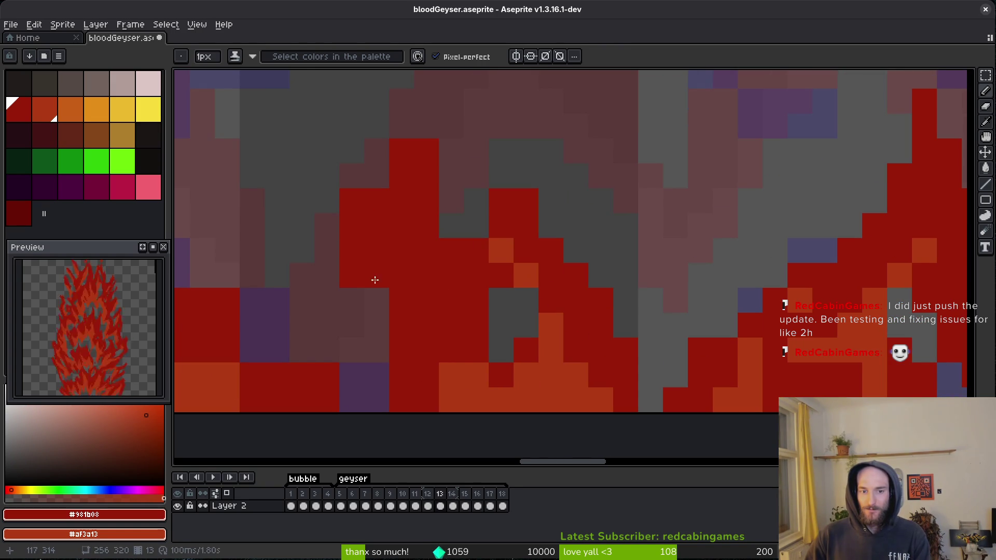
key(e)
mouse_move(452, 200)
mouse_down()
mouse_move(502, 173)
mouse_move(451, 276)
mouse_up()
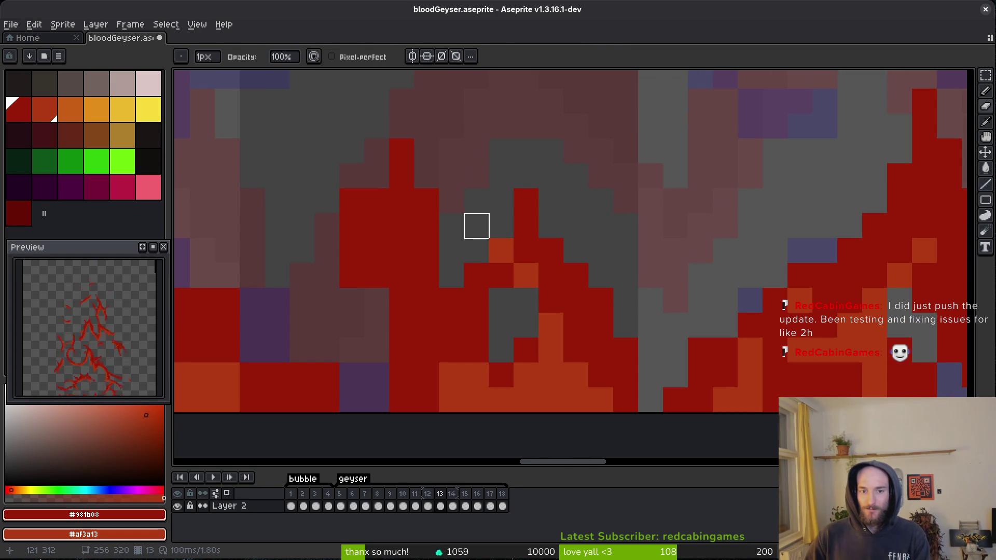
key(b)
scroll(519, 249, left, 1)
click(551, 291)
click(512, 328)
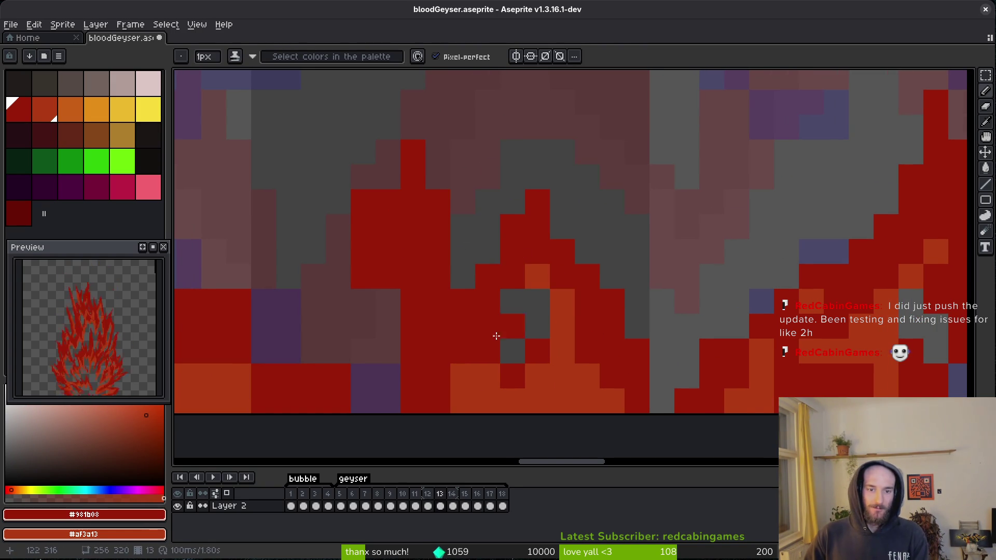
scroll(512, 328, down, 3)
scroll(513, 328, left, 2)
scroll(565, 246, up, 3)
scroll(565, 246, right, 1)
Draw a red column rising up the flame and recolour a nearby pixel.
drag(558, 211, 559, 125)
scroll(577, 219, down, 3)
scroll(578, 218, right, 2)
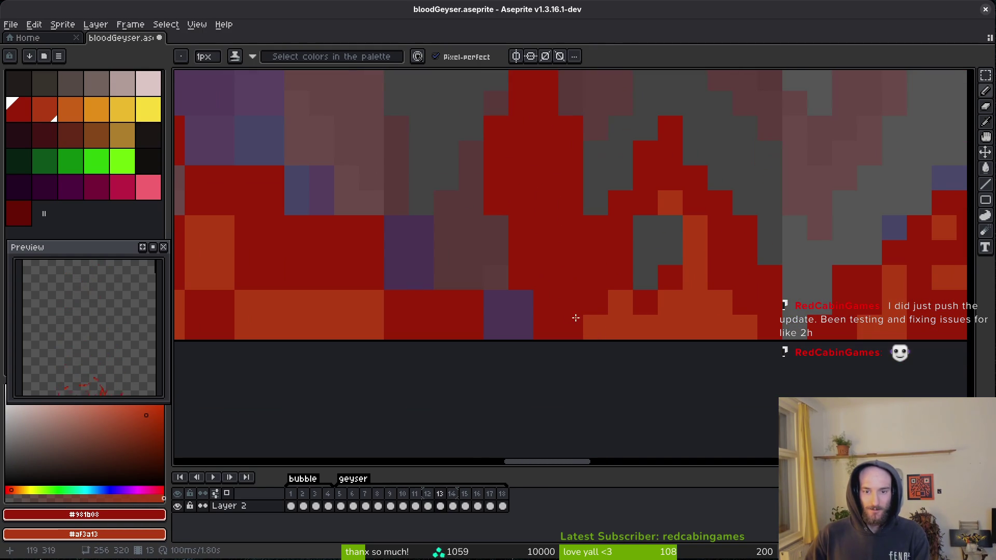
scroll(473, 326, left, 2)
key(e)
click(493, 156)
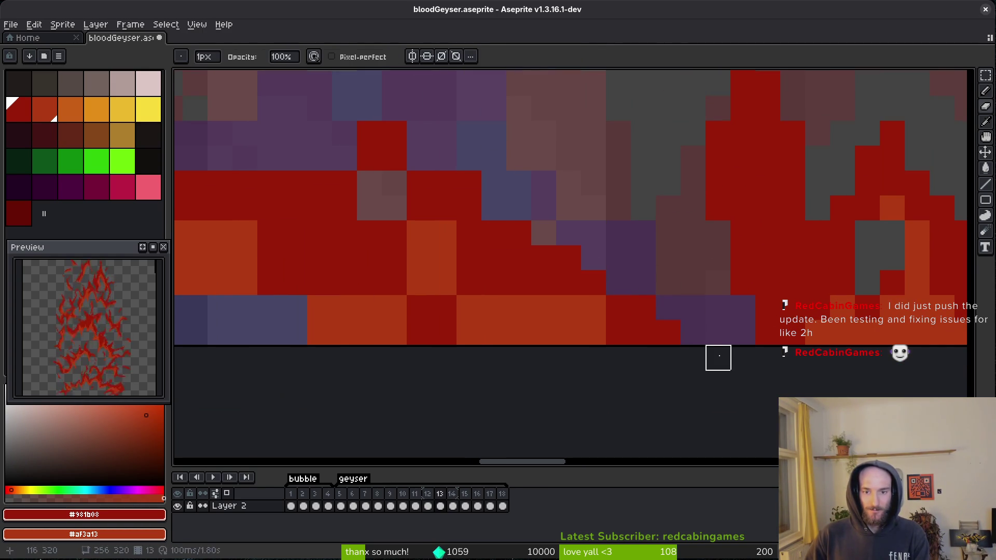
key(b)
scroll(636, 338, up, 2)
scroll(620, 321, up, 2)
scroll(620, 321, left, 5)
Paint orange pixels and flame-tip pixels dark red, undoing an attempted gap-column fill.
click(628, 302)
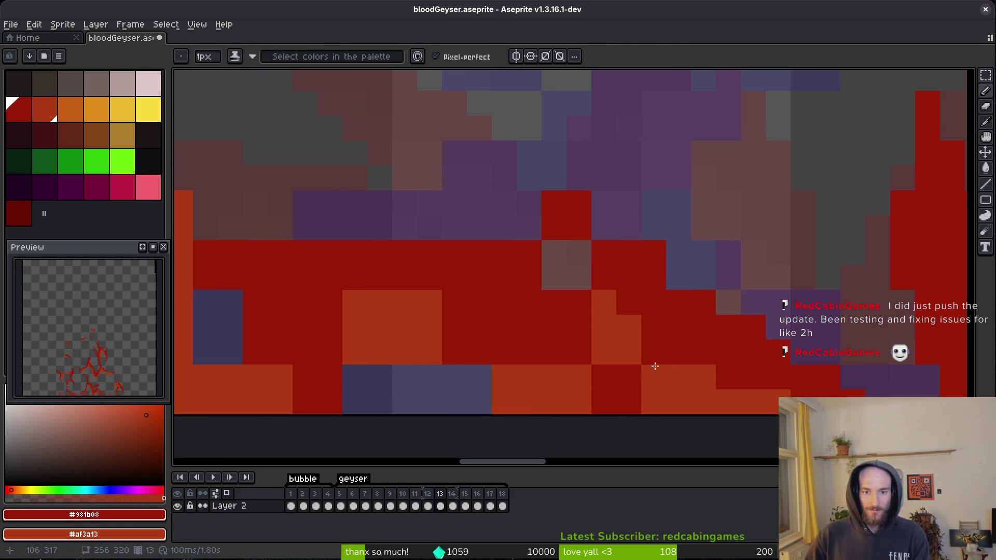
click(651, 402)
scroll(649, 392, up, 2)
scroll(649, 392, left, 3)
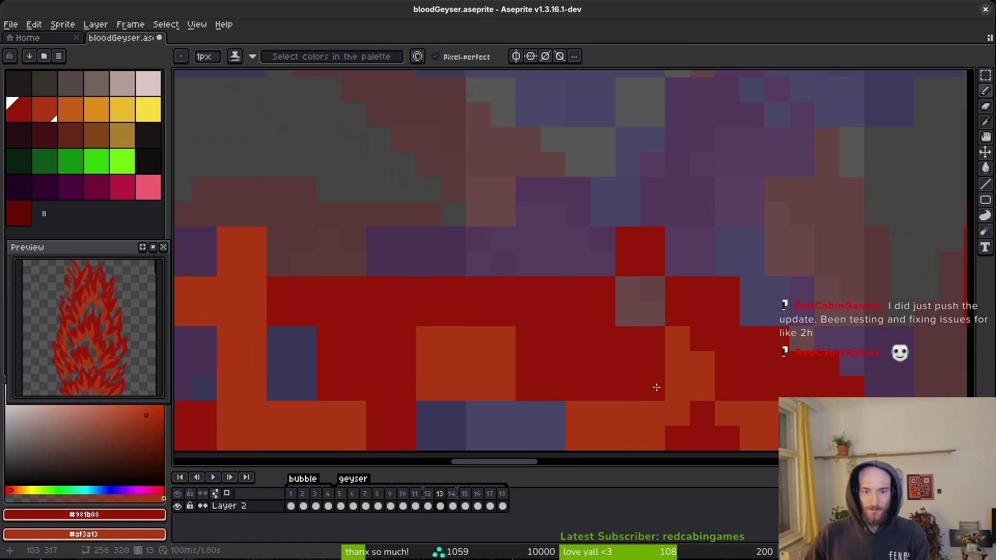
click(677, 214)
click(677, 163)
click(653, 190)
drag(628, 289, 627, 313)
key(ctrl+z)
scroll(716, 332, left, 5)
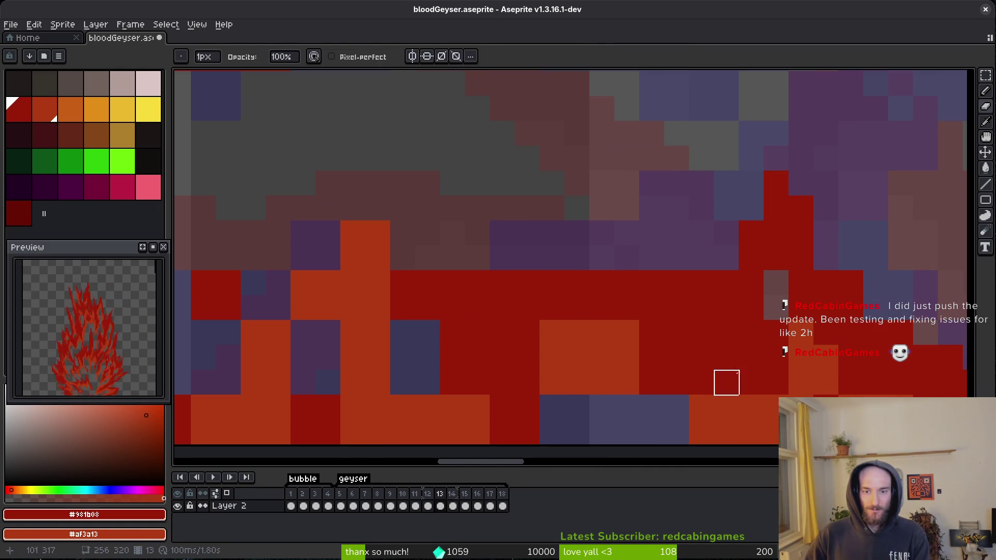
scroll(774, 380, down, 1)
Paint a row of base pixels dark red and erase stray red pixels across the flame.
mouse_move(773, 385)
mouse_down()
mouse_move(671, 382)
mouse_move(634, 358)
mouse_move(576, 349)
mouse_move(555, 302)
mouse_up()
key(e)
mouse_move(597, 367)
mouse_down()
mouse_move(576, 331)
mouse_move(625, 209)
mouse_move(673, 206)
mouse_move(526, 309)
mouse_up()
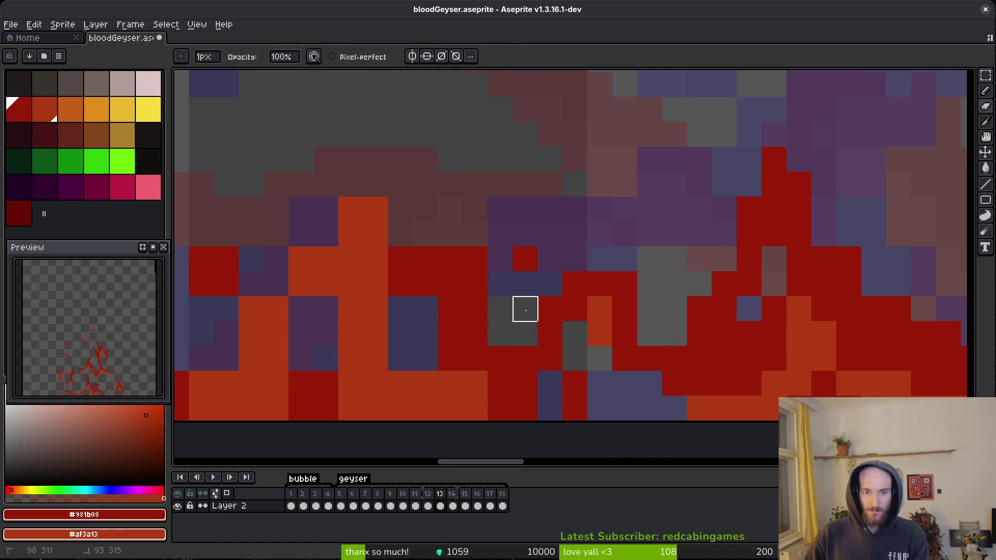
scroll(660, 314, down, 3)
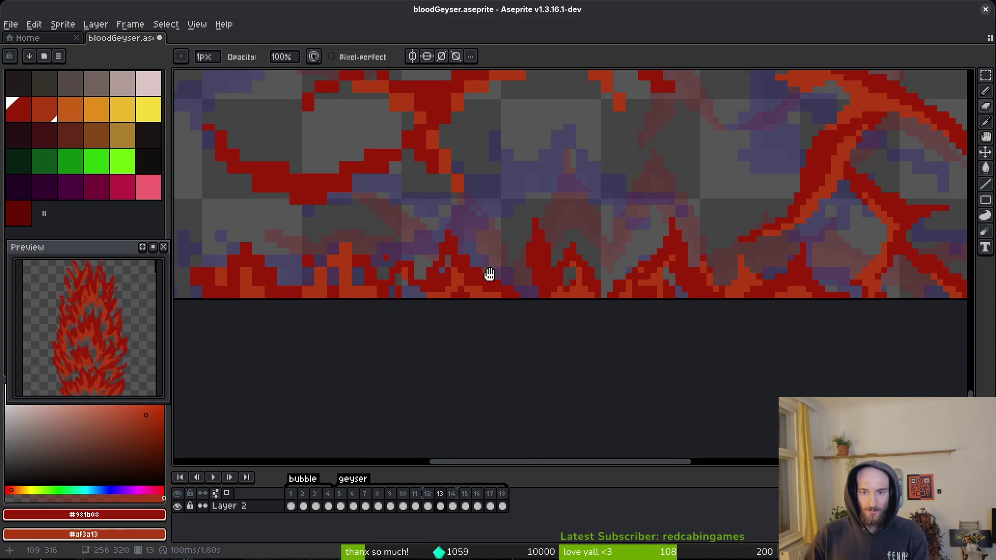
Erase stray red pixels and a thin red column along the flame's left edge, undoing part of one strip.
scroll(481, 278, up, 3)
scroll(614, 259, up, 1)
mouse_move(613, 259)
mouse_down()
mouse_move(597, 241)
mouse_move(596, 291)
mouse_move(564, 309)
mouse_up()
key(ctrl+z)
click(563, 292)
click(480, 308)
drag(497, 309, 496, 358)
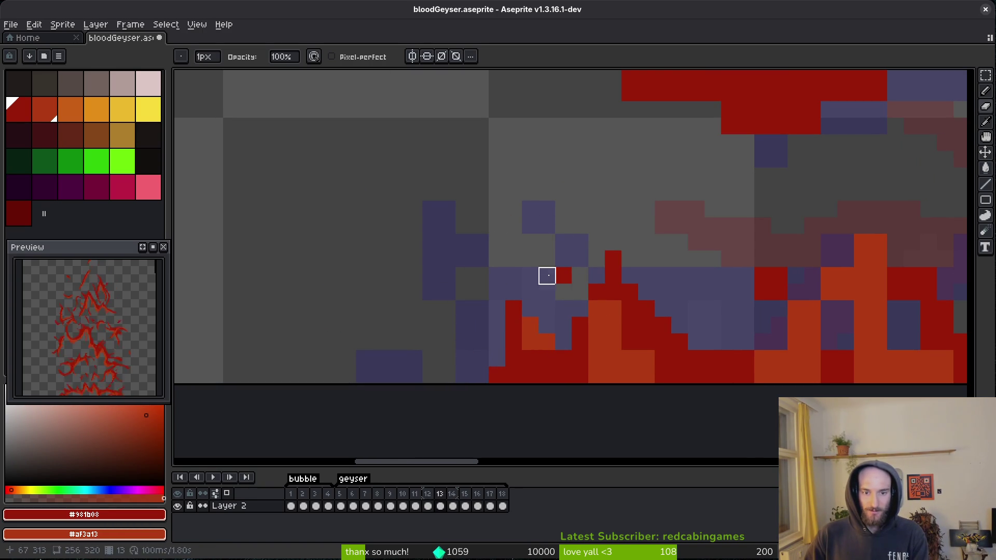
scroll(716, 306, right, 3)
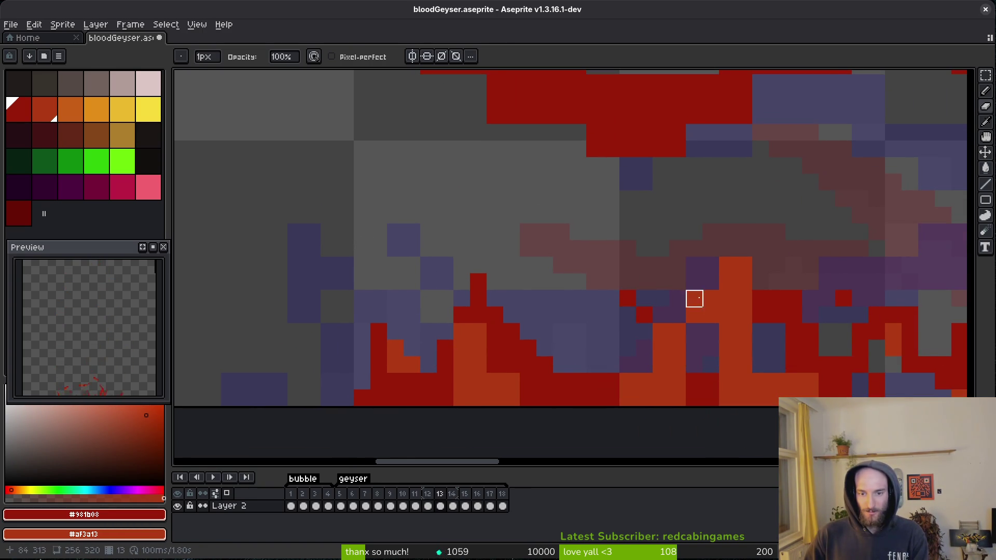
scroll(694, 298, down, 5)
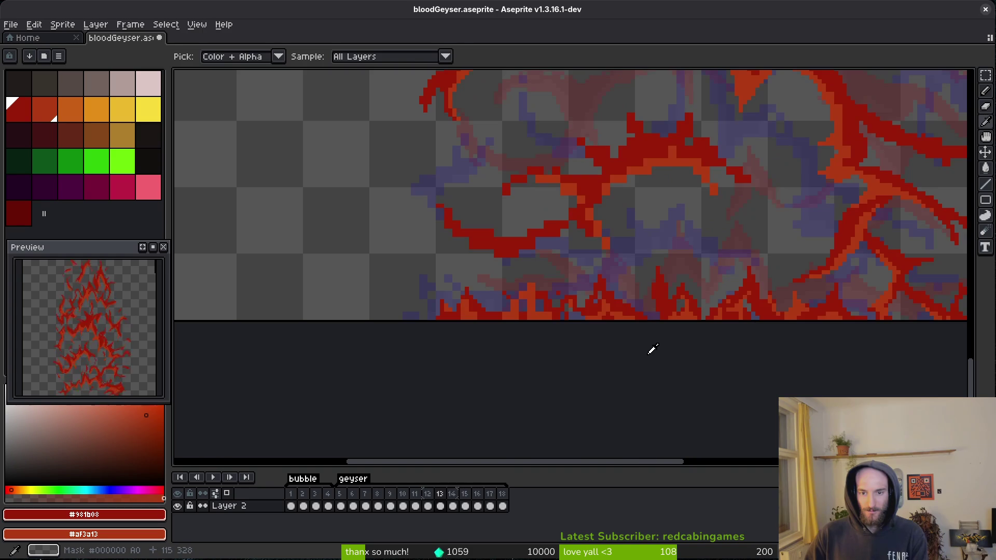
key(b)
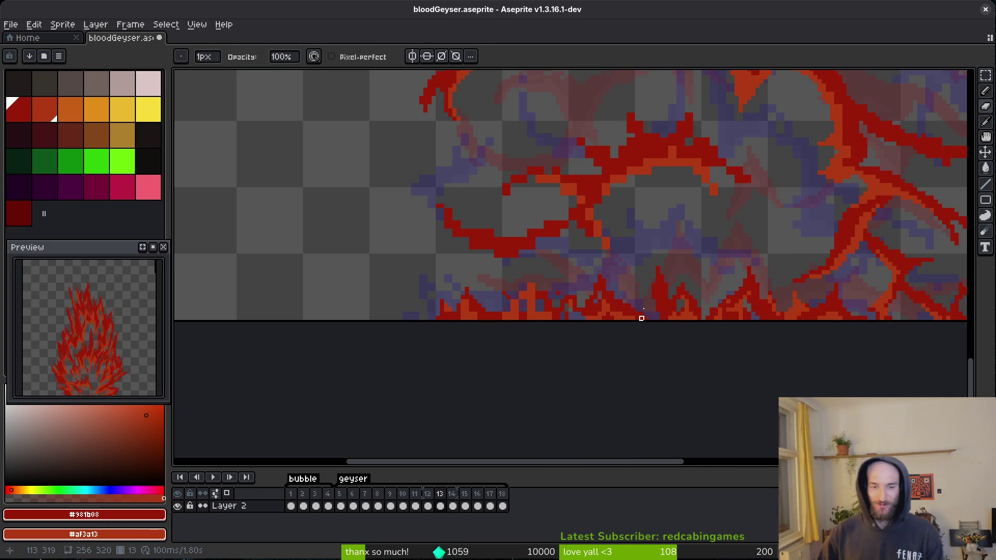
scroll(509, 340, up, 6)
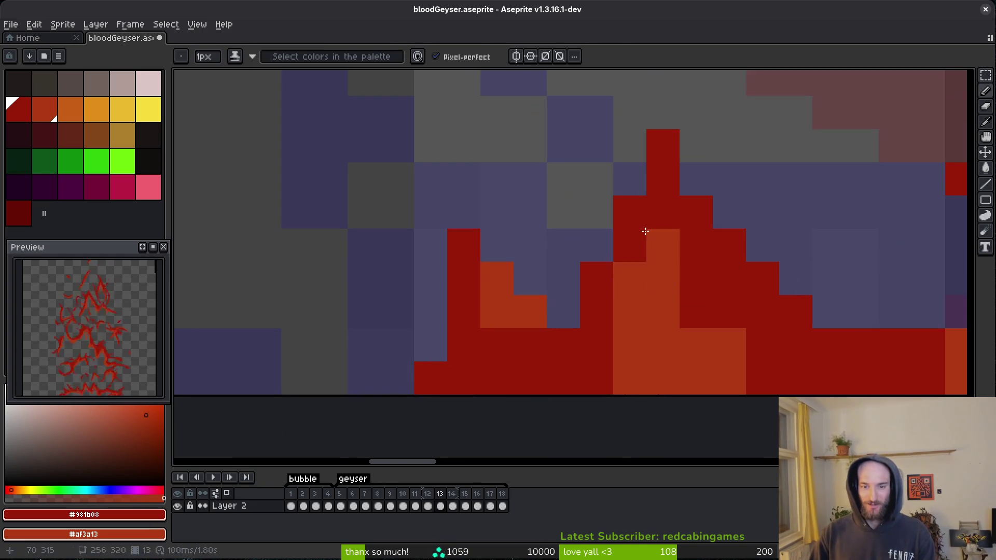
scroll(624, 322, down, 3)
scroll(709, 331, right, 5)
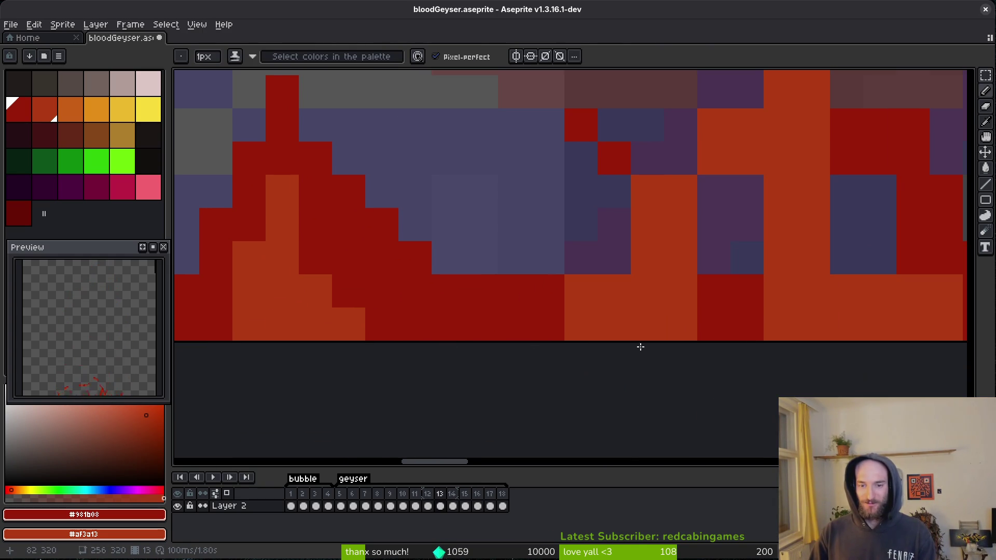
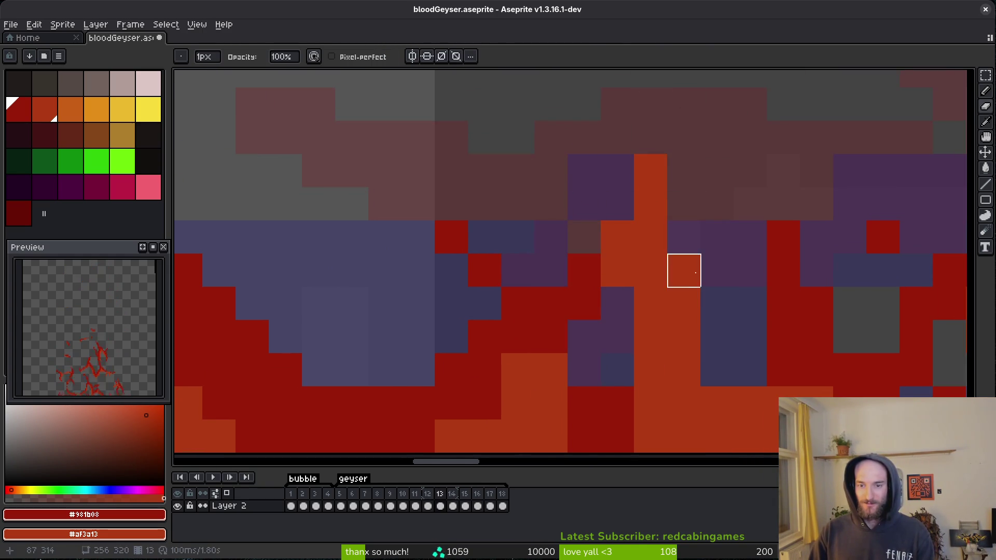
Repaint stray orange tendril pixels and a column at frame 13's flame base dark red, restoring a couple in orange.
scroll(663, 290, down, 1)
scroll(645, 352, right, 1)
drag(526, 344, 526, 387)
scroll(626, 410, right, 4)
click(538, 262)
click(558, 366)
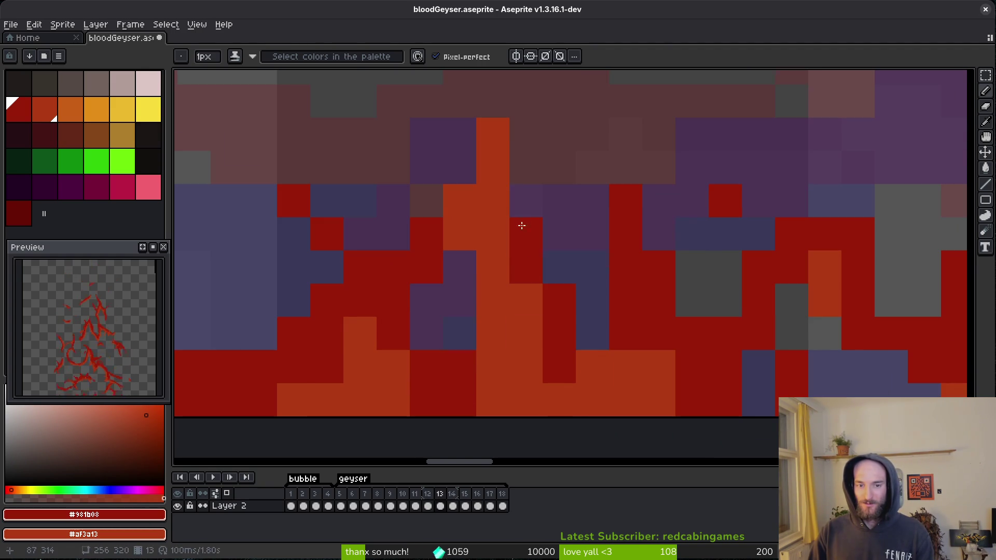
drag(485, 356, 509, 388)
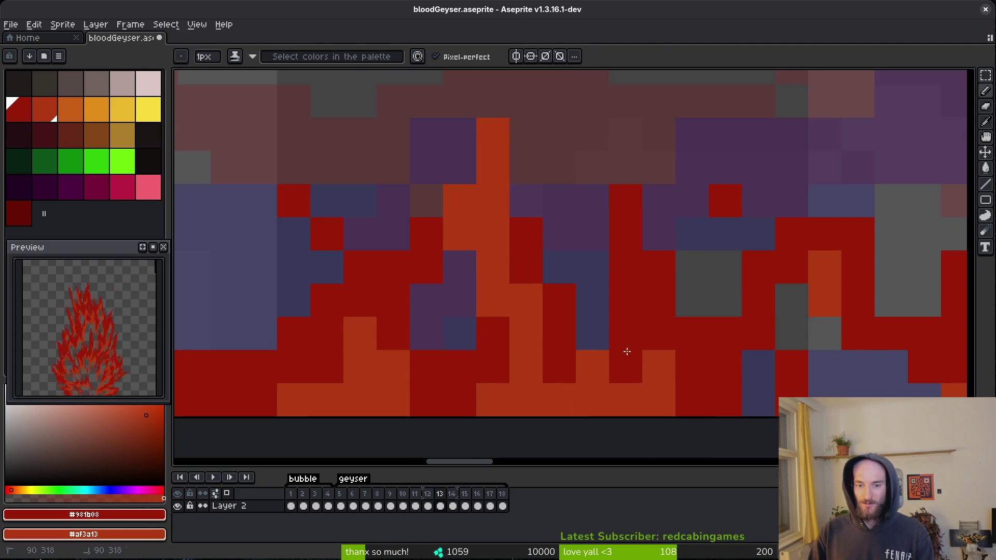
drag(626, 351, 613, 336)
right_click(587, 366)
drag(659, 399, 633, 380)
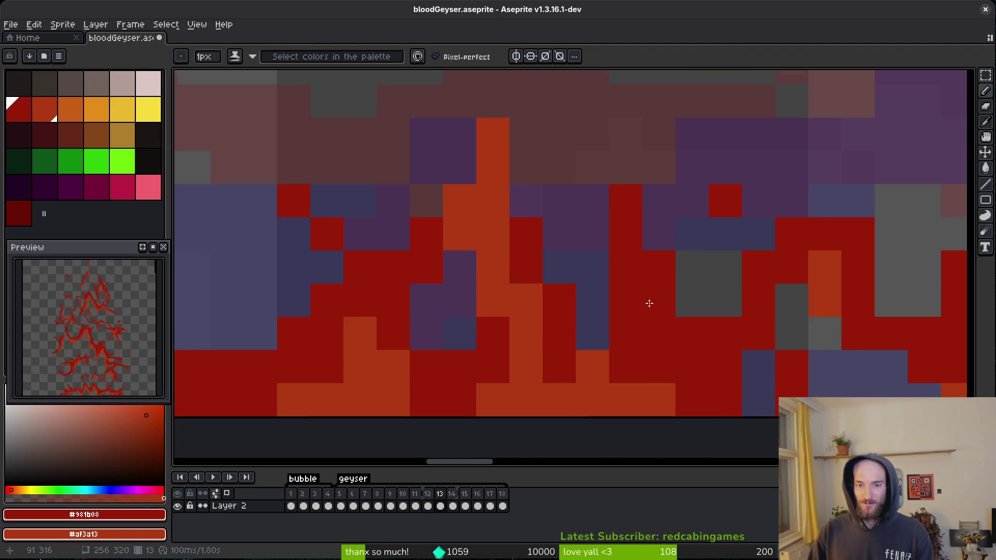
Switch to the eraser and save the sprite as bloodGeyser.aseprite.
scroll(655, 300, down, 1)
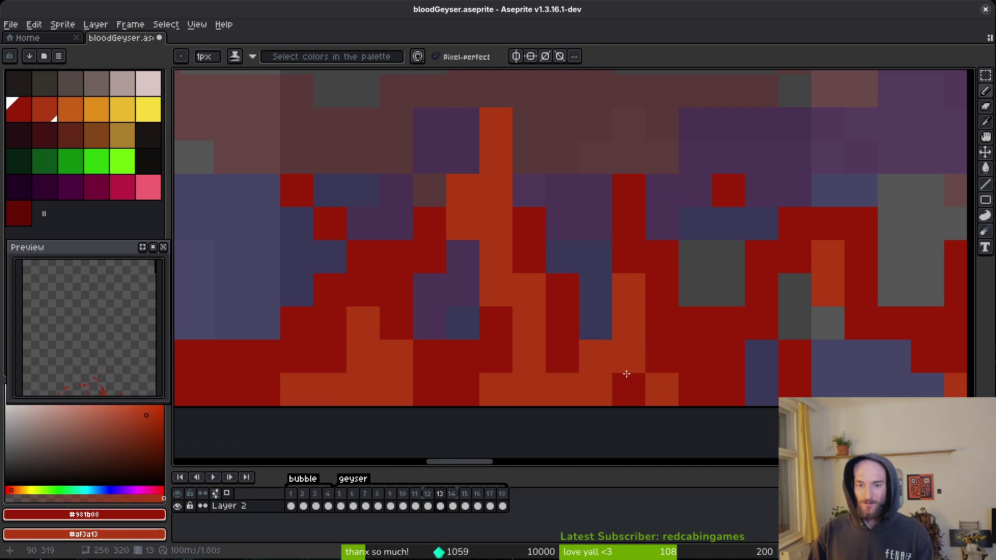
scroll(625, 363, down, 2)
scroll(600, 322, up, 2)
key(e)
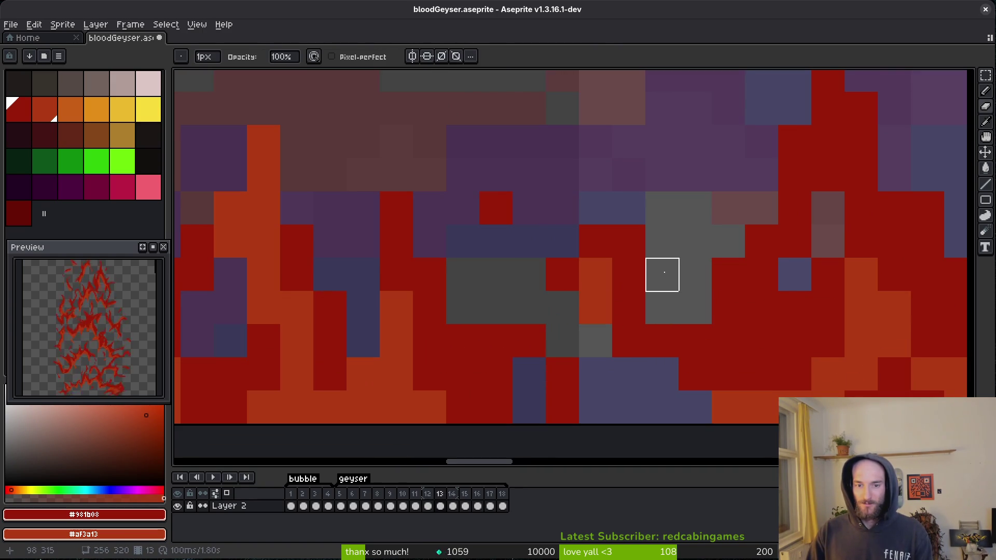
scroll(711, 355, down, 3)
scroll(649, 353, down, 3)
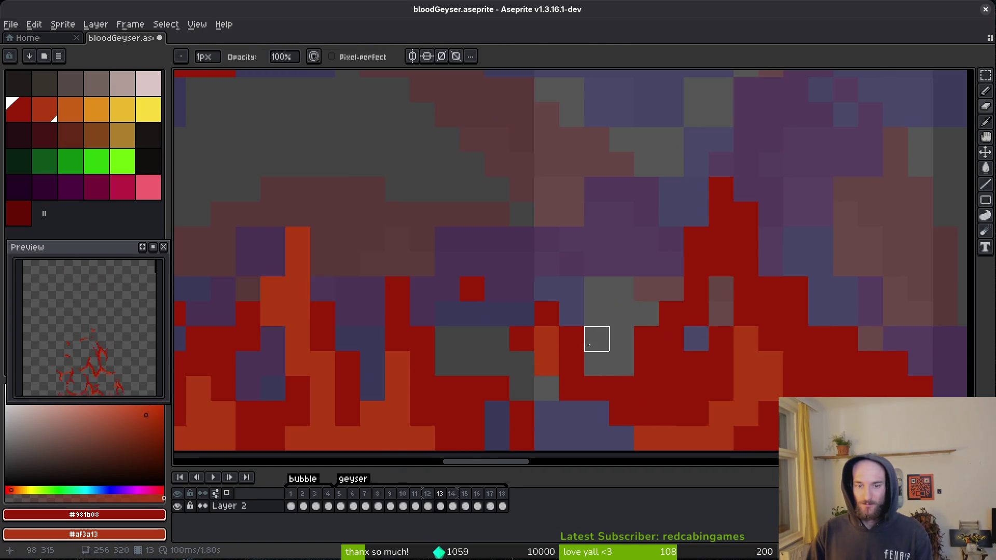
key(ctrl+s)
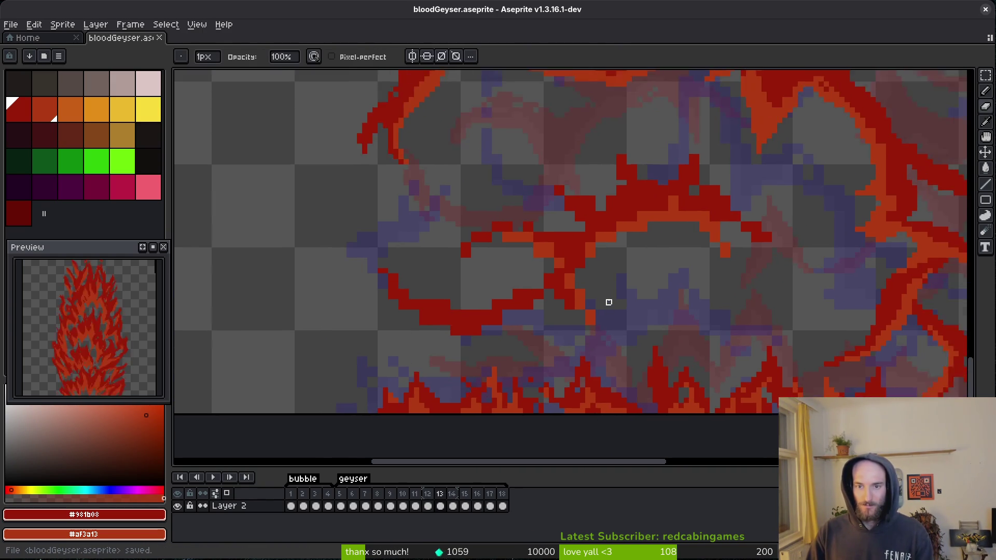
Paint a dark-red stair-step, erase stray orange pixels, and extend the tendril up-left in dark red and orange.
scroll(607, 311, down, 3)
scroll(662, 327, up, 3)
scroll(576, 314, up, 2)
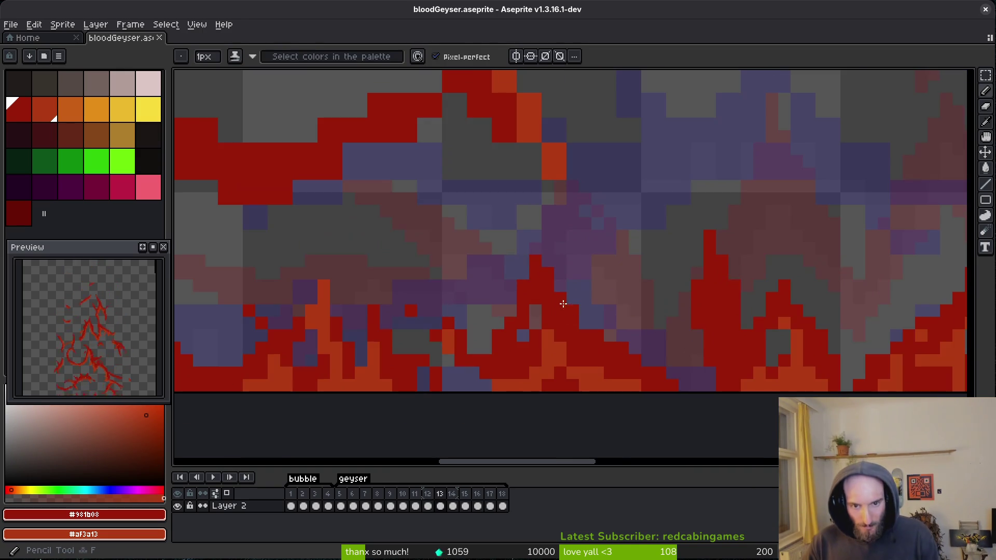
scroll(624, 291, down, 2)
scroll(636, 364, up, 2)
scroll(636, 364, down, 2)
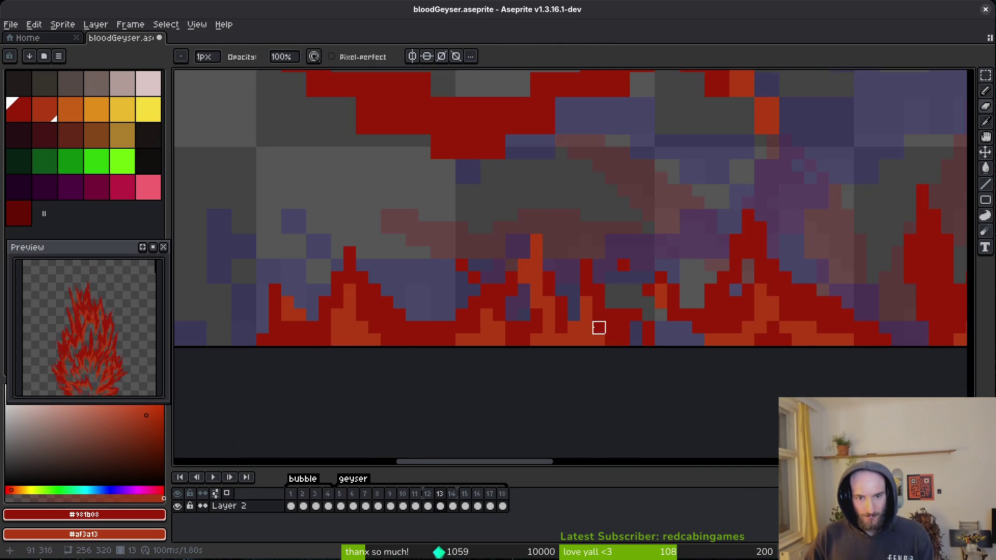
scroll(589, 296, up, 2)
scroll(590, 296, down, 2)
scroll(588, 261, up, 3)
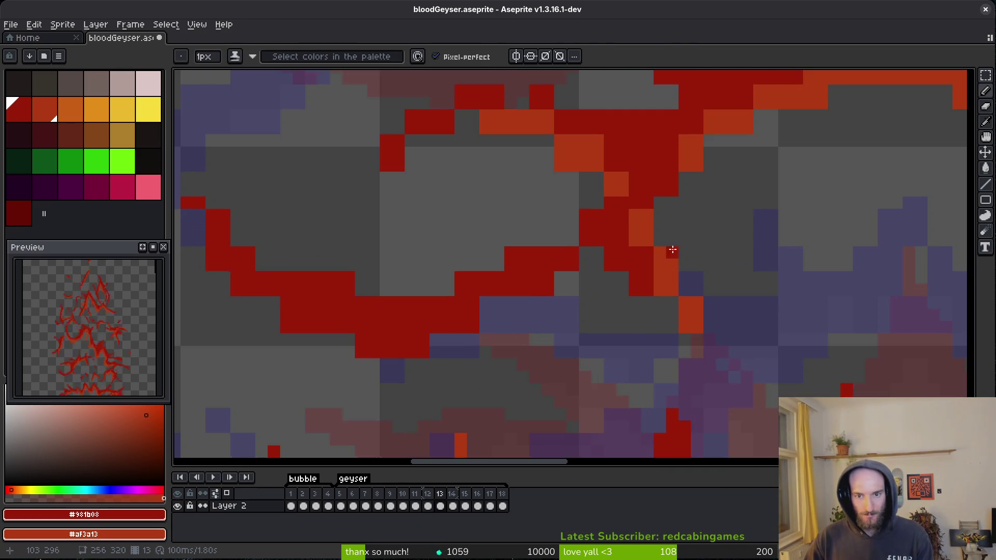
drag(559, 384, 493, 299)
key(e)
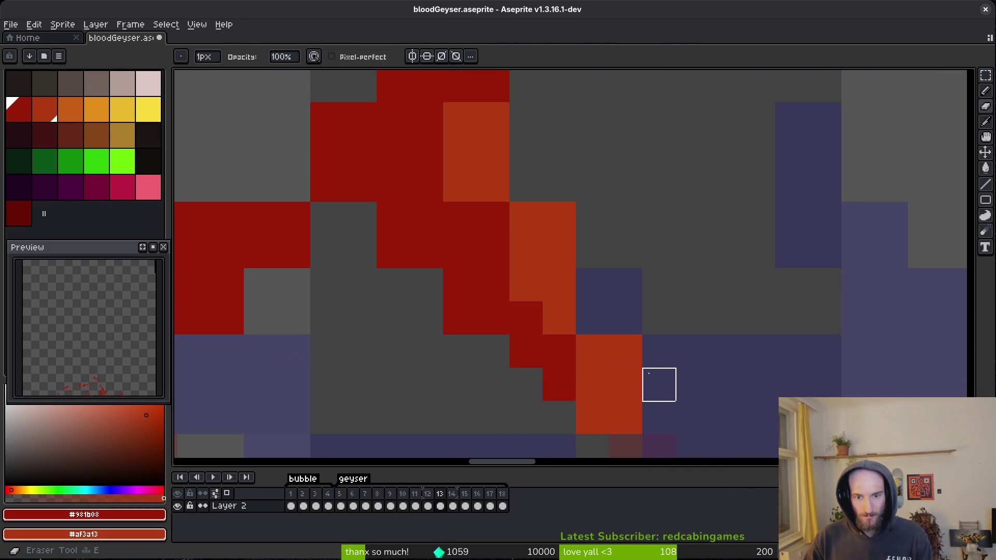
click(625, 351)
click(593, 418)
drag(661, 347, 660, 384)
key(b)
click(538, 281)
mouse_move(537, 281)
mouse_down()
mouse_move(465, 162)
mouse_move(491, 223)
mouse_up()
mouse_move(517, 211)
mouse_down()
mouse_move(506, 333)
mouse_move(540, 167)
mouse_move(519, 243)
mouse_up()
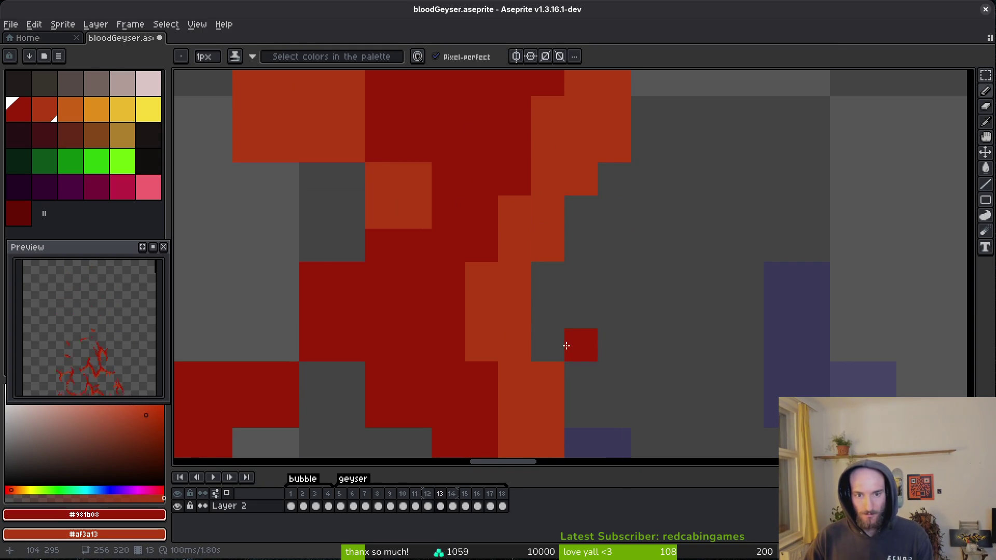
Recolour the arc orange and trim dark-red and orange pixels to smooth its lower edge.
scroll(578, 358, down, 3)
scroll(678, 253, up, 2)
scroll(383, 364, up, 1)
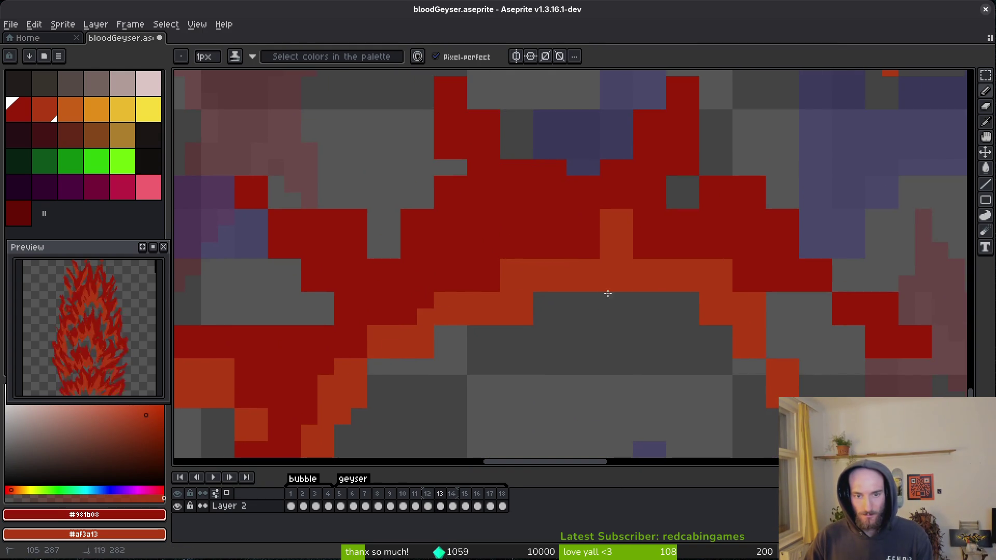
key(ctrl+z)
click(575, 284)
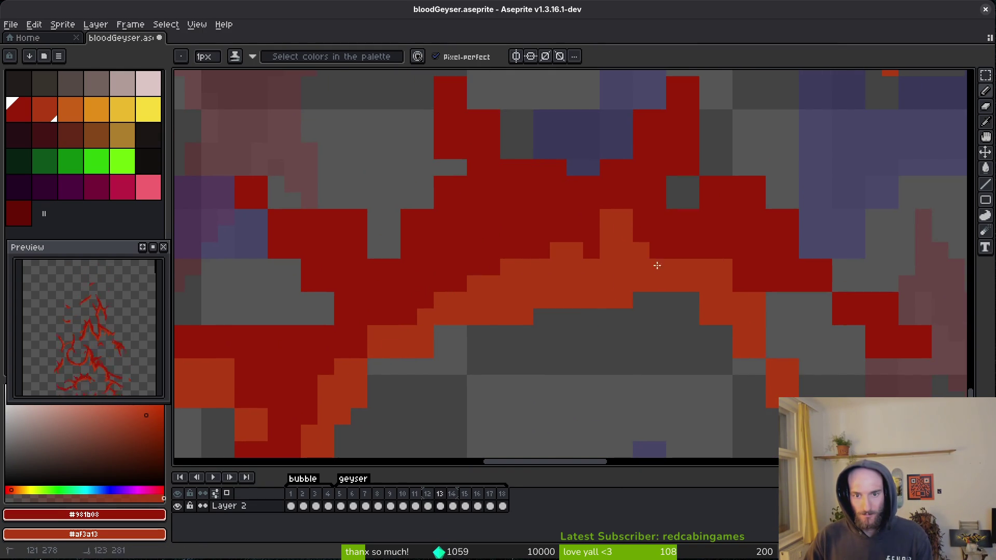
key(e)
mouse_move(491, 233)
mouse_down()
mouse_move(599, 218)
mouse_move(584, 247)
mouse_up()
key(b)
drag(374, 343, 357, 349)
key(e)
drag(425, 350, 409, 349)
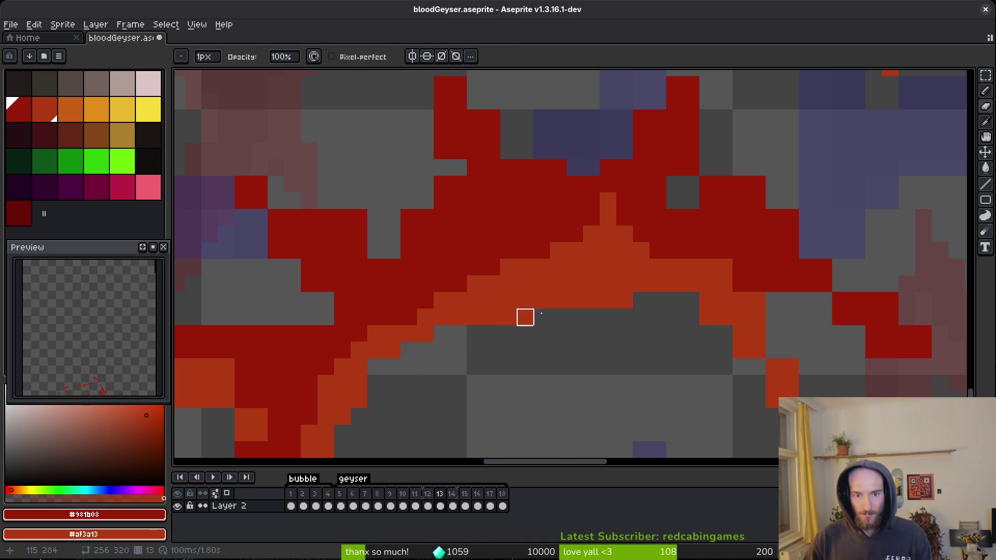
drag(526, 301, 624, 282)
drag(492, 317, 540, 318)
drag(592, 284, 624, 283)
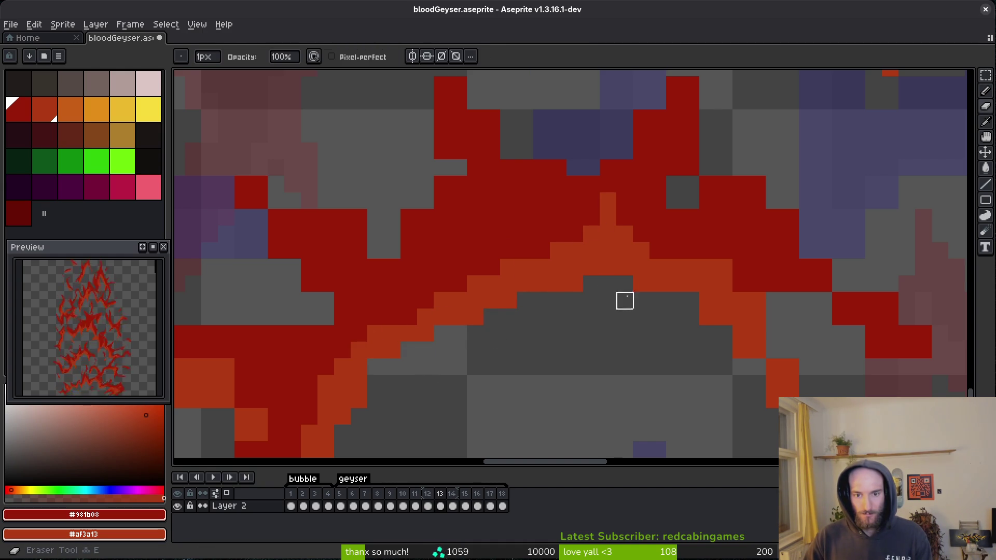
Erase dark-red pixels along the diagonal tendril and the red mass's left side.
scroll(773, 369, up, 2)
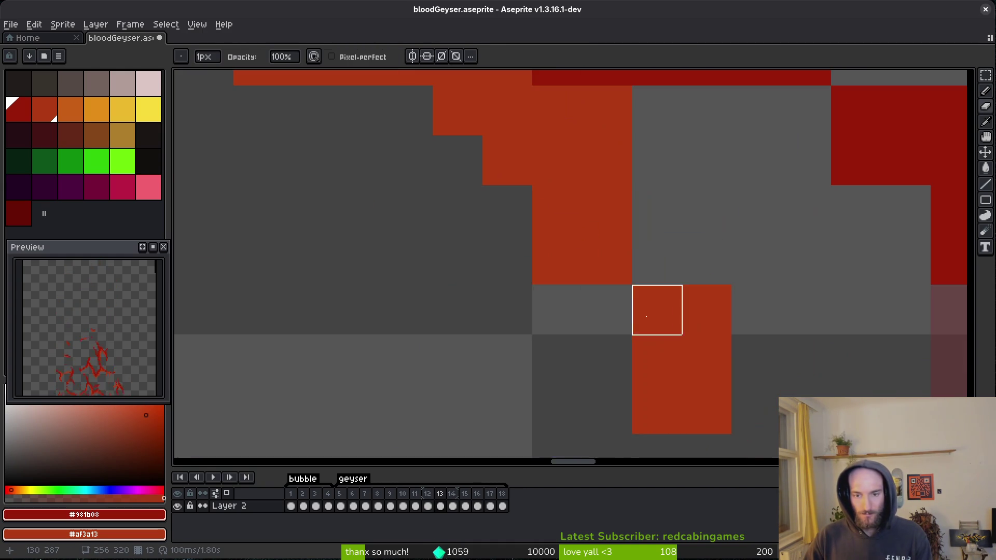
key(b)
drag(706, 260, 664, 365)
key(e)
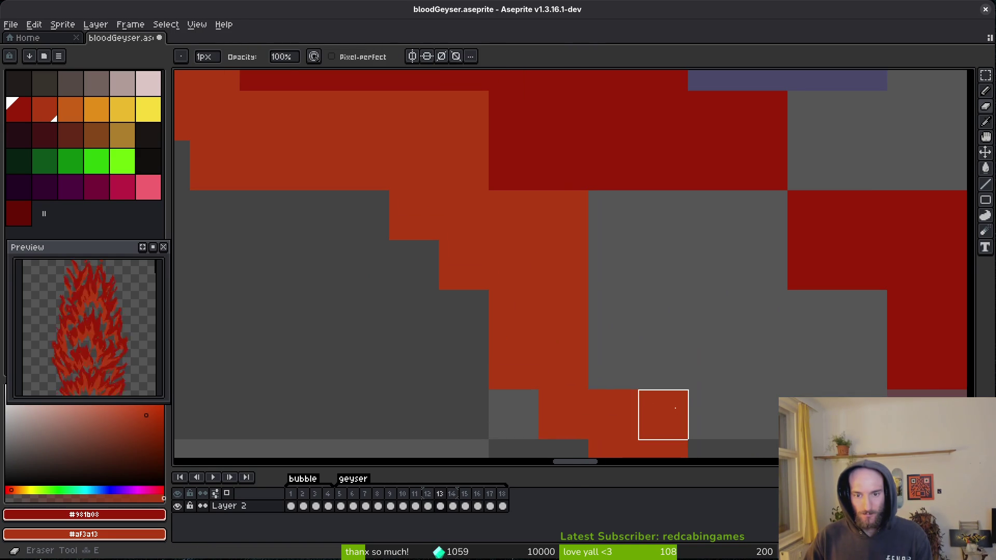
drag(662, 264, 638, 343)
key(b)
scroll(514, 289, up, 1)
drag(513, 288, 596, 407)
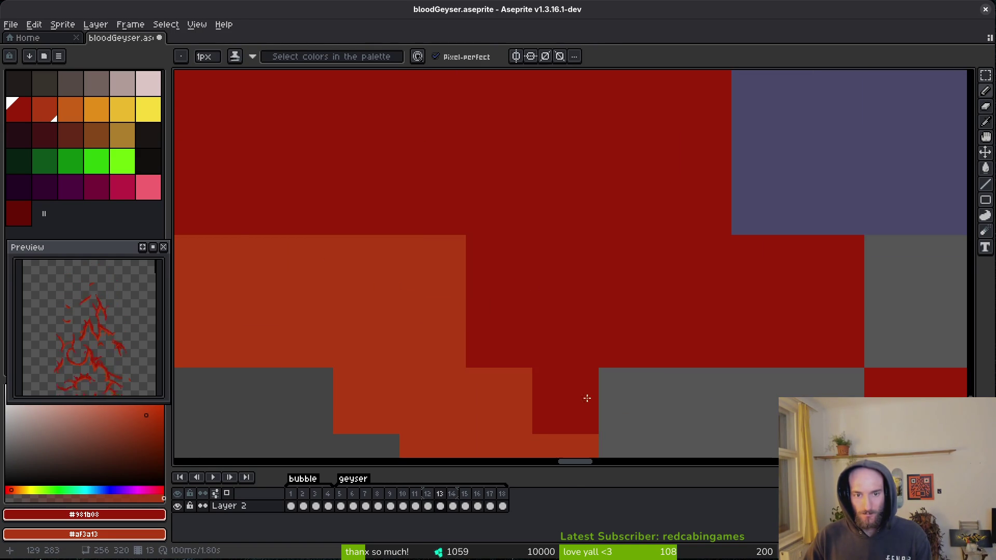
drag(436, 260, 399, 241)
scroll(490, 239, down, 1)
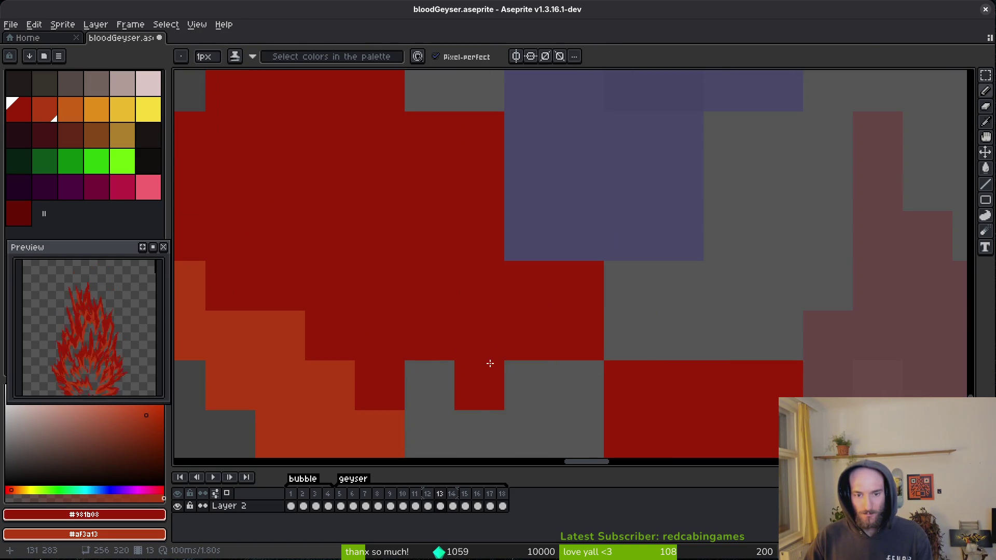
click(536, 372)
mouse_move(536, 371)
mouse_down()
mouse_move(514, 274)
mouse_move(540, 278)
mouse_move(645, 420)
mouse_up()
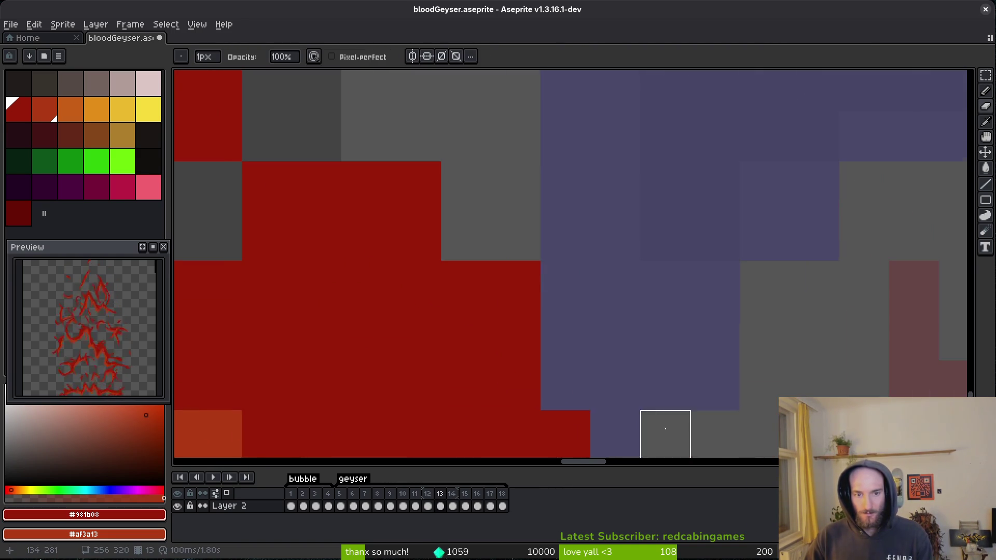
scroll(688, 392, down, 1)
drag(688, 392, 418, 171)
scroll(418, 171, up, 1)
mouse_move(418, 264)
mouse_down()
mouse_move(366, 362)
mouse_move(418, 414)
mouse_move(570, 414)
mouse_up()
scroll(662, 360, down, 2)
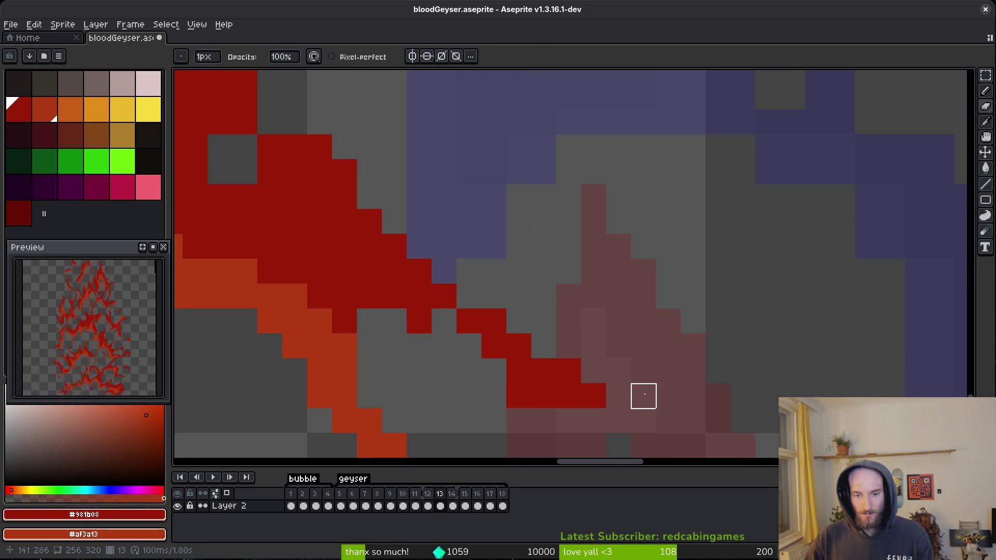
drag(663, 360, 733, 324)
scroll(762, 211, up, 1)
drag(762, 211, 765, 313)
drag(662, 213, 649, 264)
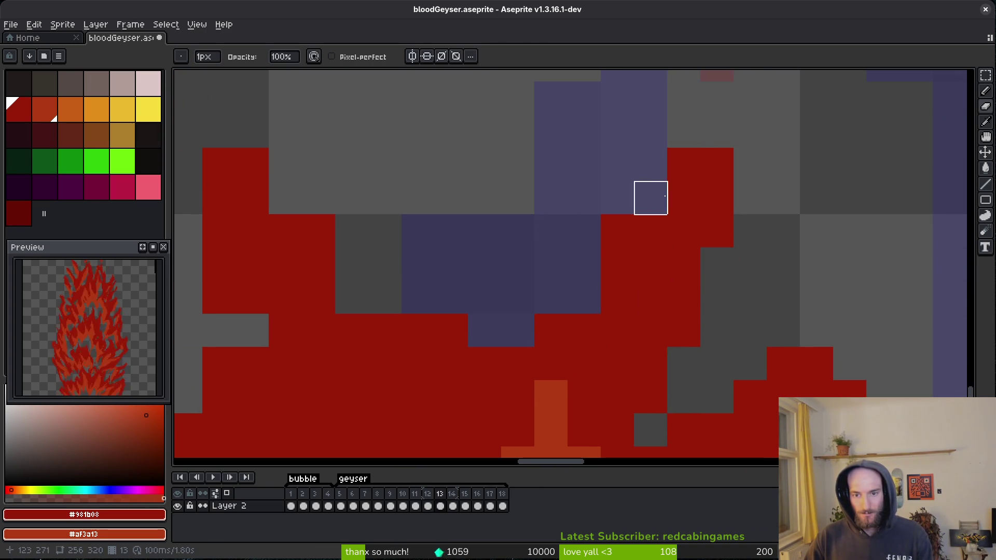
drag(516, 295, 687, 320)
mouse_move(388, 187)
mouse_down()
mouse_move(421, 185)
mouse_move(471, 253)
mouse_up()
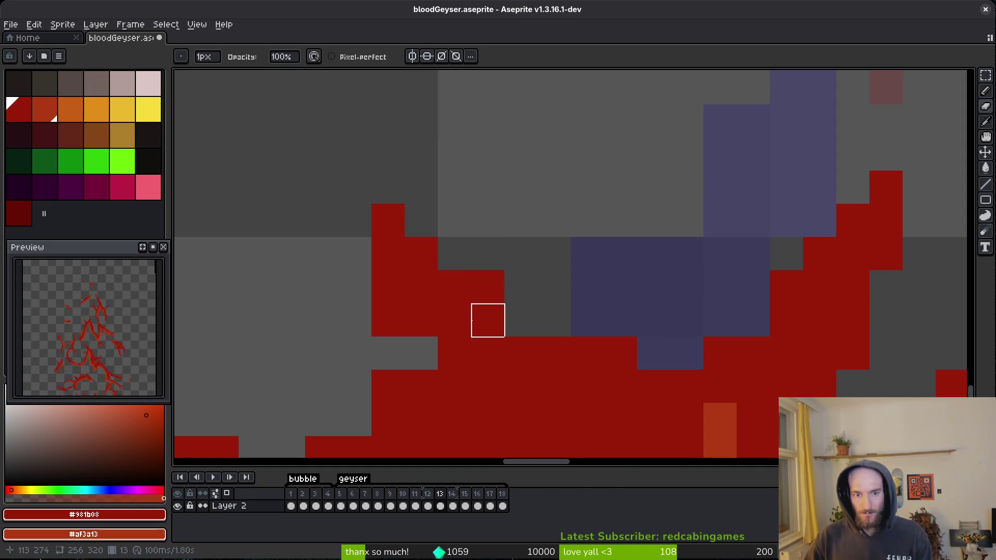
click(387, 318)
drag(488, 321, 598, 214)
mouse_move(498, 281)
mouse_down()
mouse_move(429, 345)
mouse_move(429, 378)
mouse_move(640, 327)
mouse_up()
click(523, 291)
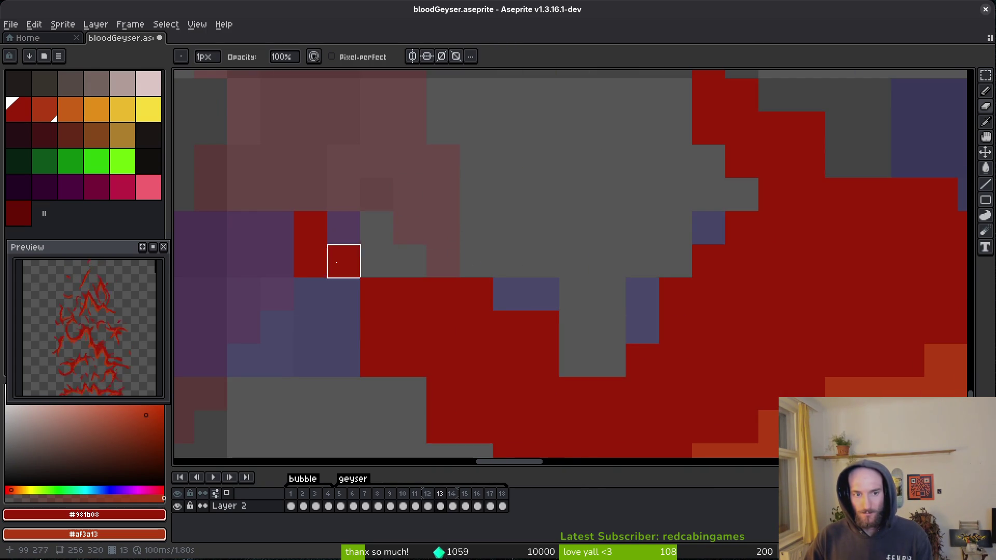
Paint a row of dark-red pixels along the tendril and tidy its upper row.
key(b)
scroll(429, 322, down, 1)
scroll(298, 162, up, 2)
click(274, 160)
click(362, 279)
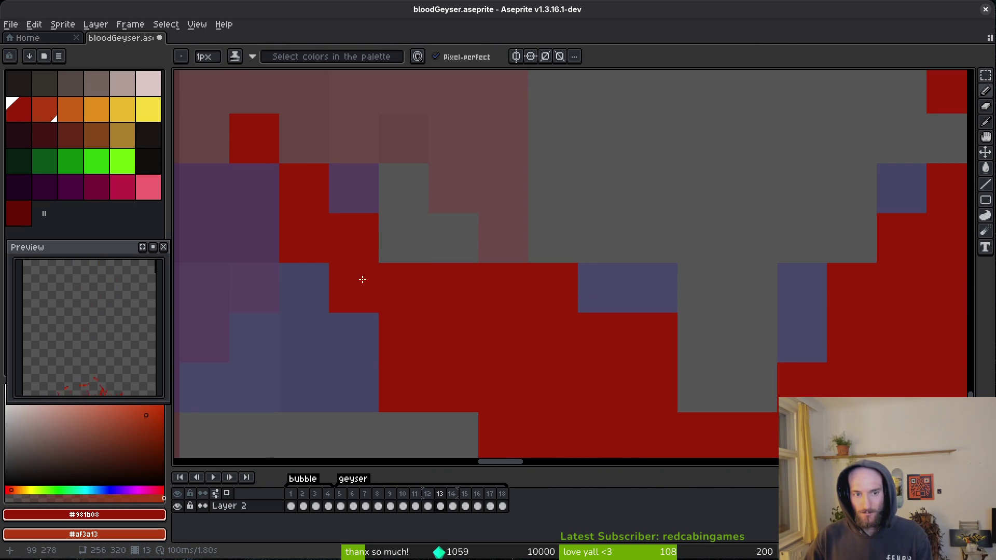
scroll(458, 249, down, 2)
key(ctrl+z)
key(ctrl+z)
scroll(430, 299, up, 1)
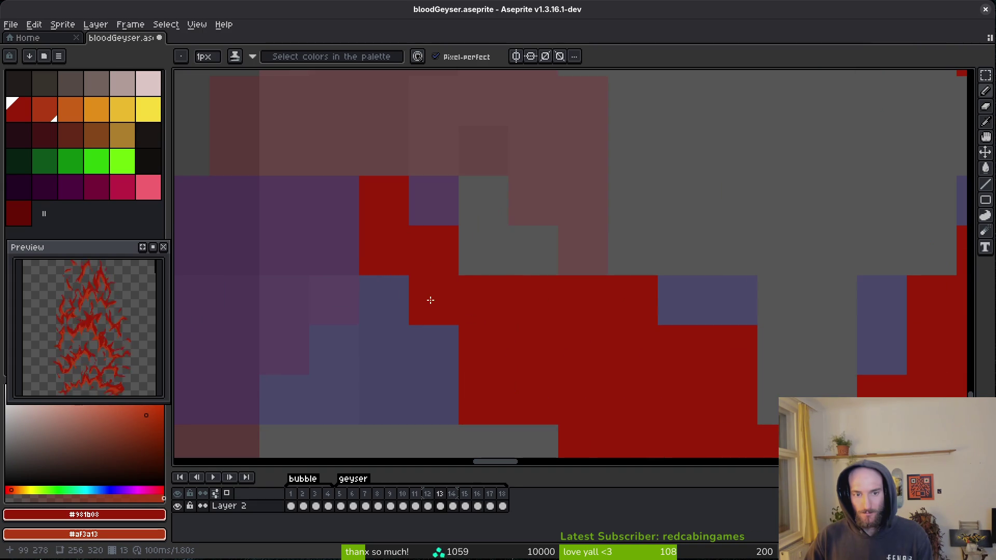
scroll(456, 311, down, 2)
scroll(567, 434, down, 3)
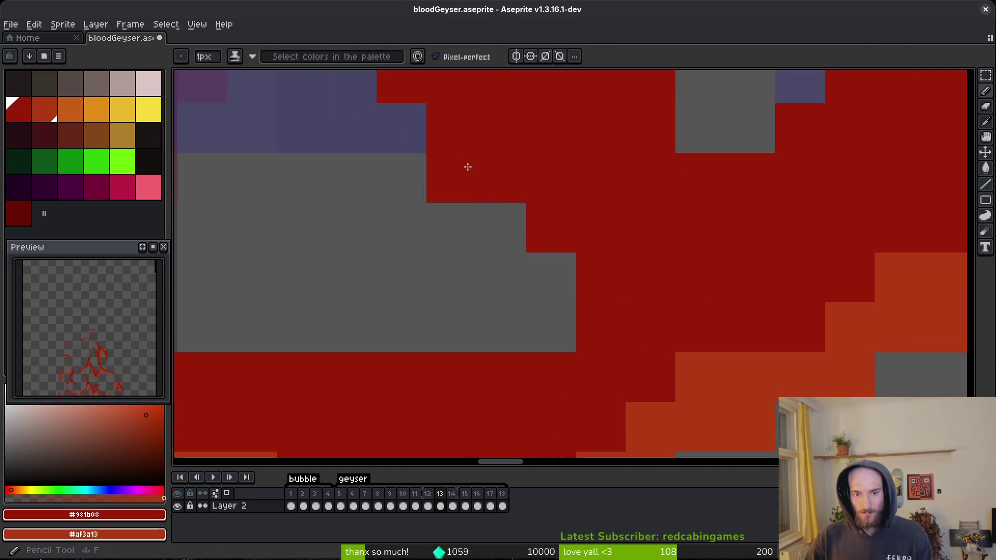
scroll(596, 343, left, 4)
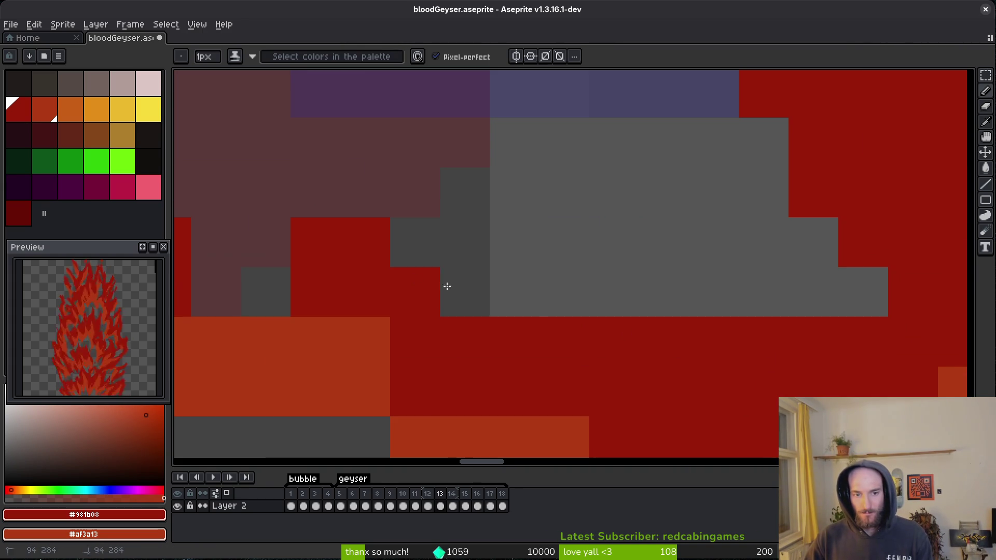
drag(411, 269, 592, 306)
scroll(593, 306, left, 8)
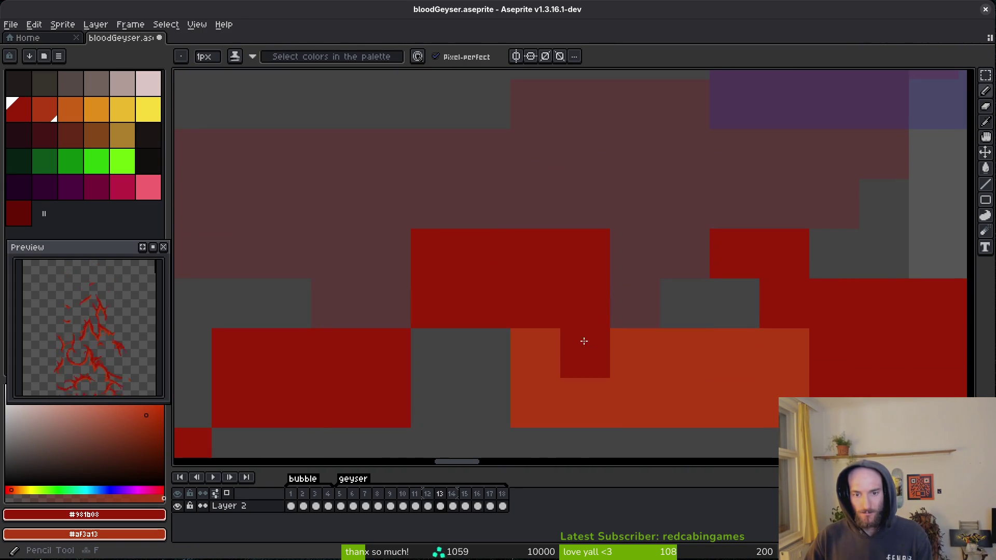
drag(617, 352, 847, 374)
key(e)
drag(534, 255, 585, 253)
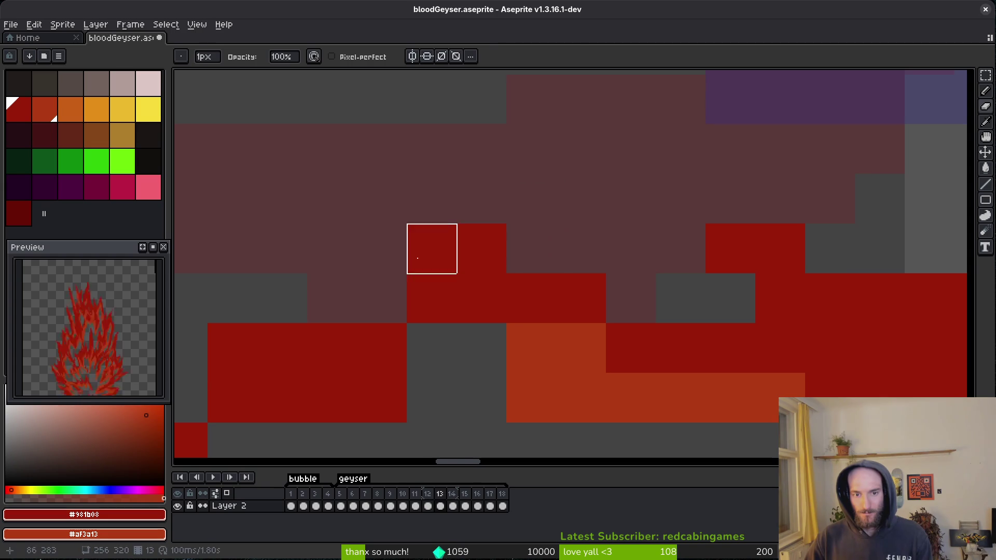
key(b)
click(391, 251)
Erase stray red pixels from the tendril edge and the block's corner.
scroll(418, 305, down, 1)
scroll(418, 305, left, 1)
key(e)
click(445, 347)
scroll(467, 321, left, 4)
click(492, 291)
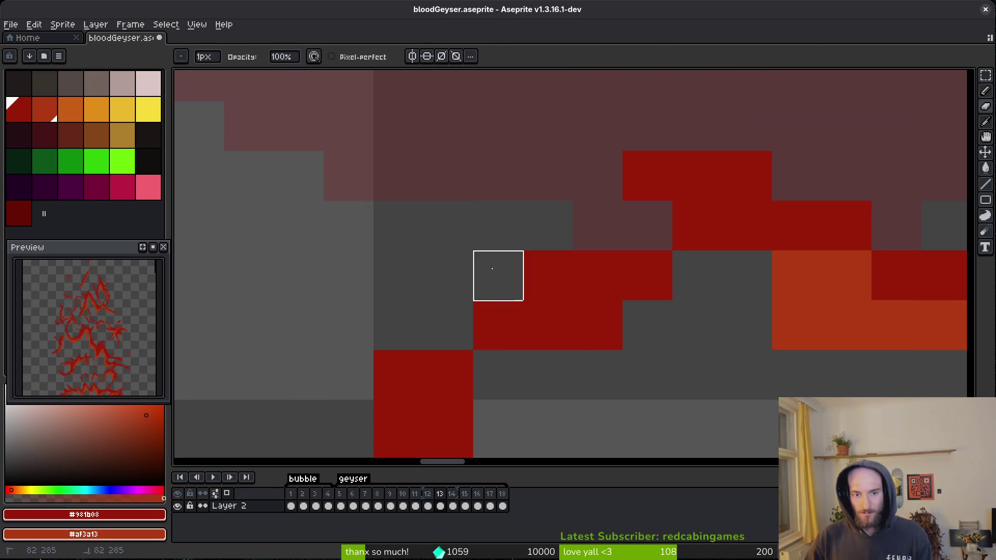
scroll(520, 366, down, 1)
scroll(521, 366, left, 1)
click(522, 416)
click(477, 301)
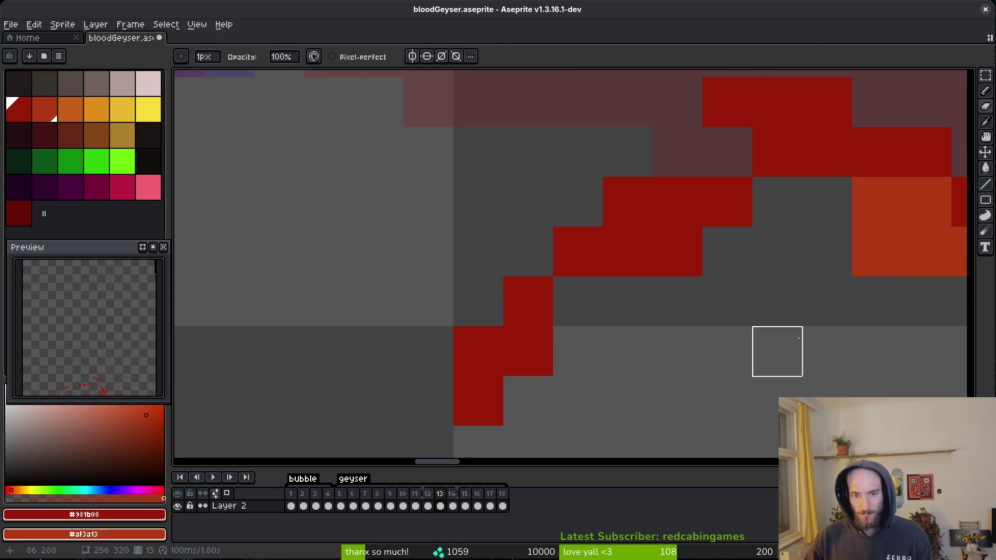
scroll(685, 355, down, 2)
scroll(562, 315, up, 1)
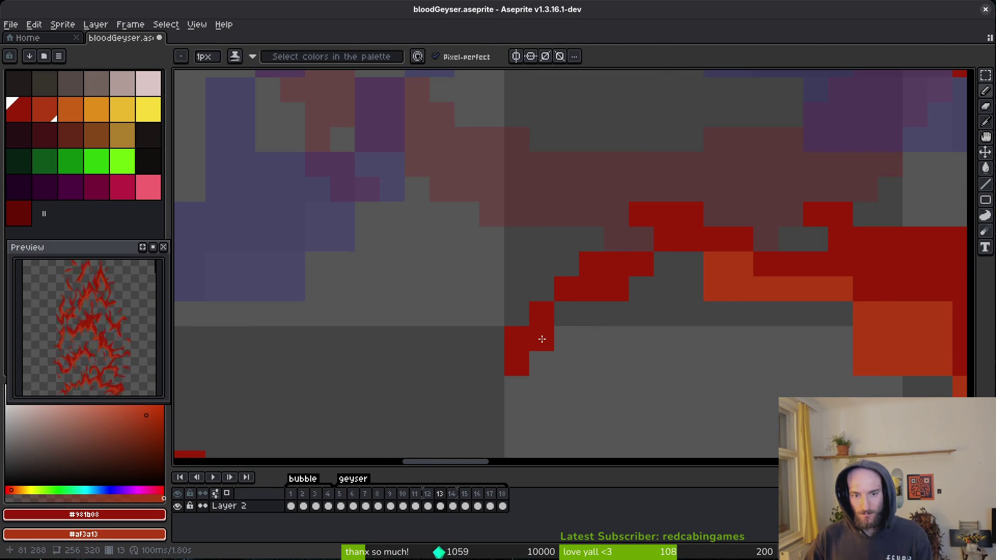
drag(539, 337, 516, 364)
scroll(700, 339, right, 3)
key(ctrl+z)
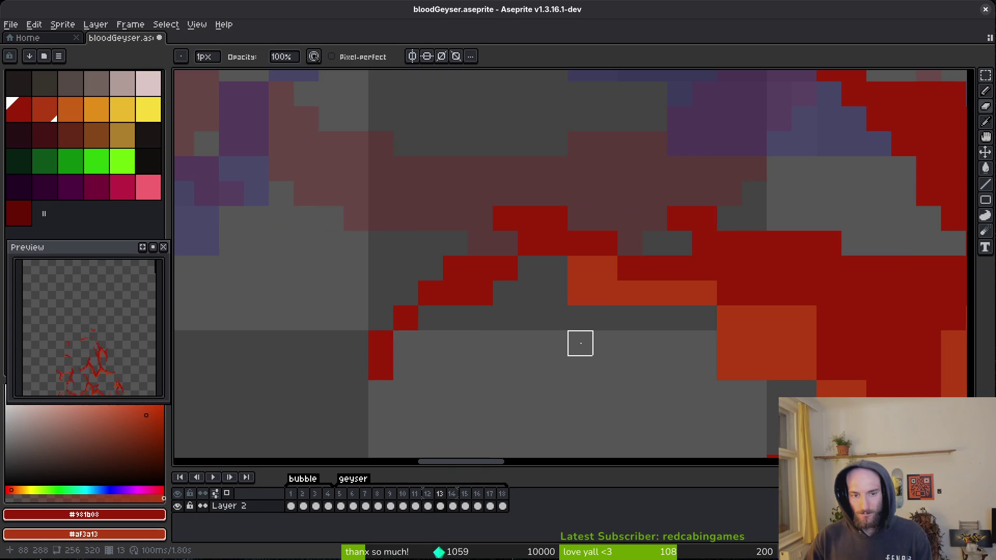
scroll(580, 343, down, 1)
scroll(527, 280, up, 1)
Add red pixels on the tendril and erase red pixels along its orange edge.
key(b)
click(551, 279)
click(525, 258)
scroll(627, 305, down, 2)
scroll(627, 305, right, 3)
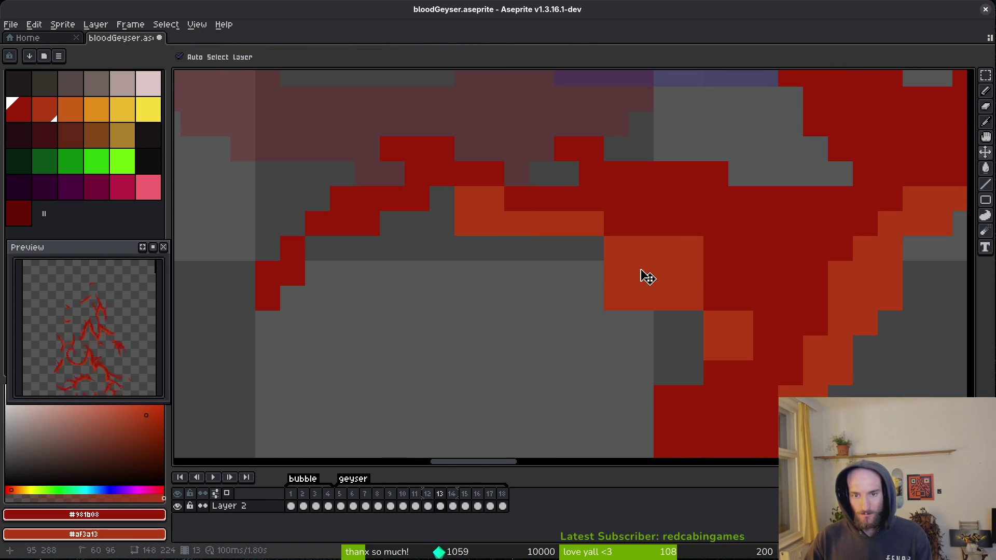
key(e)
scroll(519, 244, right, 1)
right_click(672, 291)
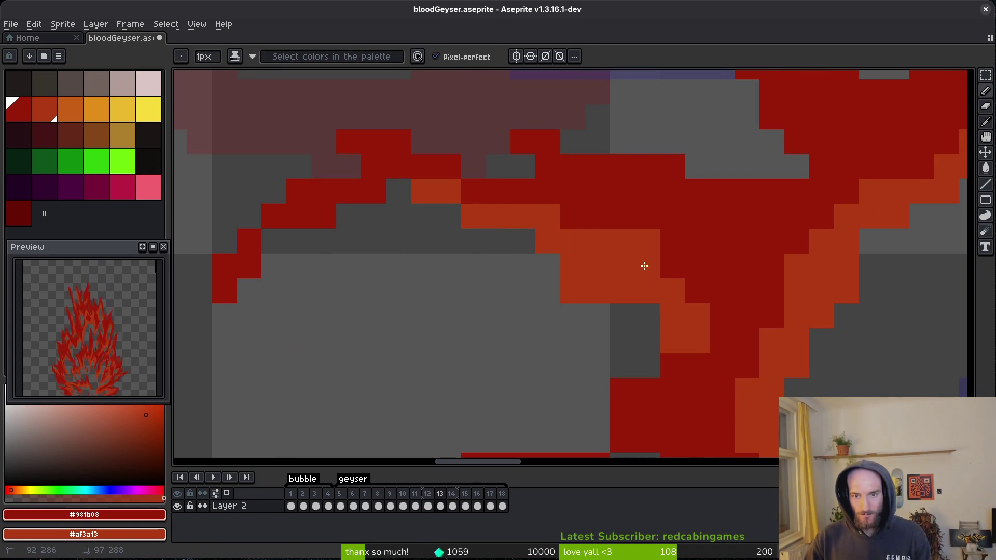
right_click(722, 365)
click(572, 266)
scroll(622, 317, down, 2)
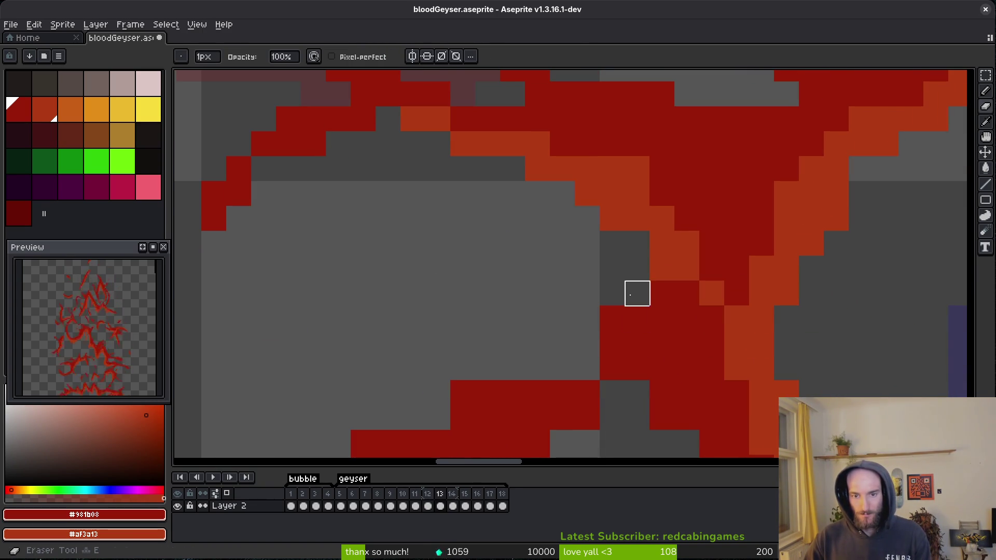
scroll(637, 318, down, 2)
scroll(637, 318, left, 3)
drag(638, 278, 490, 328)
mouse_move(639, 379)
mouse_down()
mouse_move(564, 397)
mouse_move(514, 423)
mouse_up()
click(477, 349)
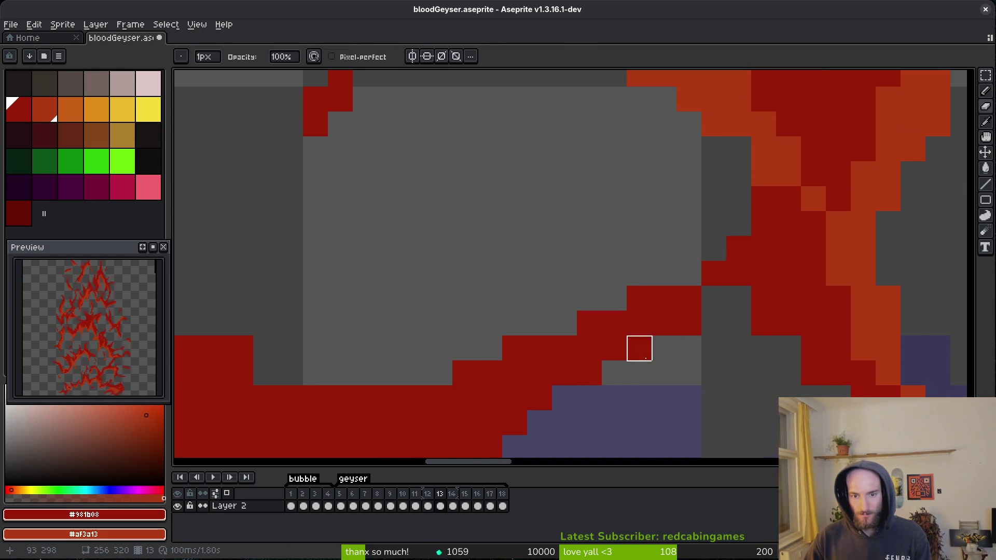
scroll(664, 349, down, 2)
scroll(827, 334, right, 3)
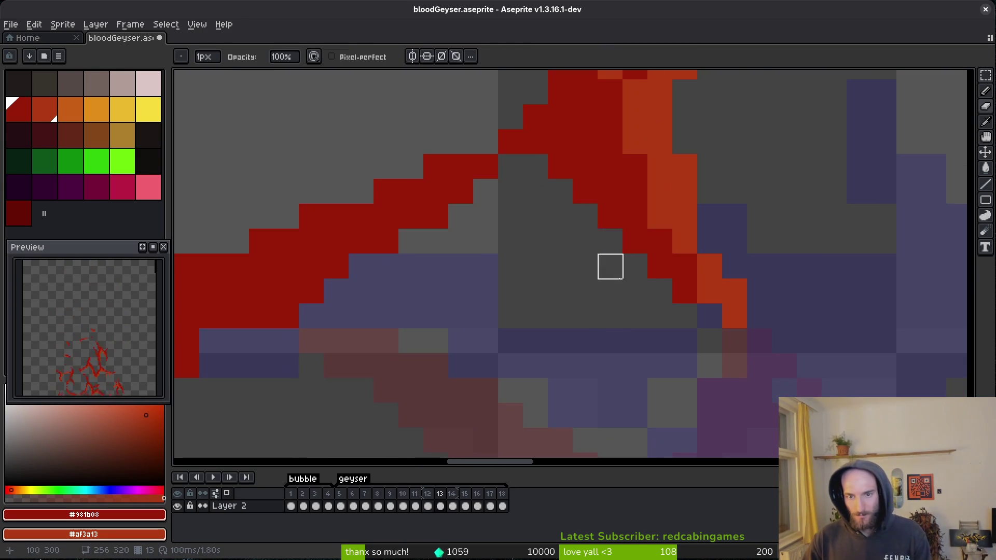
scroll(782, 329, down, 2)
scroll(742, 300, right, 2)
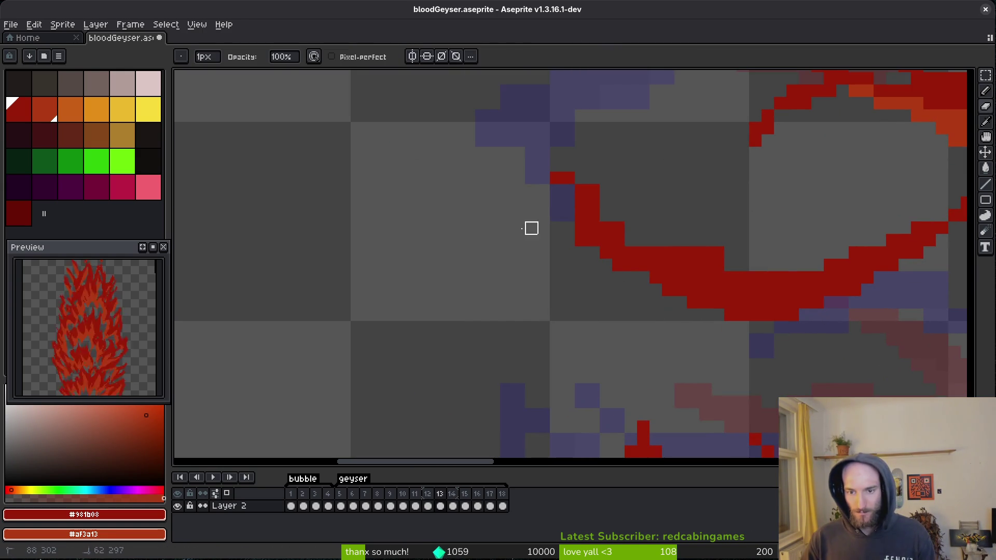
scroll(605, 238, up, 1)
Fix the pixels at the tendril's bend and save bloodGeyser.aseprite.
key(e)
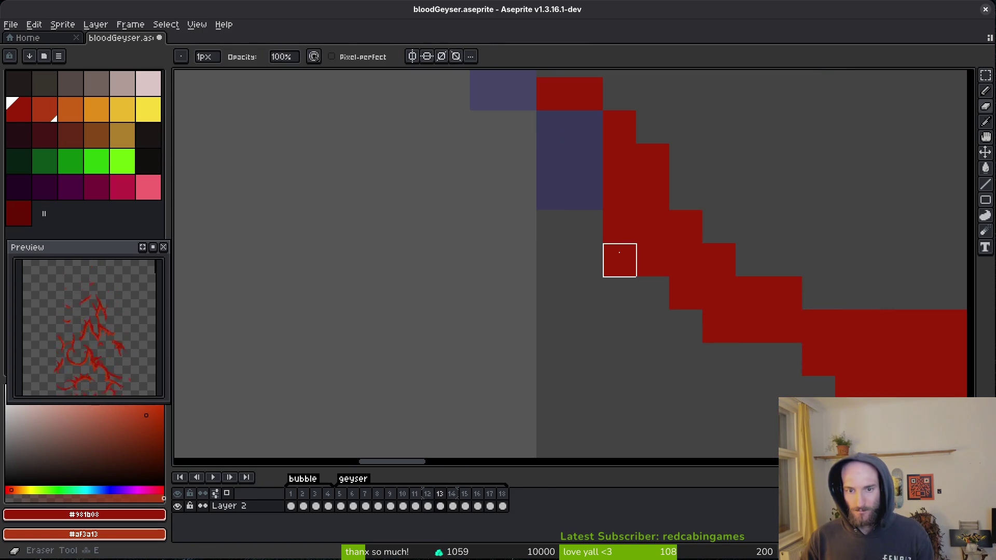
click(620, 260)
scroll(621, 332, up, 2)
key(b)
click(525, 167)
scroll(676, 327, down, 3)
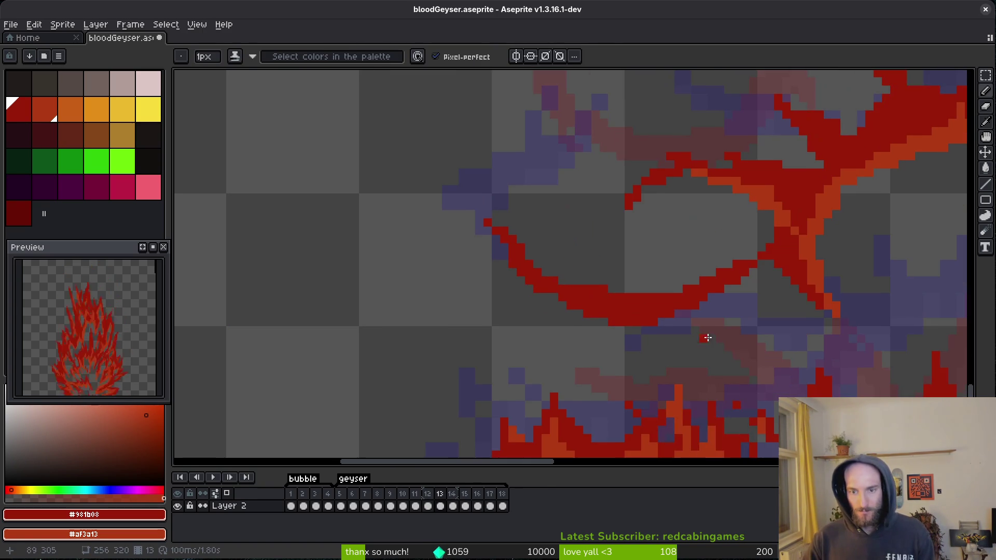
key(ctrl+s)
Repaint the corner diagonal in orange and dark red, reshaping its lower tail, and save.
scroll(647, 297, down, 2)
scroll(601, 252, up, 5)
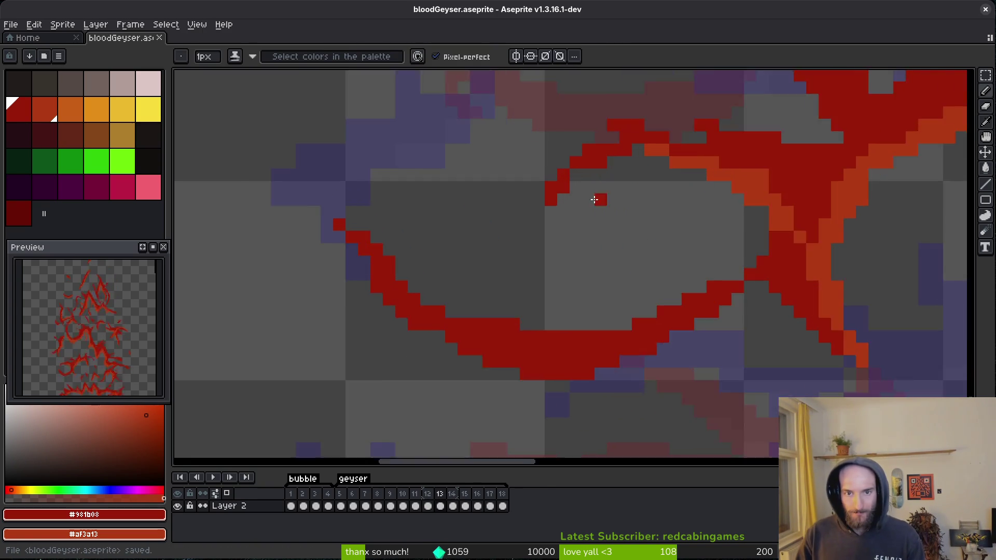
scroll(602, 252, down, 5)
scroll(563, 307, up, 1)
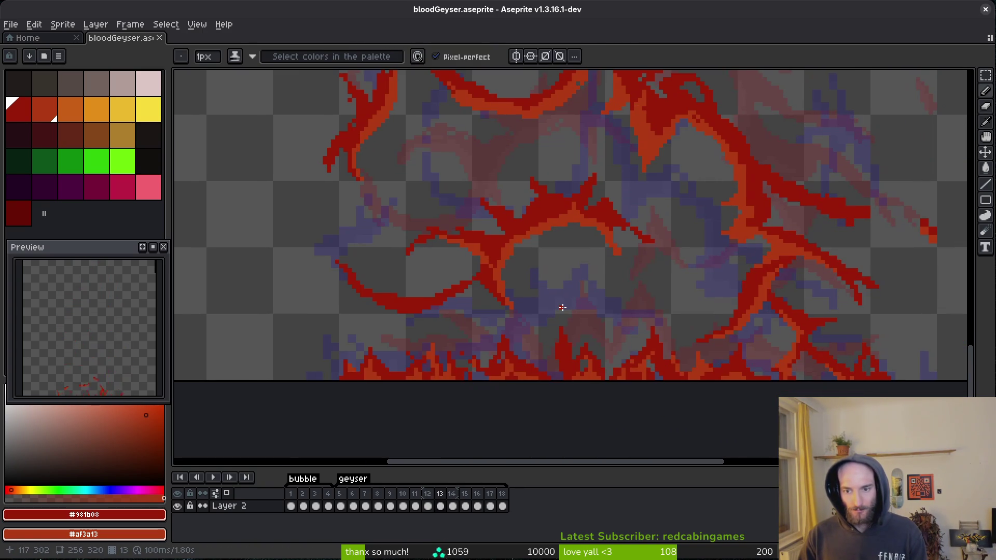
scroll(565, 307, up, 4)
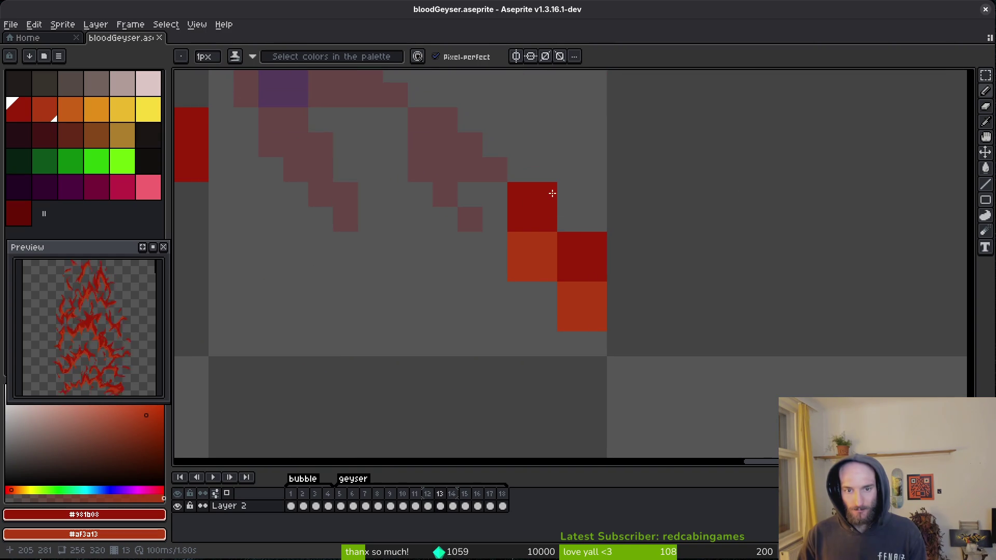
drag(552, 193, 594, 294)
right_click(519, 242)
drag(518, 243, 571, 301)
drag(538, 223, 582, 331)
key(e)
key(ctrl+s)
Erase red cells to reshape the tendril tip, then save the sprite again.
scroll(604, 311, down, 3)
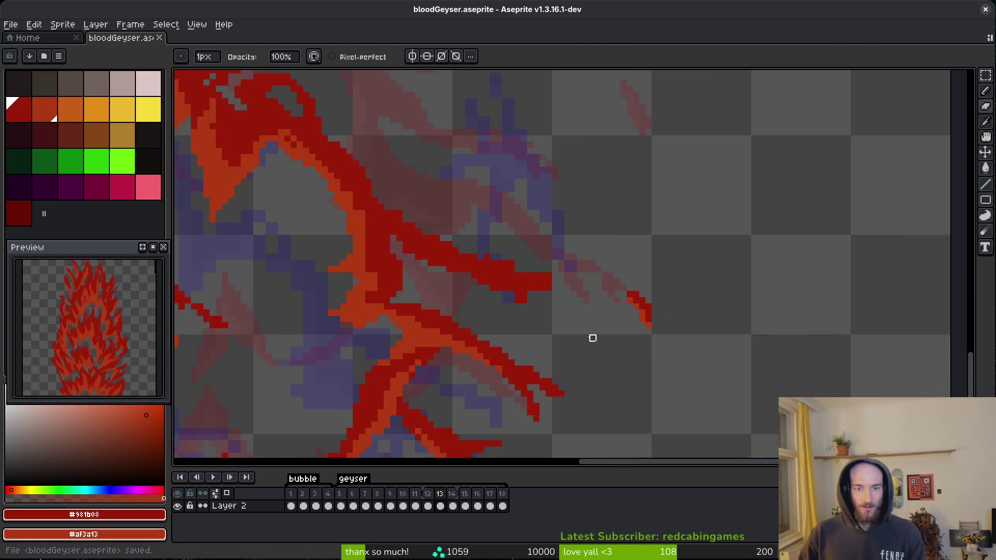
scroll(566, 321, up, 3)
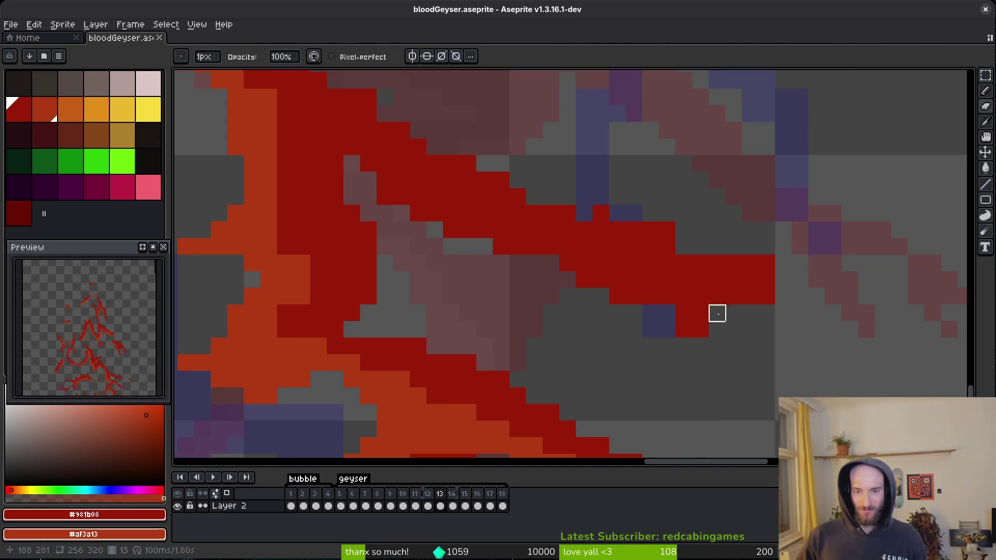
mouse_move(634, 213)
mouse_down()
mouse_move(733, 263)
mouse_move(712, 313)
mouse_move(716, 296)
mouse_move(733, 297)
mouse_move(683, 295)
mouse_move(700, 330)
mouse_move(716, 329)
mouse_up()
key(e)
key(ctrl+z)
key(b)
key(e)
click(683, 330)
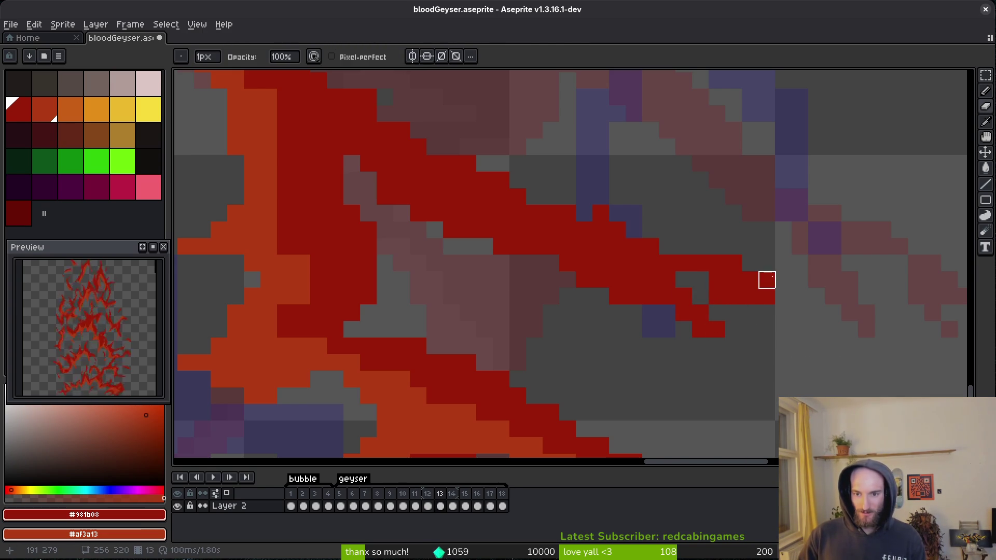
mouse_move(717, 280)
mouse_down()
mouse_move(726, 317)
mouse_move(705, 309)
mouse_move(756, 334)
mouse_up()
key(b)
scroll(748, 319, down, 3)
scroll(726, 319, up, 5)
key(e)
key(ctrl+s)
scroll(797, 321, down, 3)
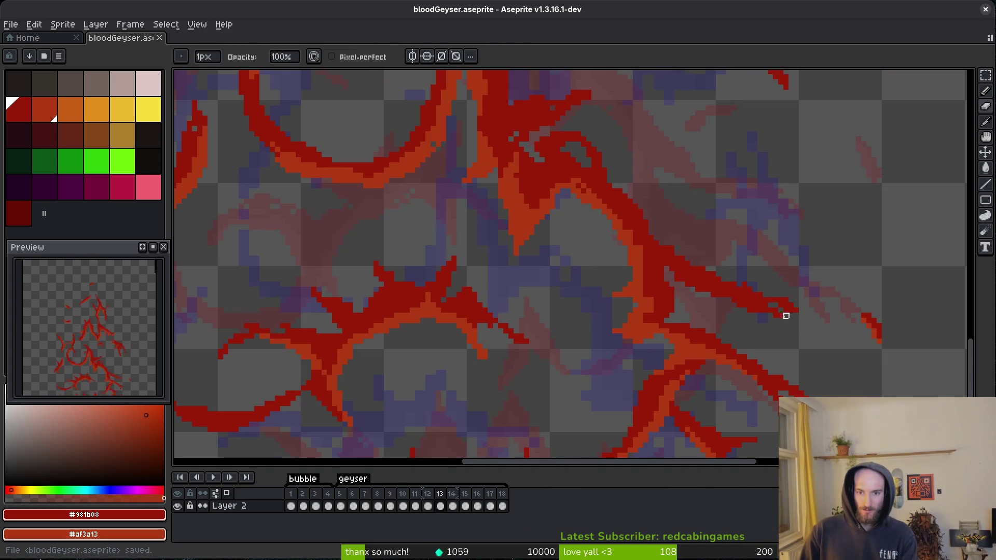
scroll(753, 289, up, 2)
scroll(729, 316, down, 3)
scroll(673, 270, down, 1)
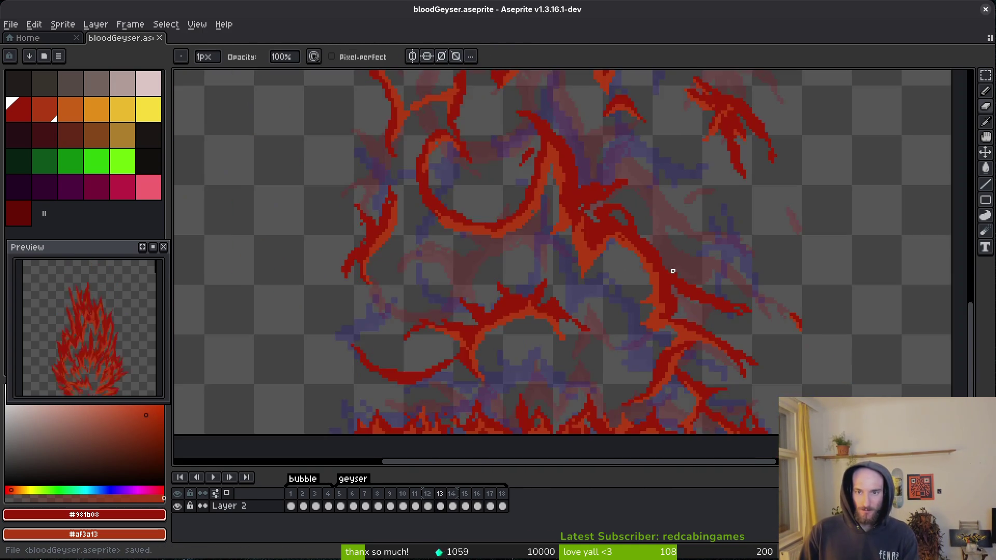
scroll(673, 271, up, 2)
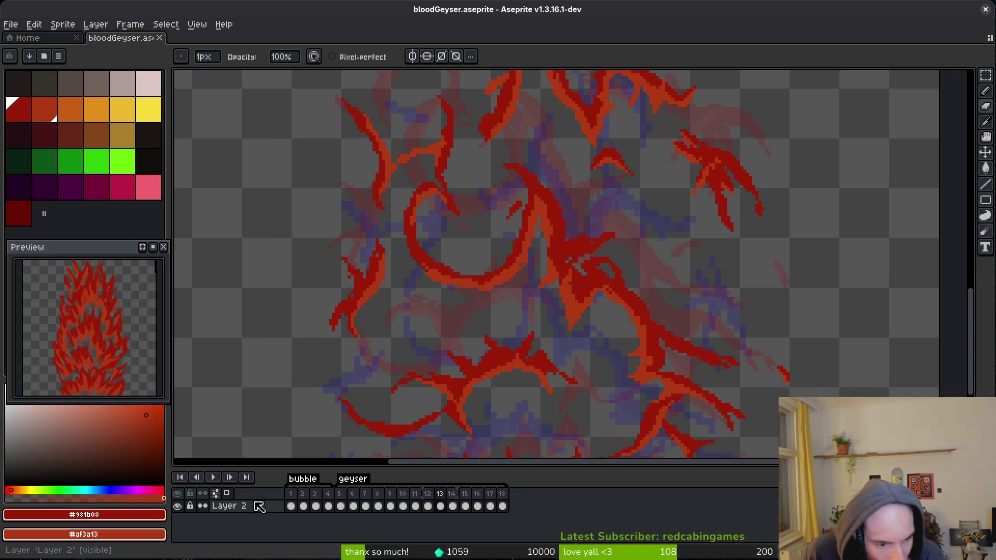
Turn off onion skin, then zoom out and centre the blood geyser sprite in view.
click(203, 494)
scroll(458, 363, down, 3)
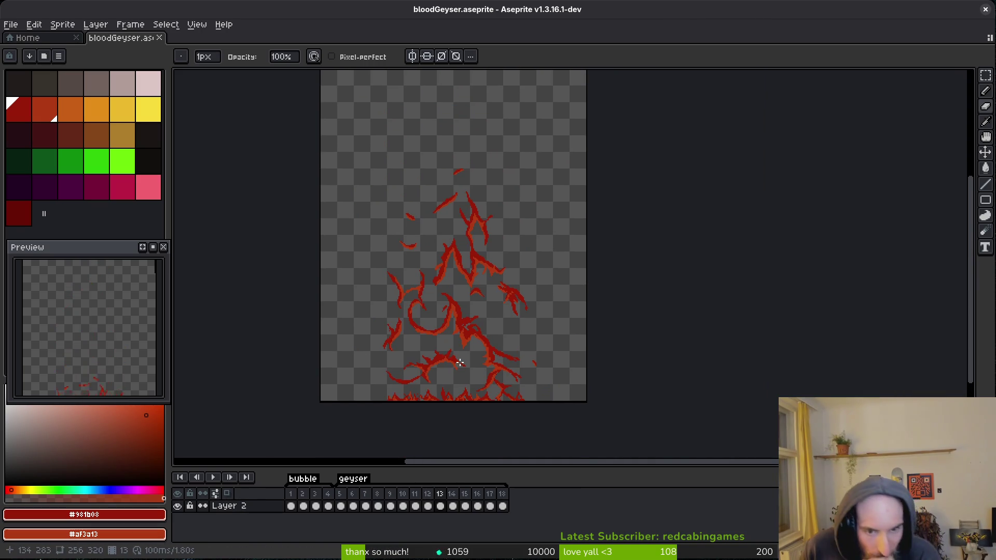
mouse_move(467, 360)
mouse_down()
mouse_move(511, 391)
mouse_move(508, 370)
mouse_up()
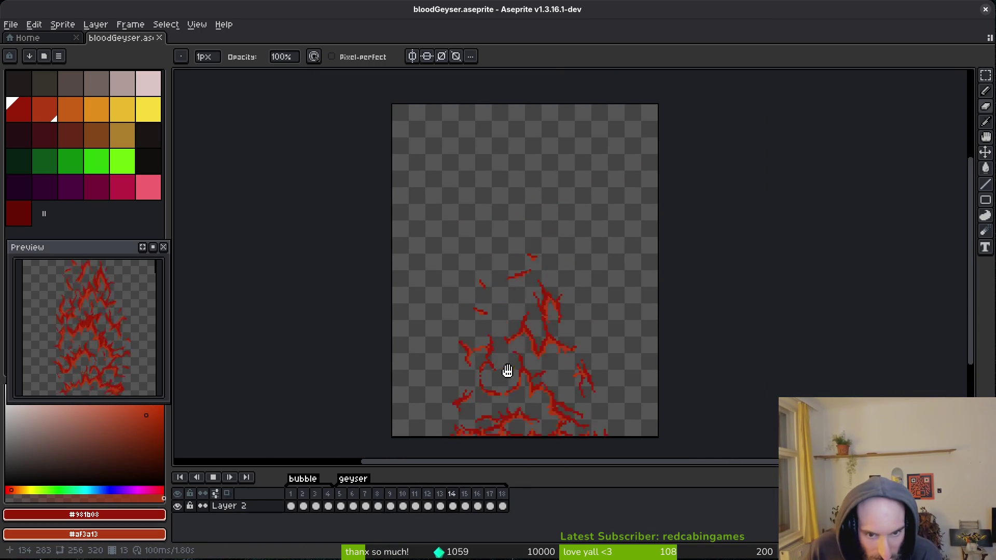
drag(542, 409, 536, 408)
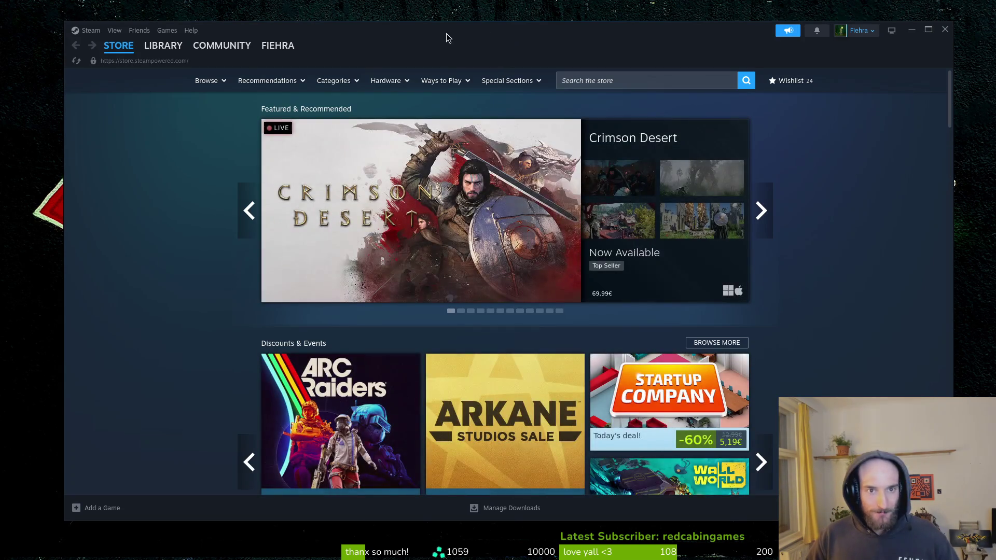
Open Space Scavenger 2 Playtest from the Steam Library and launch it with PLAY.
mouse_move(446, 33)
mouse_down()
mouse_move(652, 50)
mouse_move(428, 19)
mouse_up()
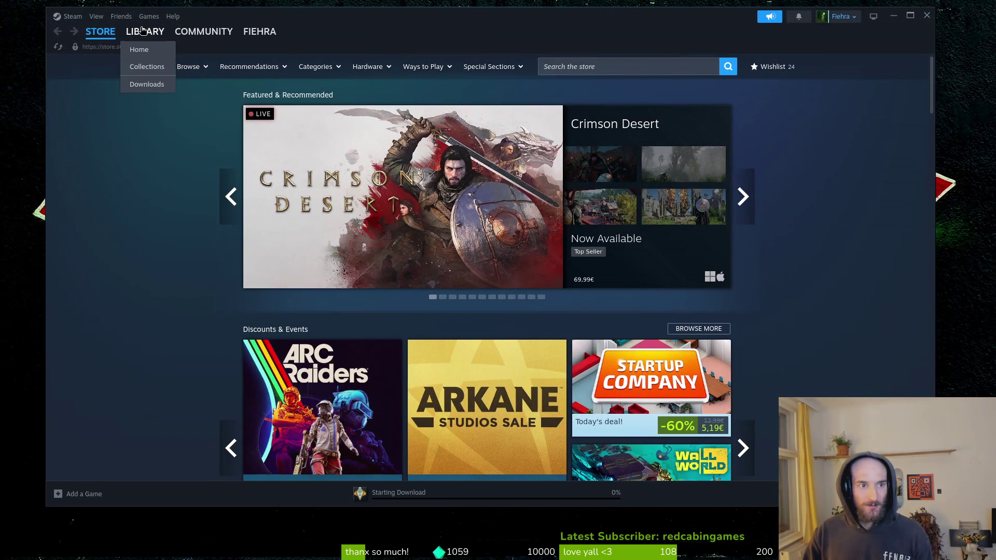
click(142, 30)
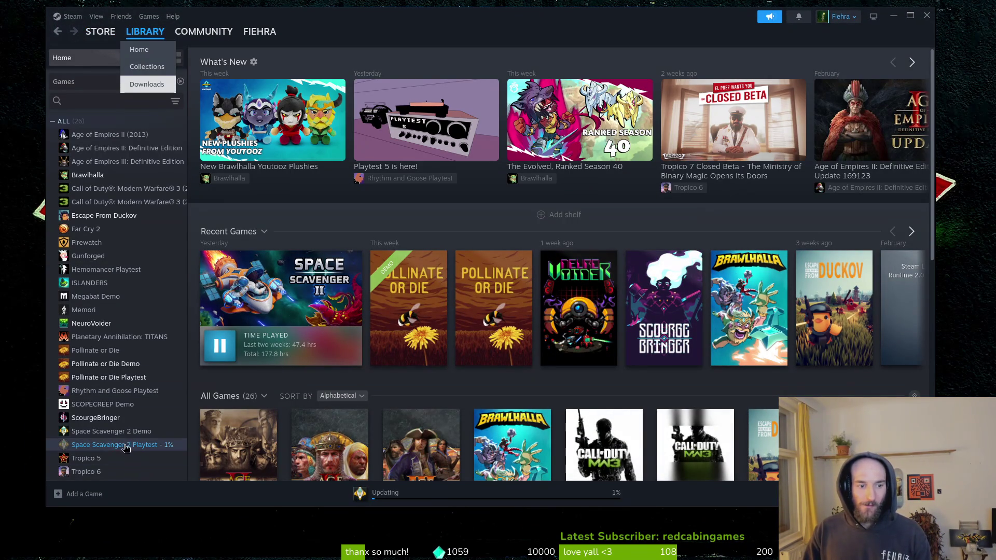
click(117, 446)
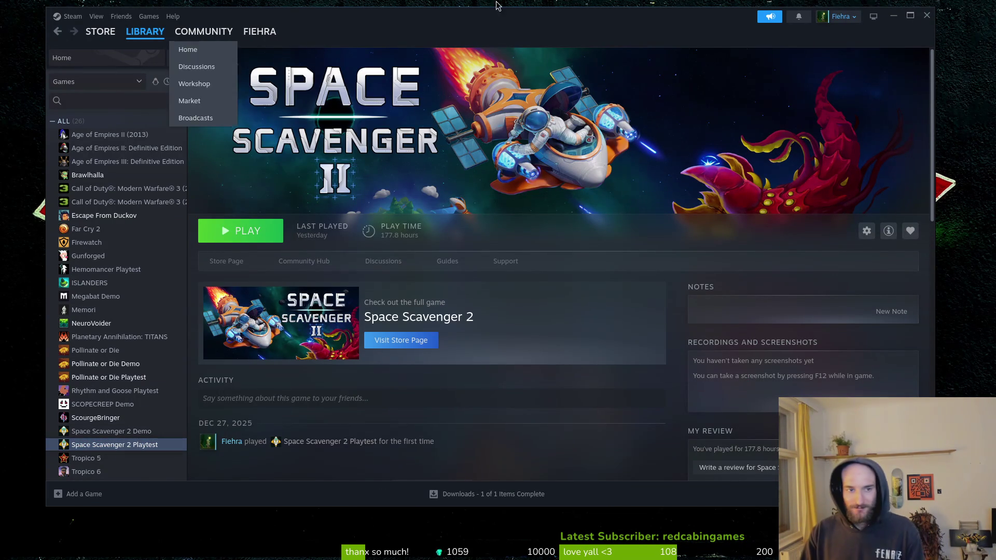
click(241, 230)
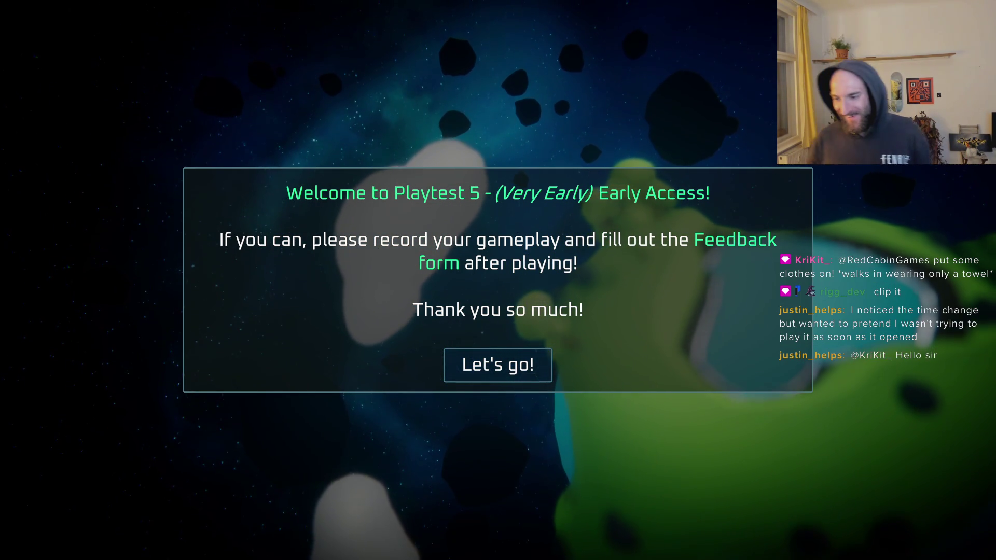
Dismiss the Playtest 5 welcome message and fly to the Daily Challenge console to open it.
key(Return)
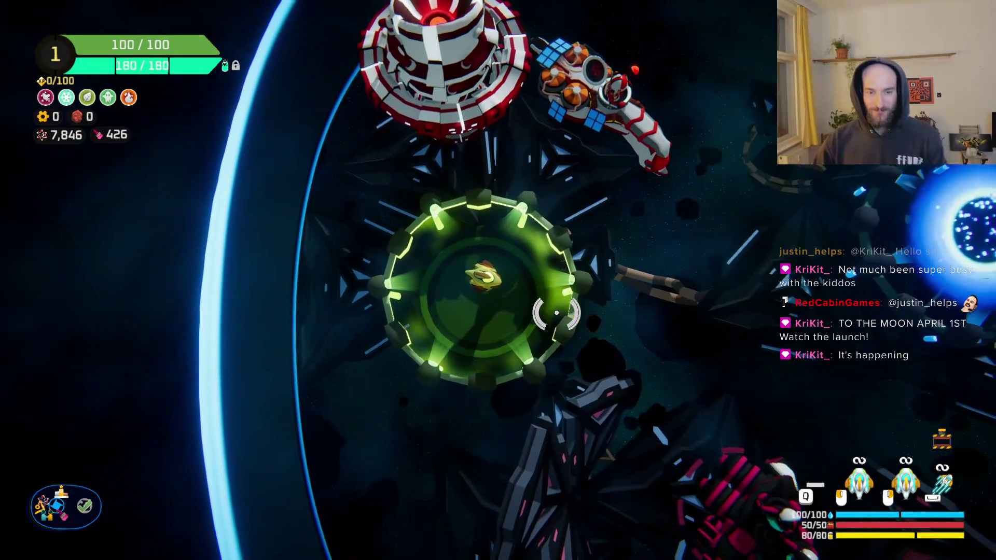
key(s)
key(w)
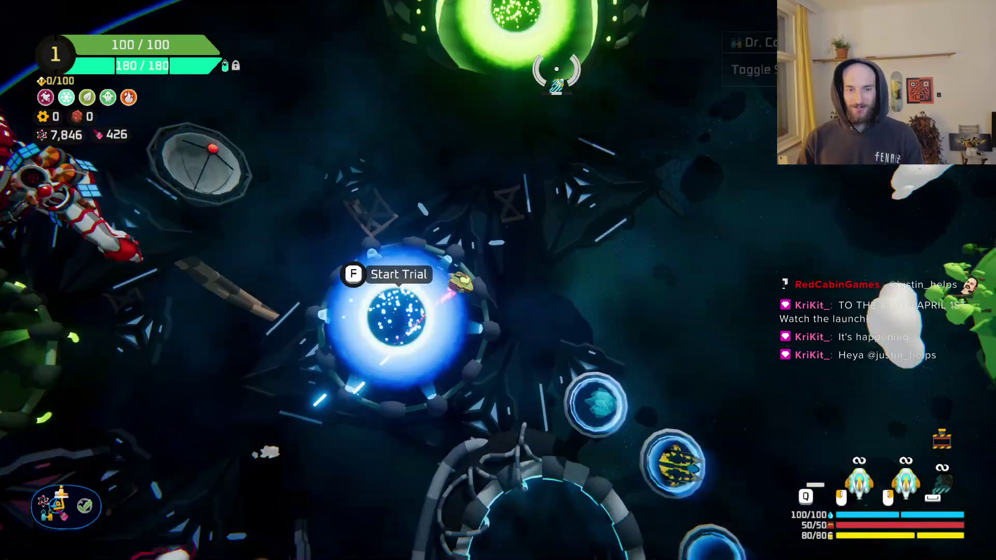
key(f)
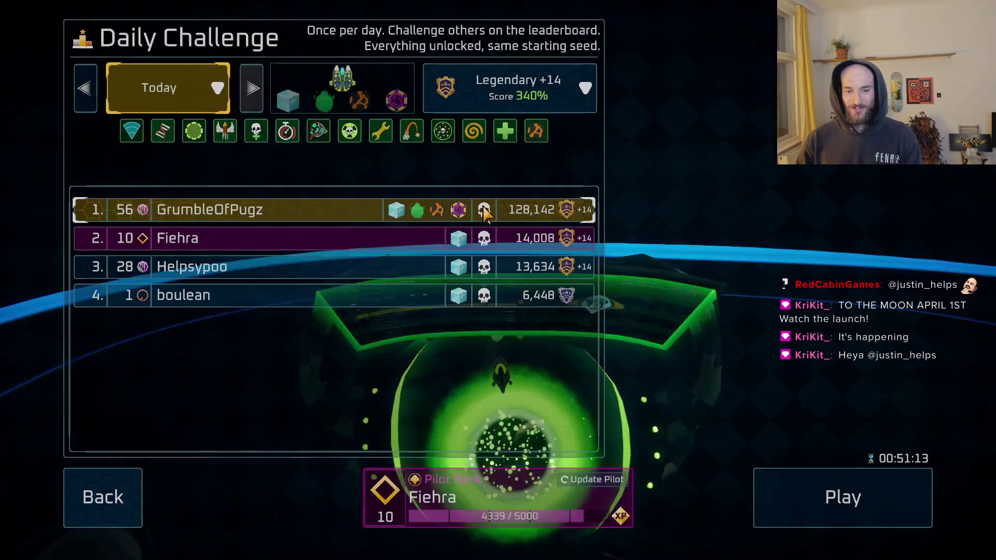
Show yesterday's Daily Challenge leaderboard and preview the top three entries' ship builds.
click(85, 93)
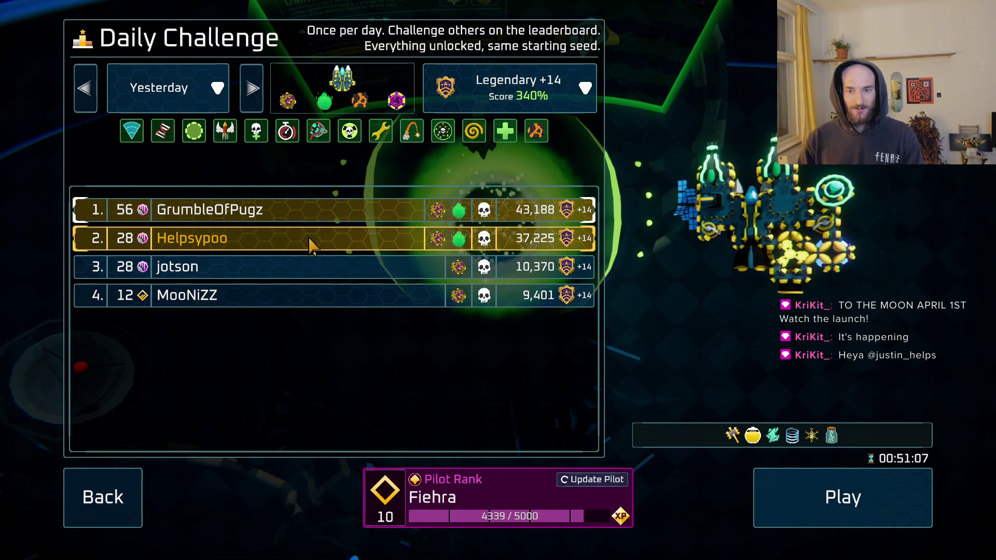
click(310, 244)
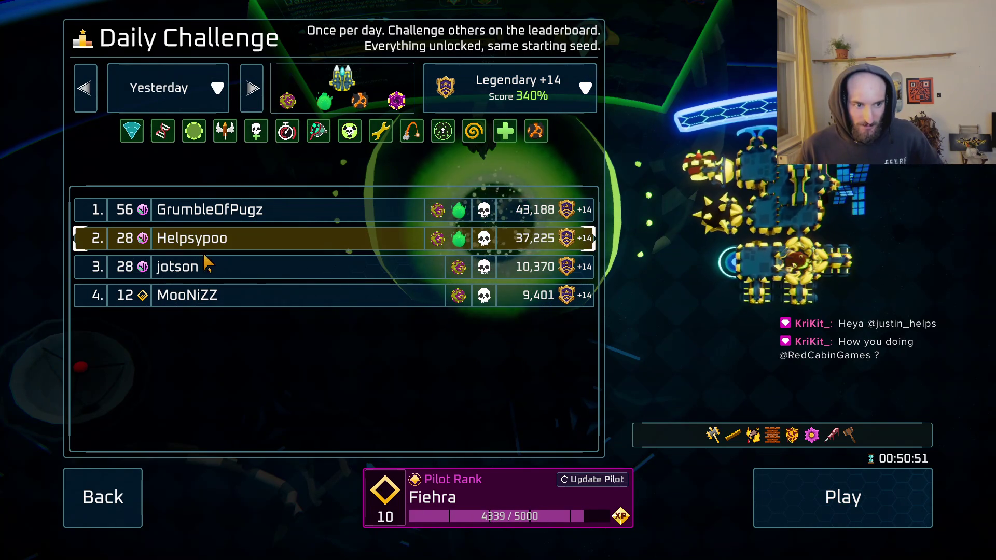
click(215, 270)
key(Up)
key(Up)
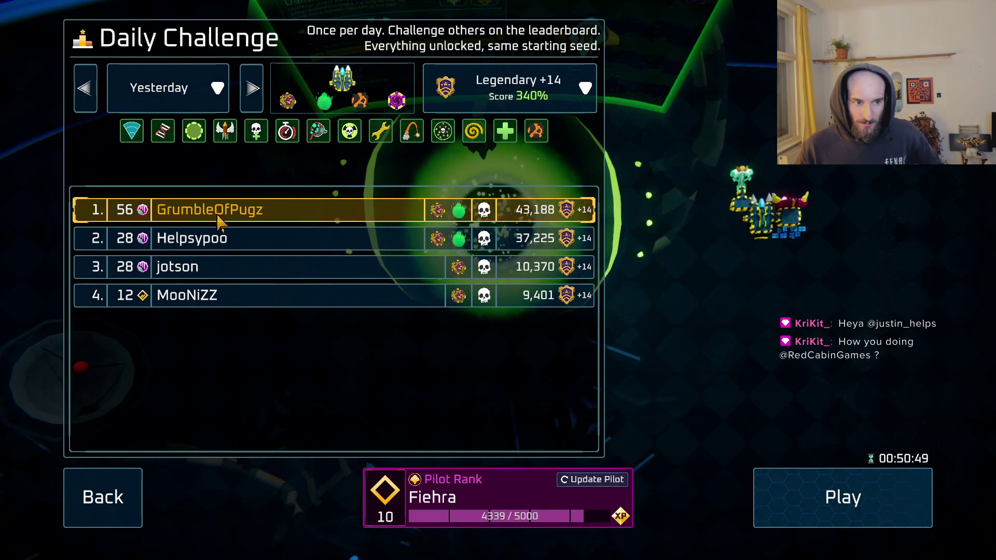
Browse the Mar 27 2026 leaderboard, previewing several builds including the top-ranked one.
click(85, 88)
click(210, 296)
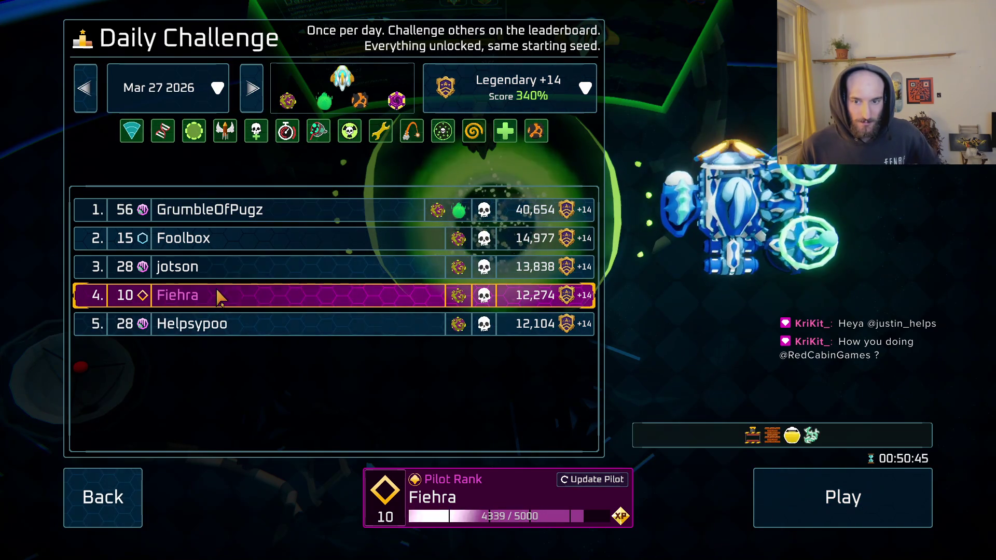
click(231, 274)
click(256, 236)
click(259, 216)
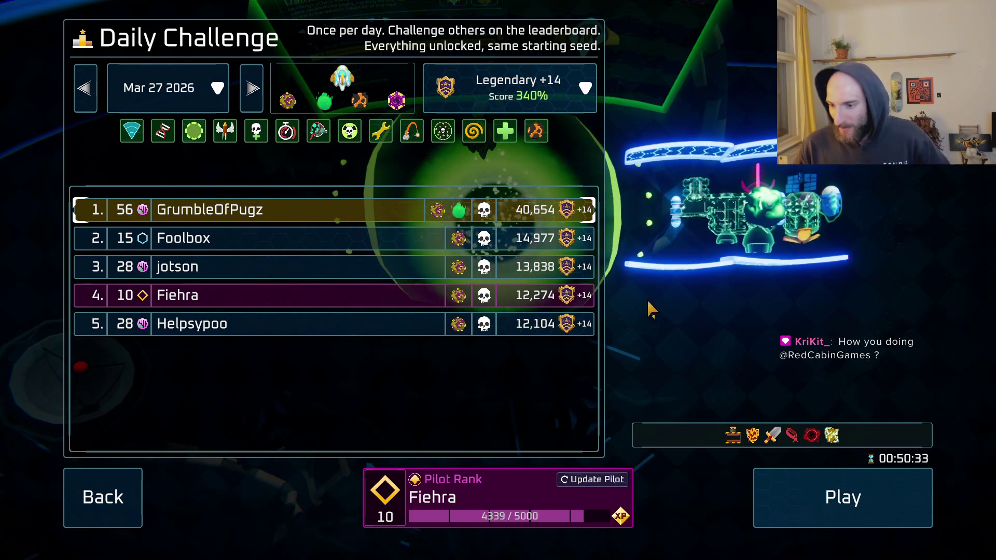
Check Mar 26 2026, review yesterday's second-place build, then close the Daily Challenge.
click(93, 102)
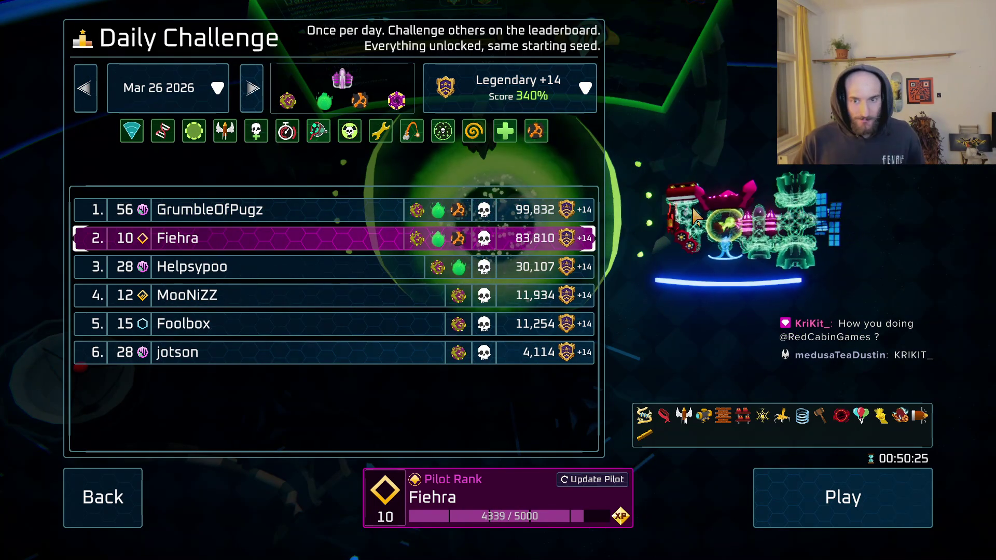
click(254, 108)
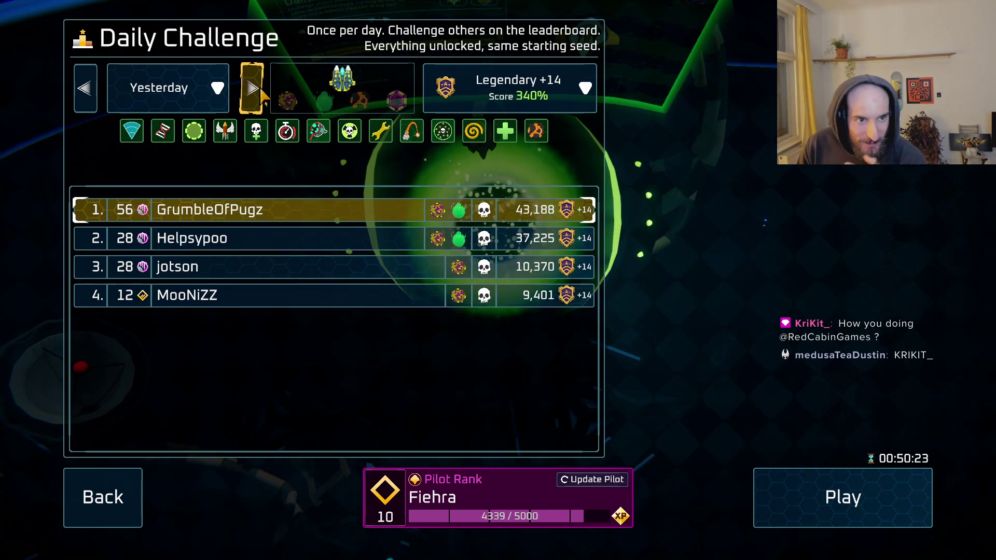
click(255, 109)
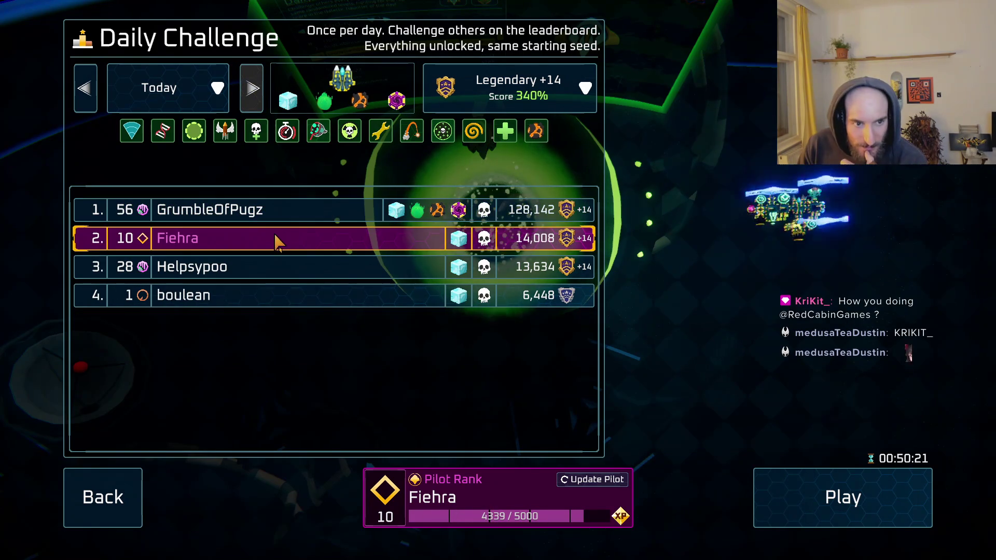
key(q)
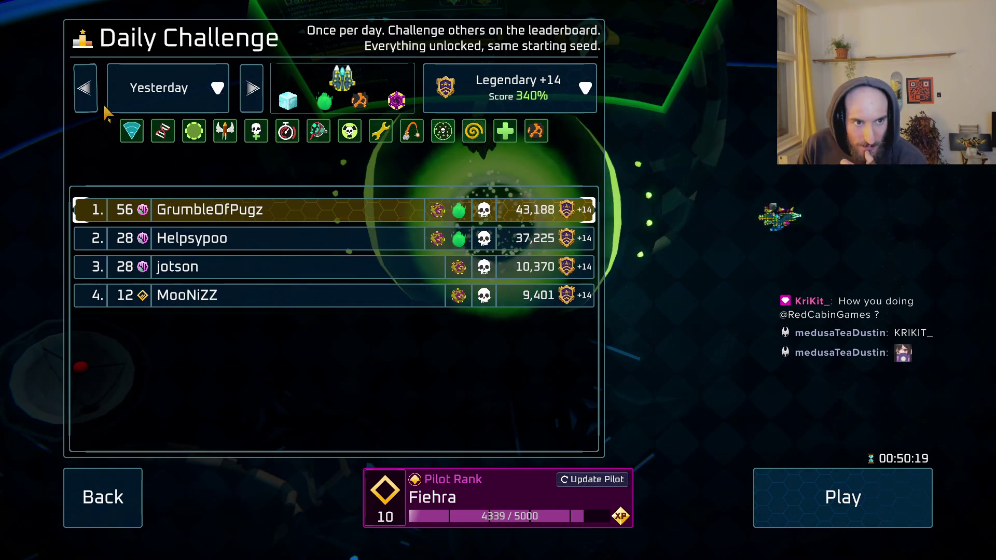
click(234, 239)
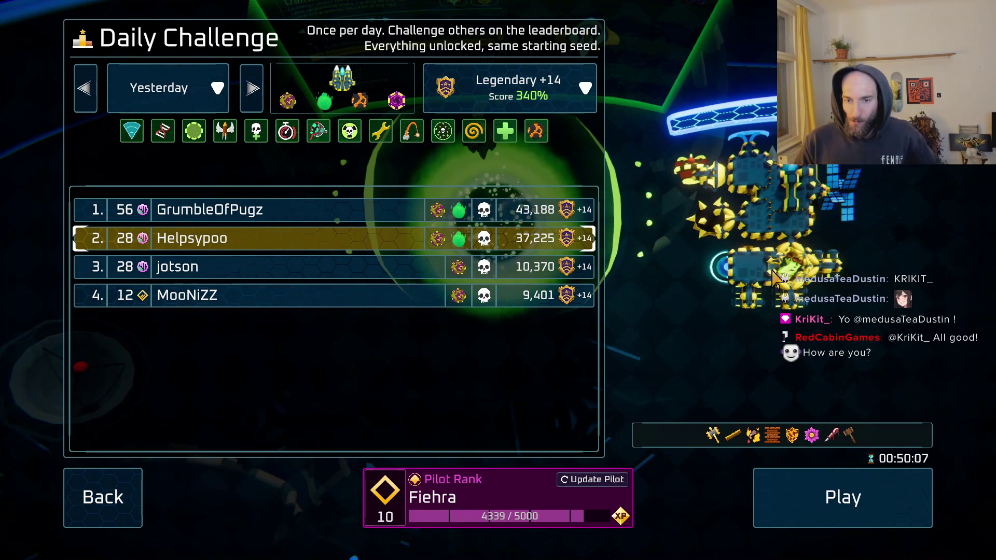
click(72, 495)
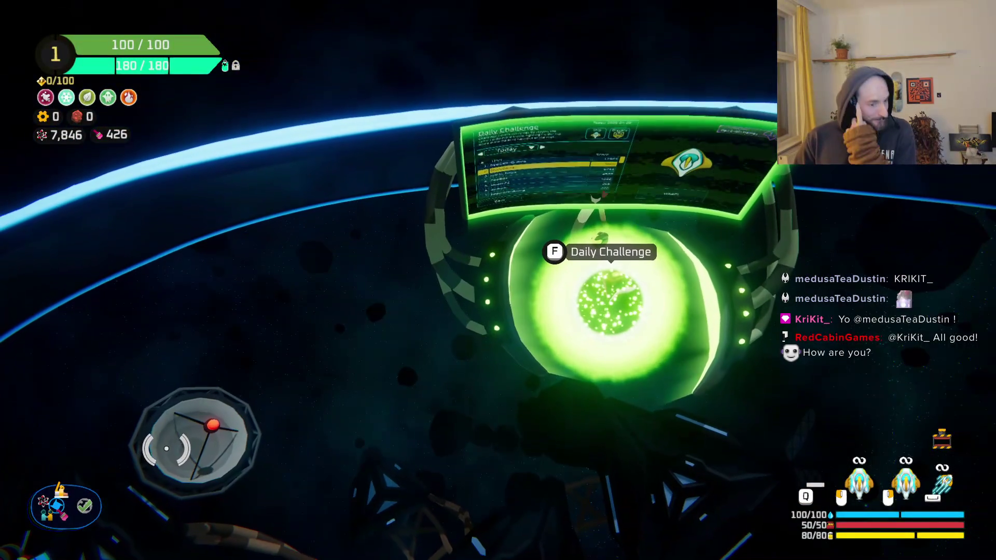
Fly to the Start Trial portal and open the Legendary +10, Glacier-sector run setup.
key(s)
key(a)
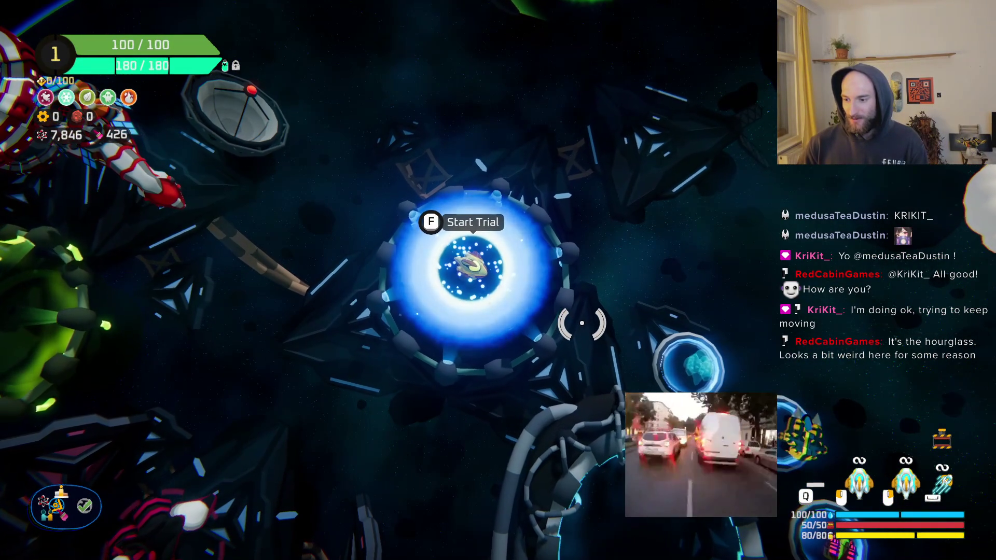
key(f)
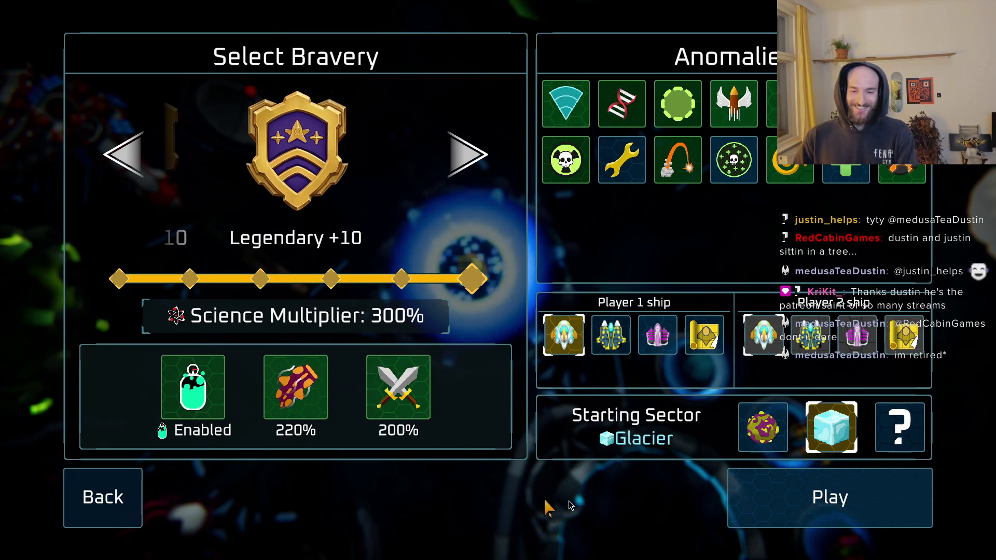
Start the Glacier trial run and pause it once it loads.
click(813, 517)
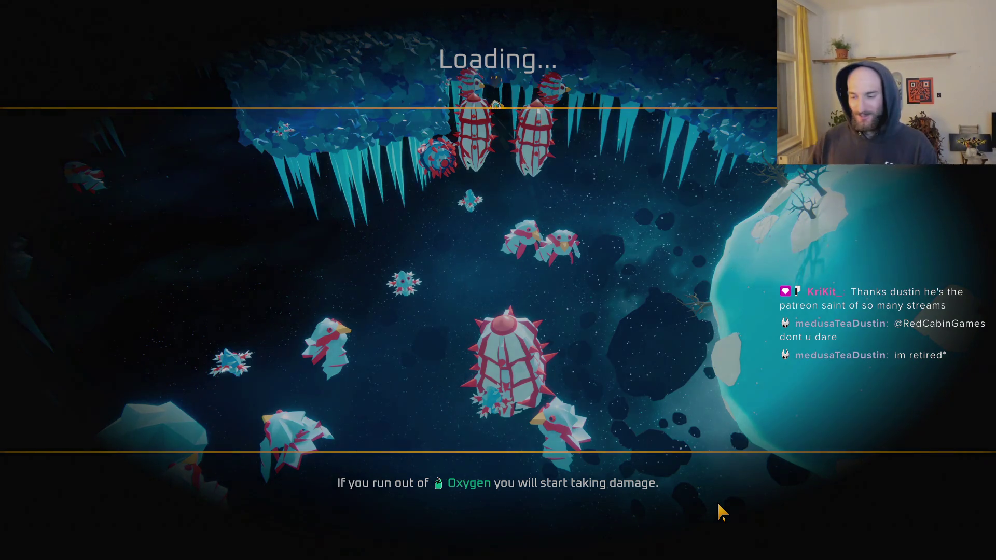
key(Escape)
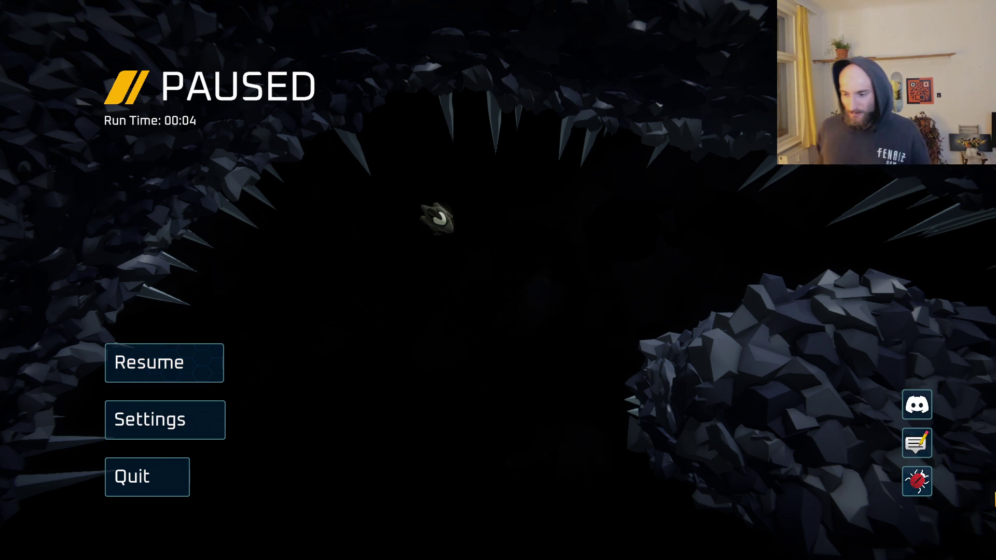
Resume the paused run in the Glacier sector.
click(162, 362)
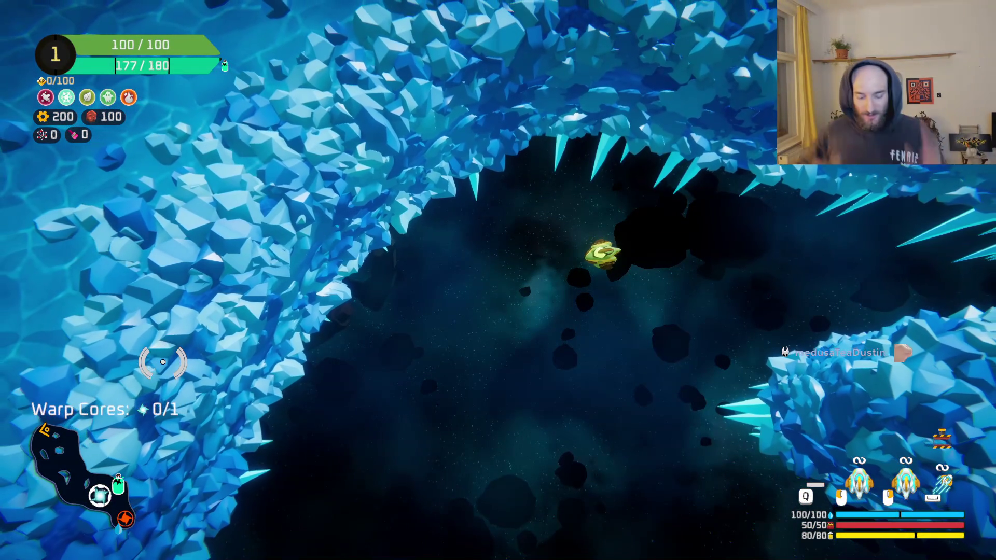
Fight through the ice cave enemies with the laser and collect the dropped Spare Parts.
key(w)
mouse_move(616, 299)
mouse_down()
mouse_move(560, 312)
mouse_move(583, 223)
mouse_move(553, 192)
mouse_up()
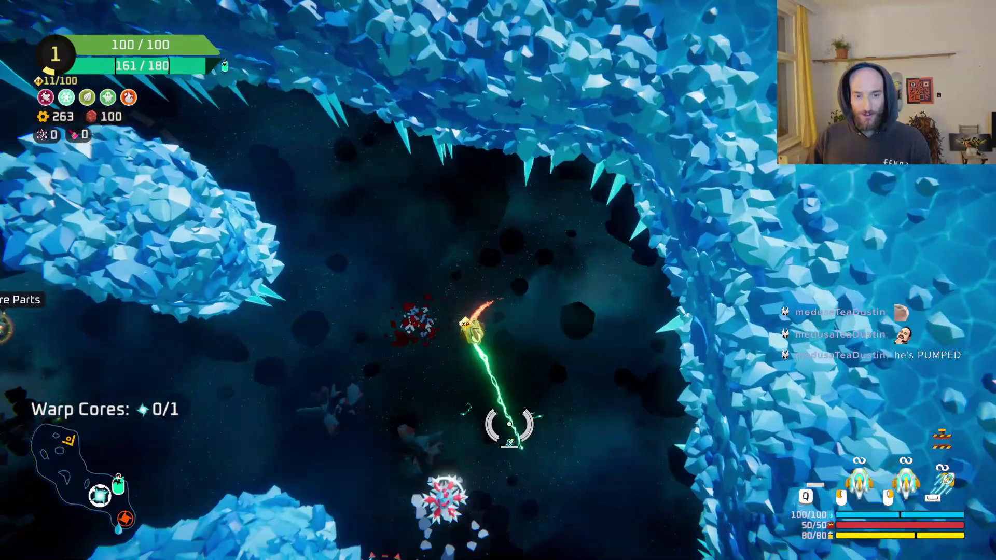
key(a)
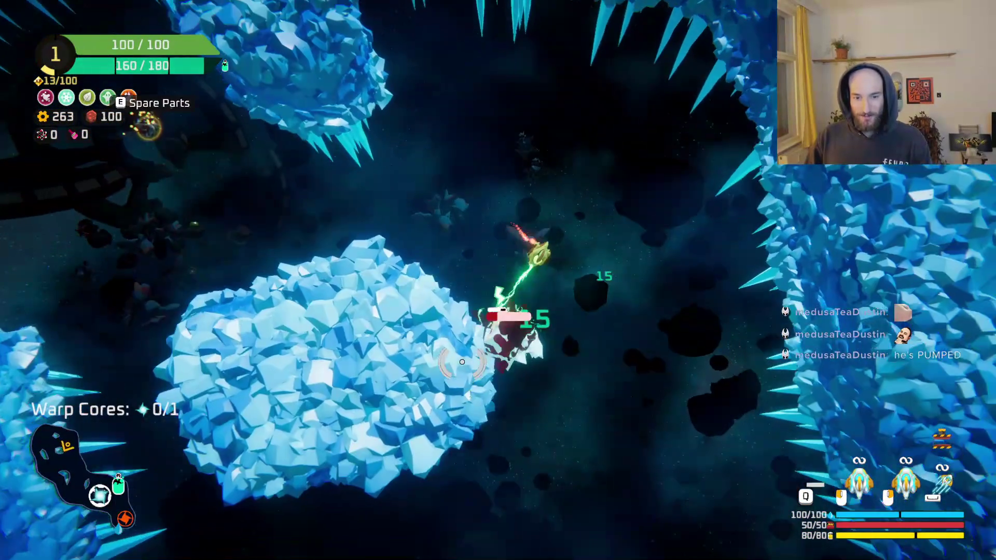
key(w)
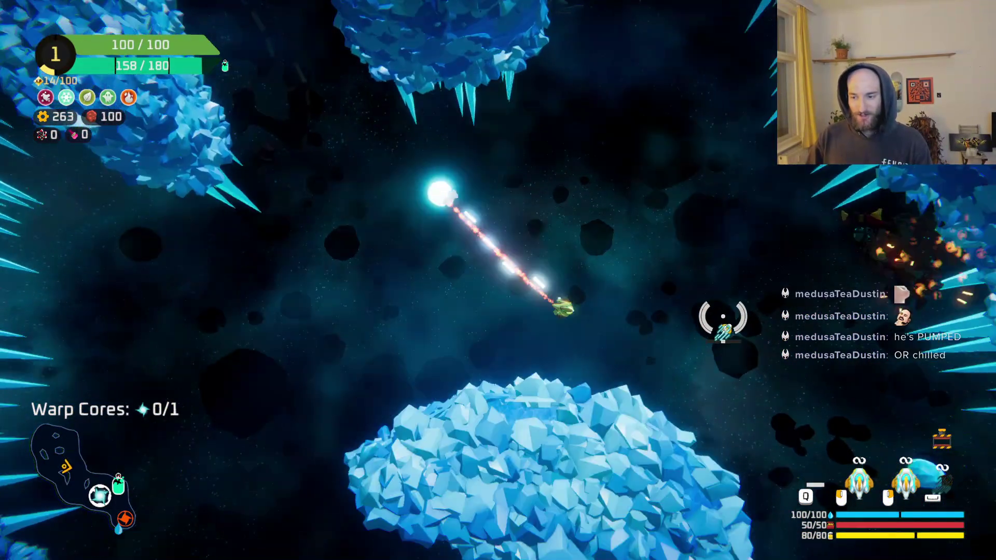
key(d)
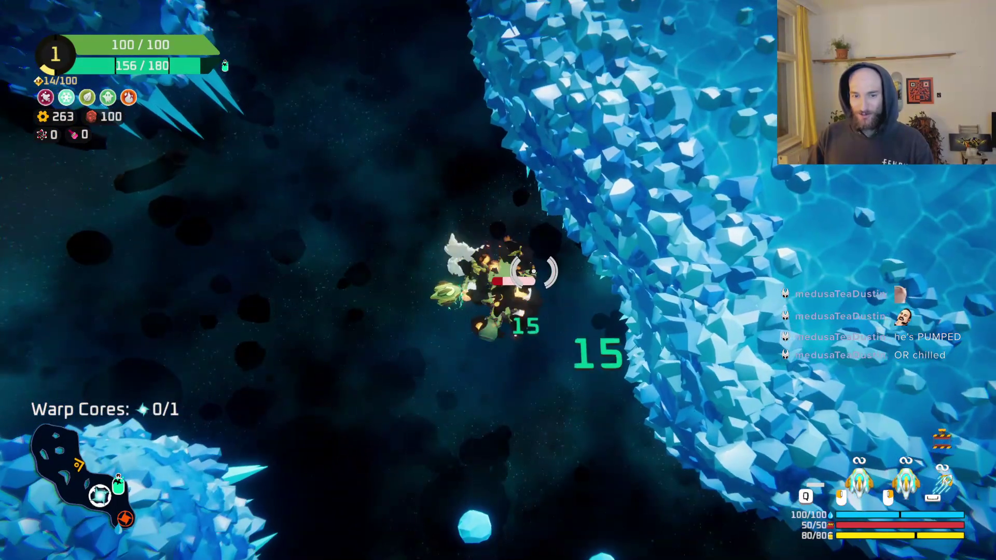
key(e)
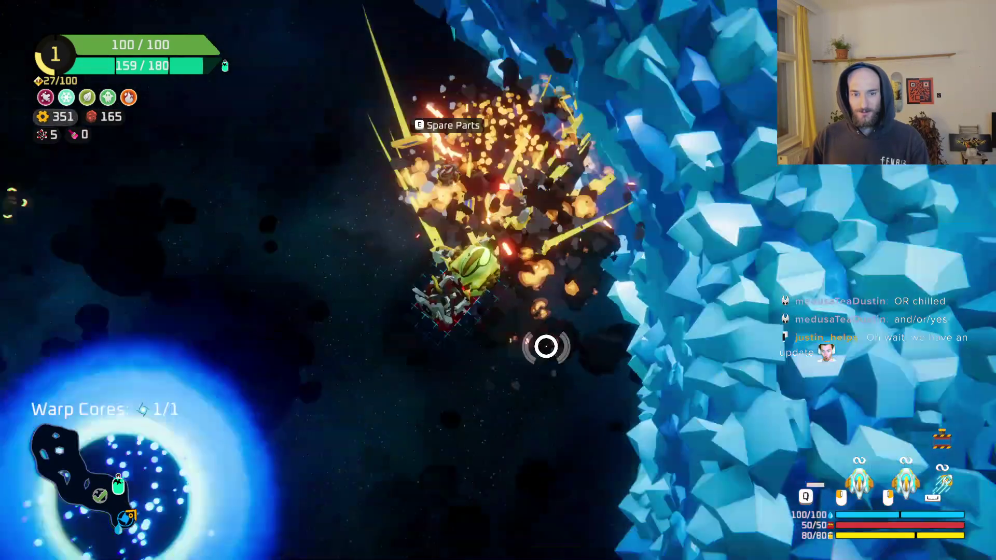
Glance at the ship build grid, then claim the 90-gear reward from the station.
key(e)
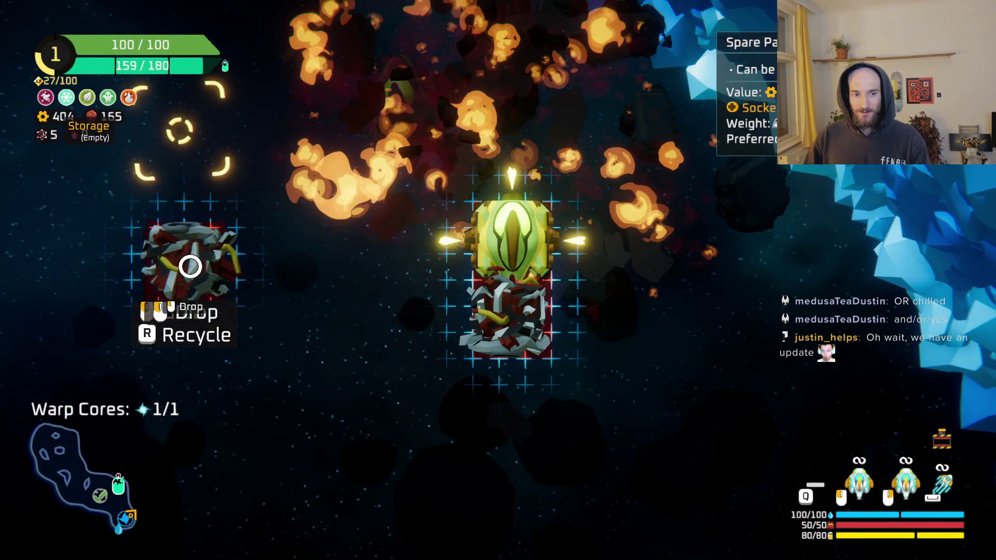
key(Escape)
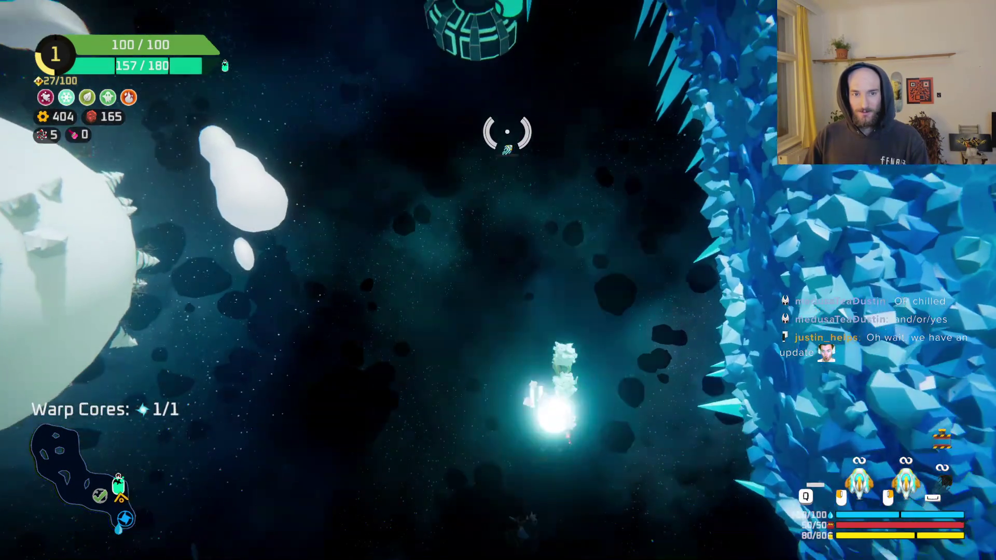
key(e)
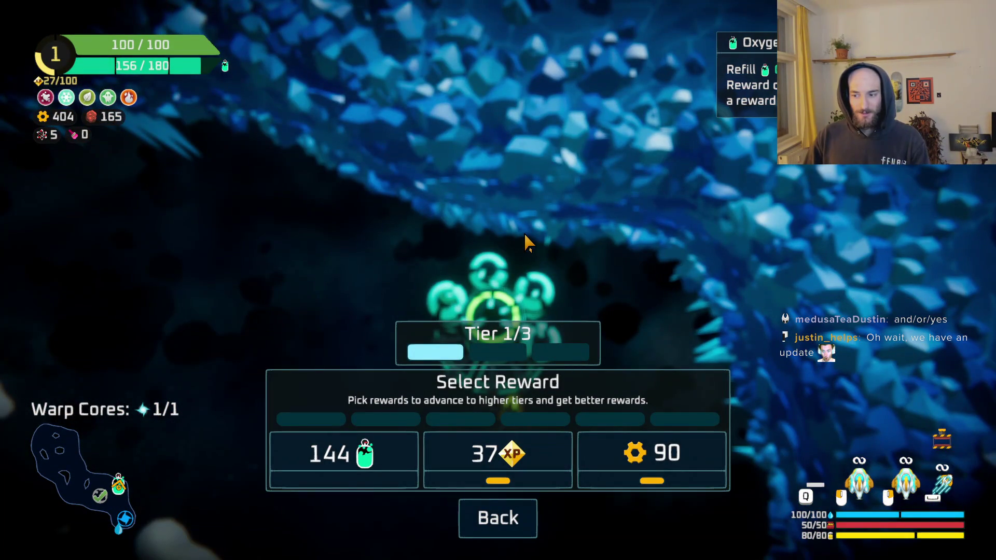
click(678, 473)
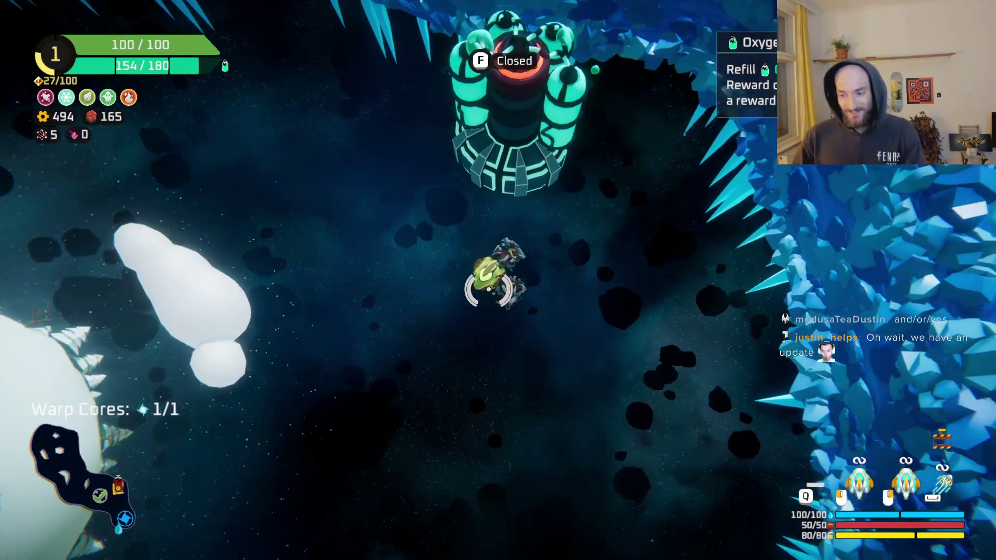
Dash past the station to the warp portal and warp out of the Glacier sector.
key(space)
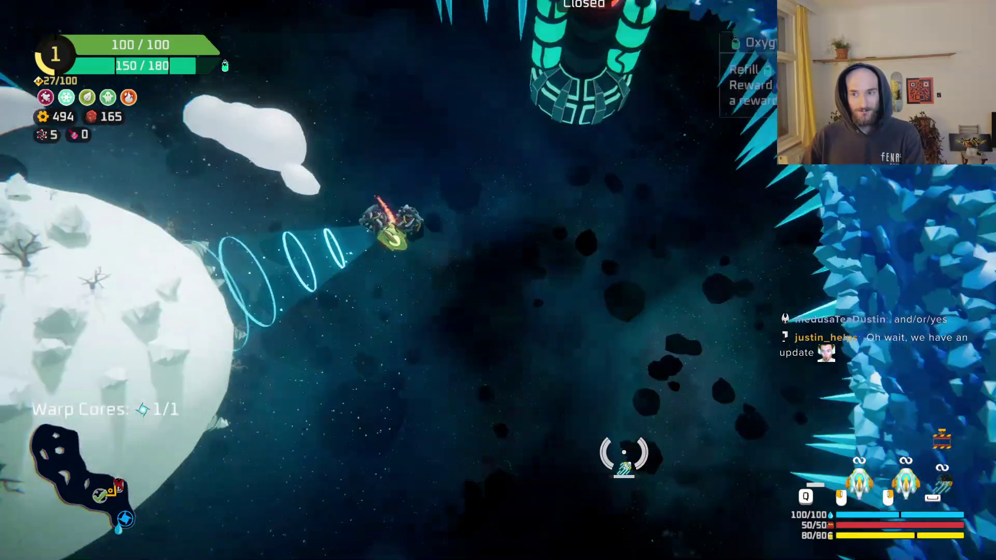
key(space)
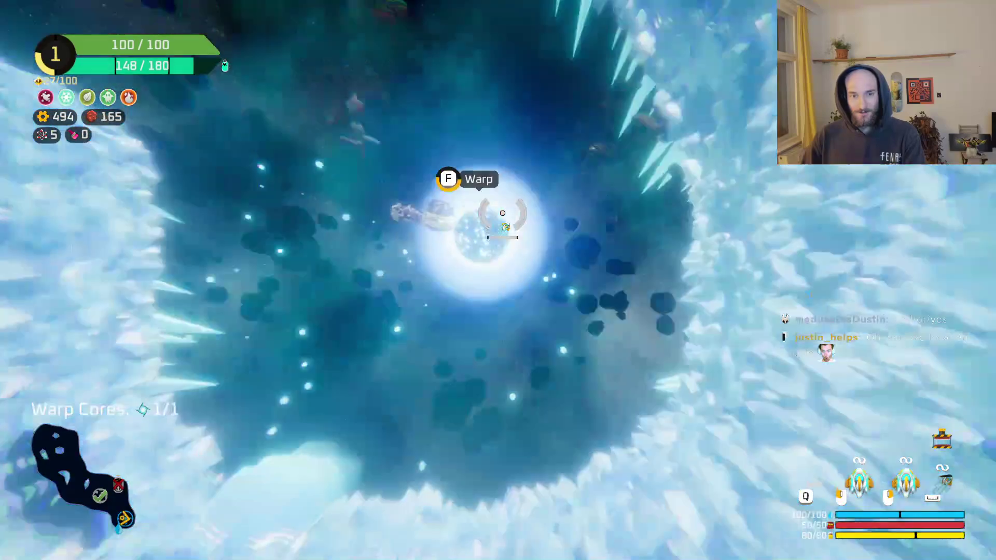
key(e)
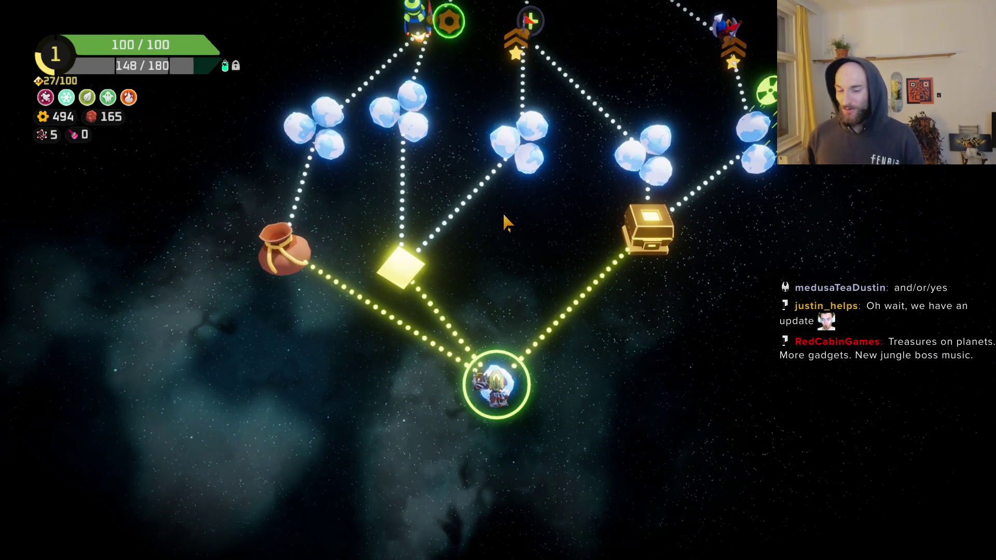
Look ahead on the sector map and travel to the drop-point node.
scroll(571, 301, up, 3)
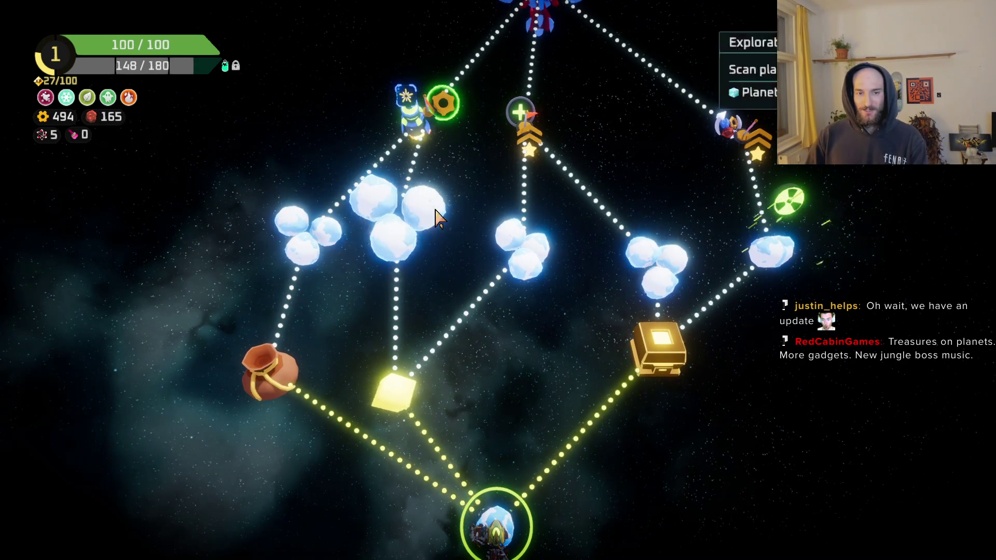
scroll(506, 318, up, 2)
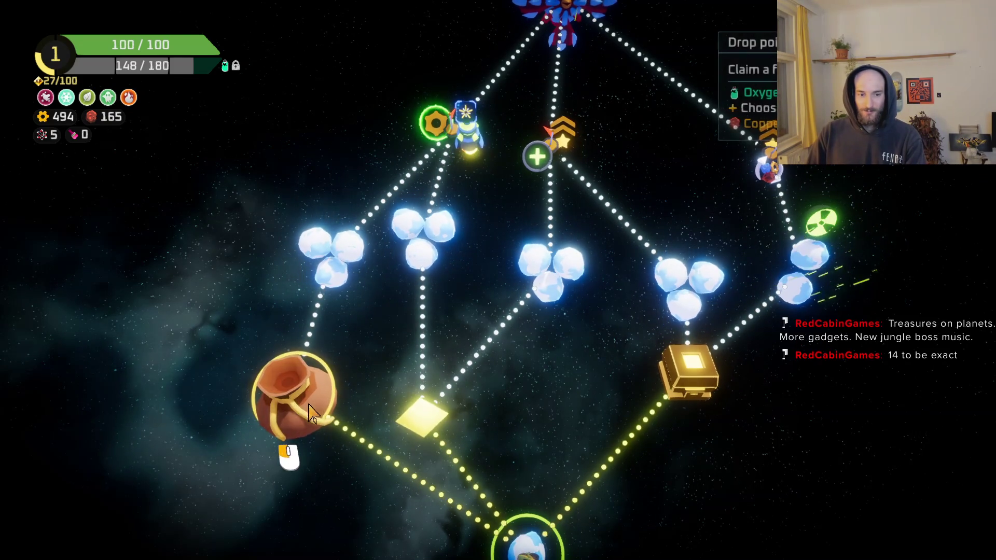
click(431, 421)
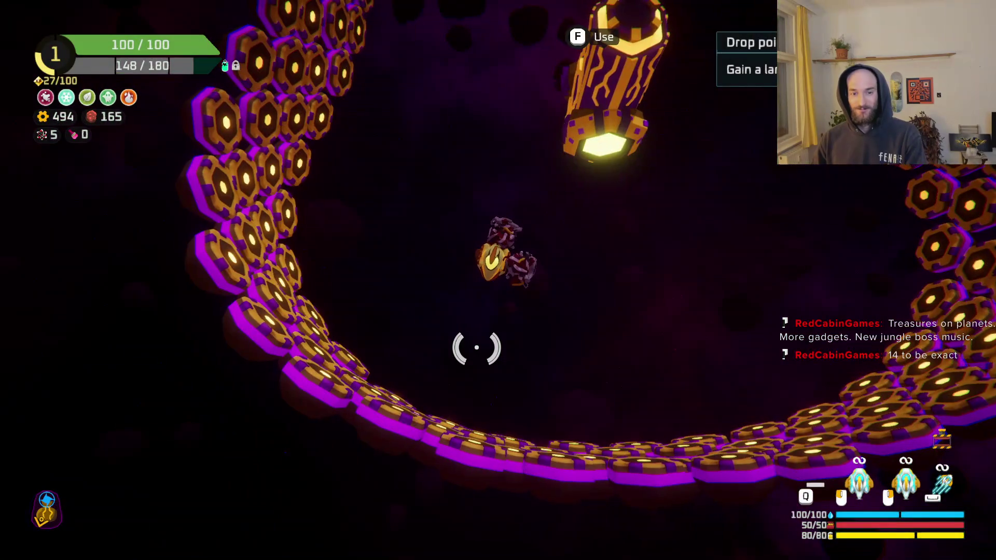
Fly to the drop-point station, use it, and take the 200 XP reward to reach Rank 3.
key(s)
key(a)
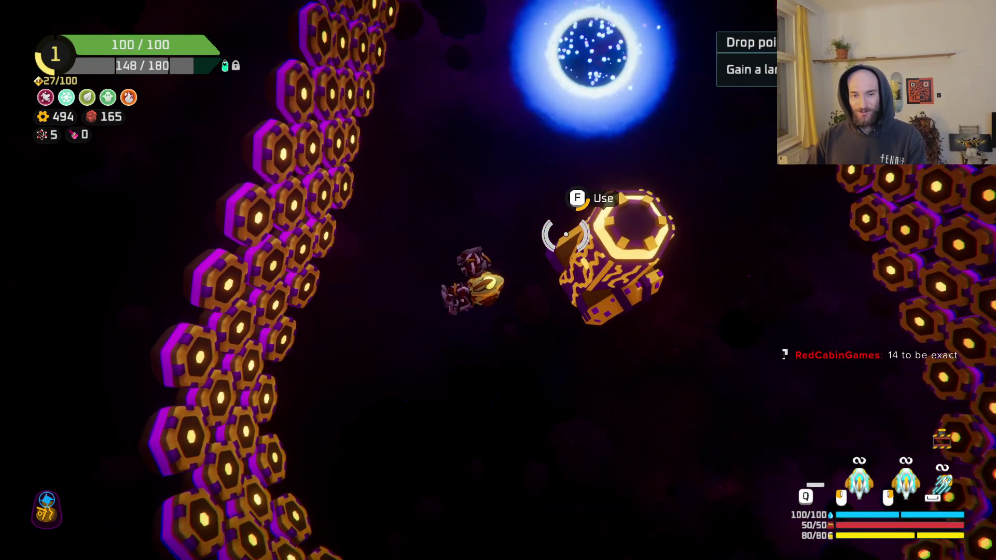
key(f)
click(606, 437)
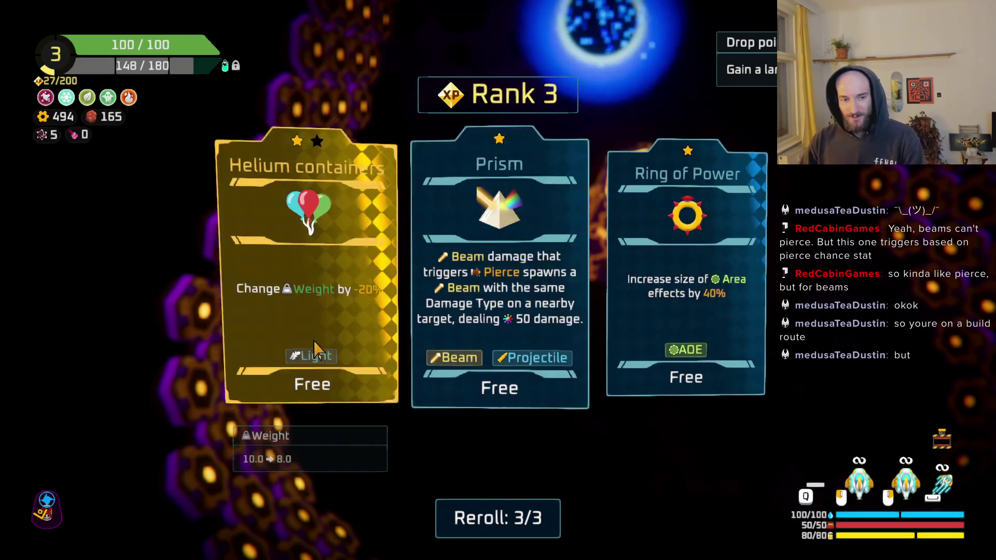
Take the Helium containers and Bandana upgrades, then fly over to the station.
click(331, 360)
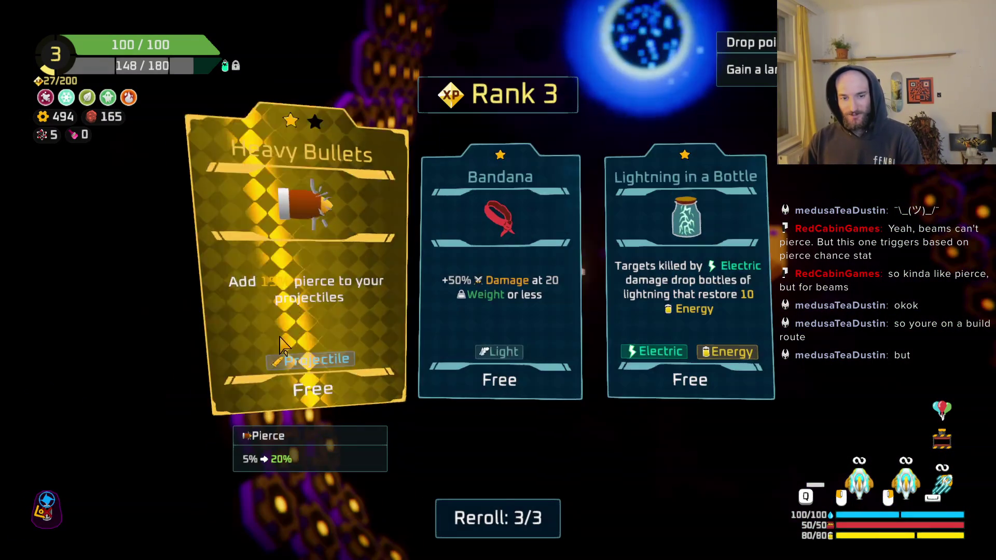
click(500, 358)
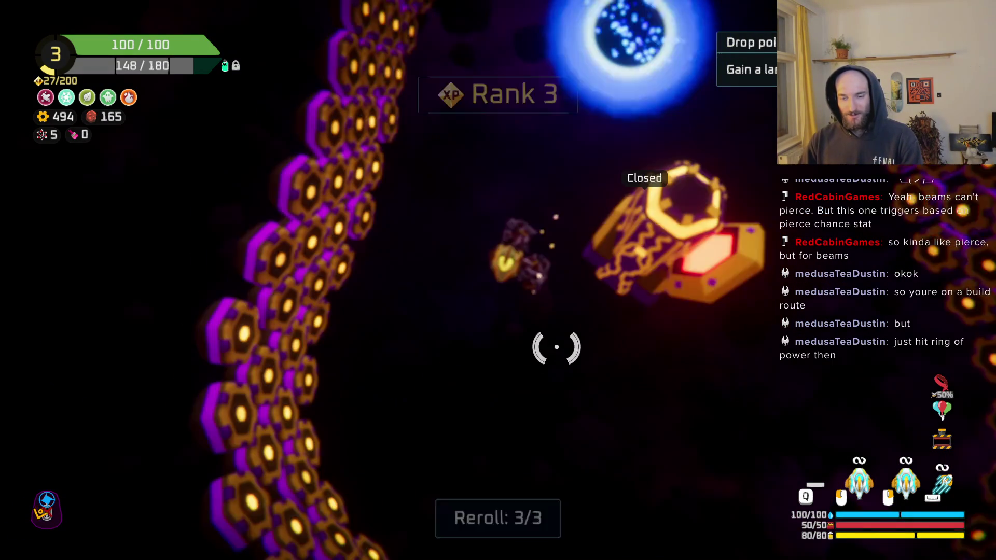
key(w)
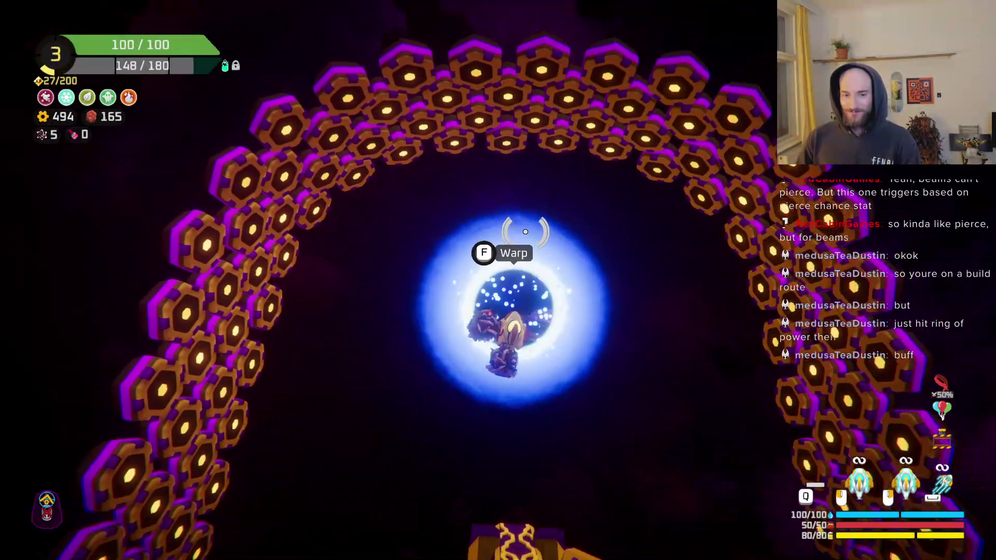
key(s)
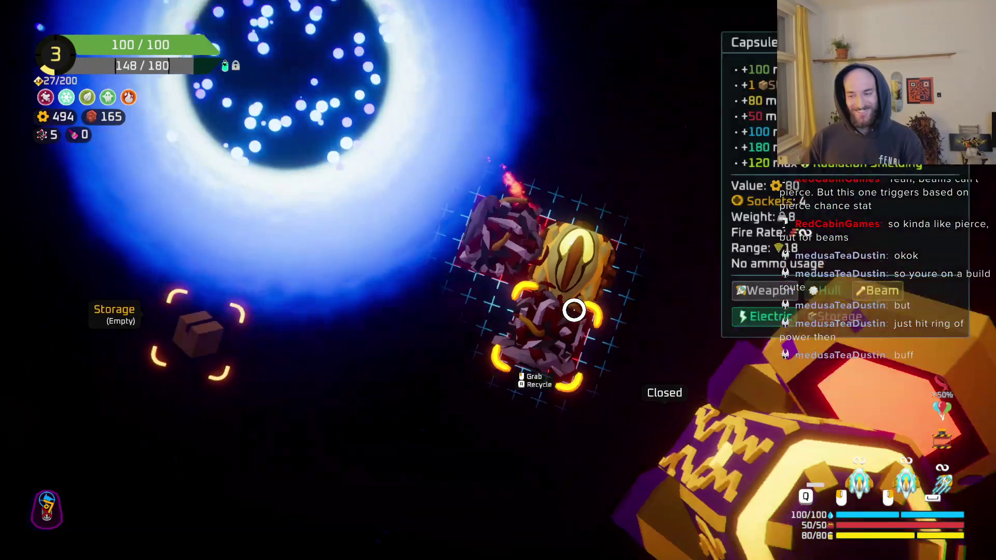
Upgrade the ship part with the first option into a shield, then warp to the next sector.
click(573, 310)
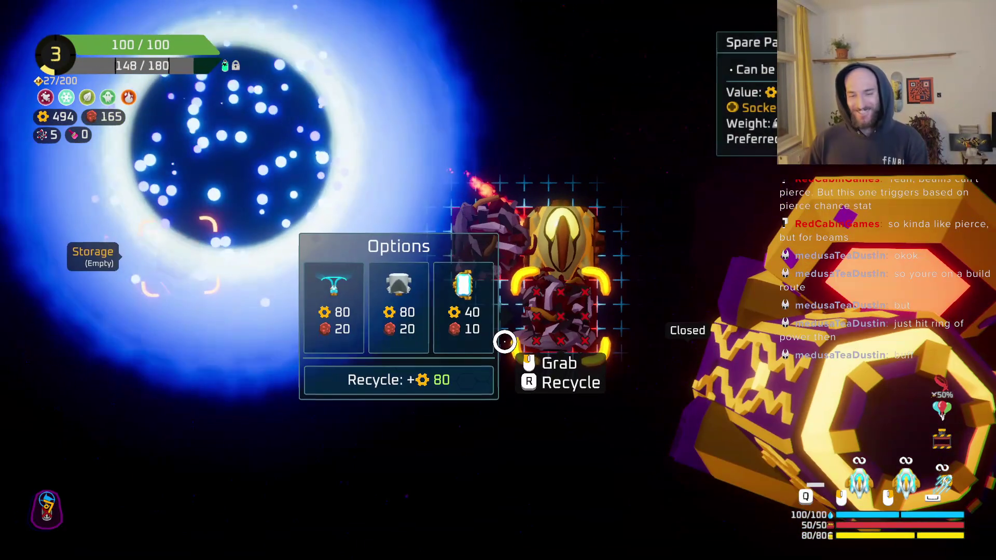
click(342, 313)
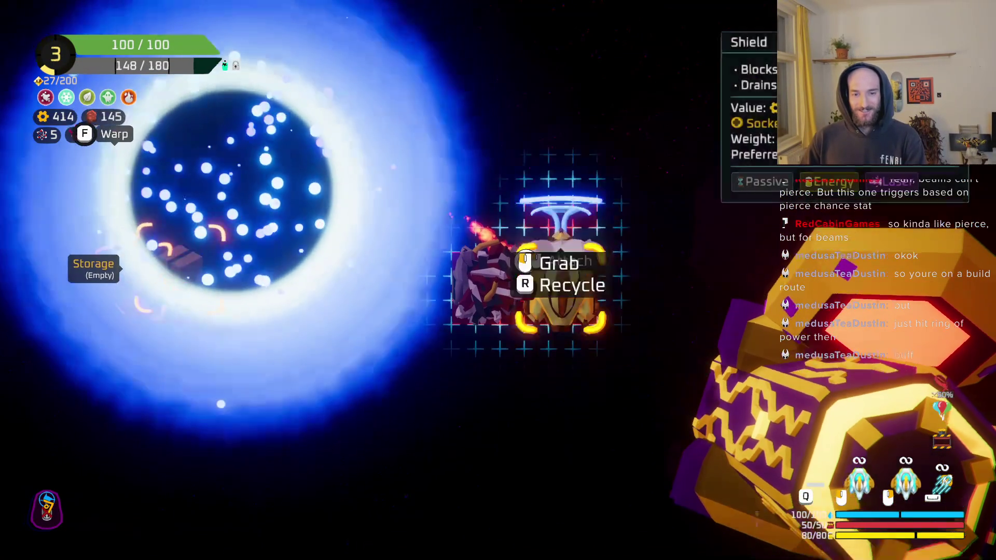
click(489, 285)
key(w)
key(f)
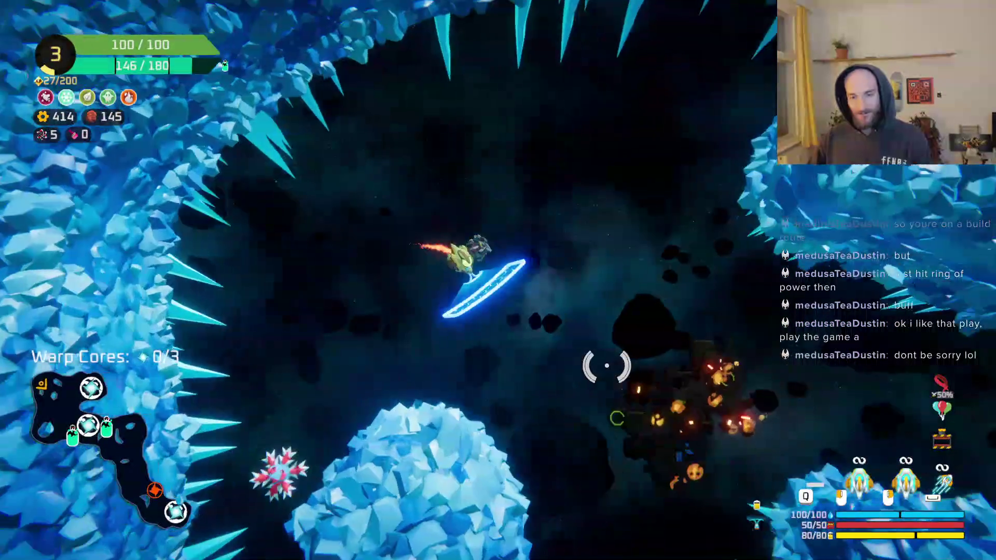
Fight through the icy asteroid field, then enter build mode with the collected spare part.
mouse_move(607, 366)
mouse_down()
mouse_move(516, 351)
mouse_move(478, 262)
mouse_move(468, 118)
mouse_move(614, 191)
mouse_move(467, 285)
mouse_move(503, 289)
mouse_move(522, 267)
mouse_move(594, 269)
mouse_move(565, 176)
mouse_move(581, 325)
mouse_move(367, 494)
mouse_move(363, 378)
mouse_move(323, 235)
mouse_move(592, 258)
mouse_up()
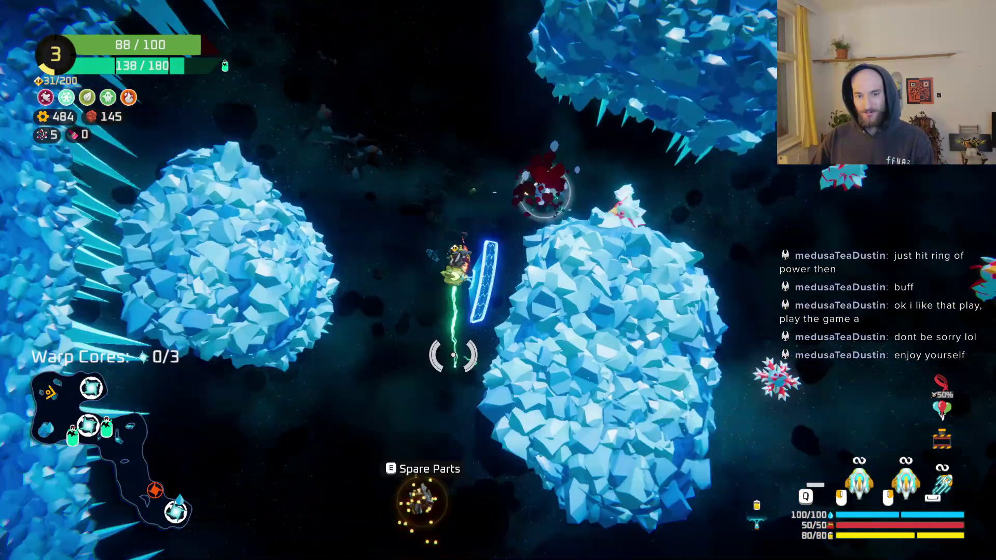
key(Tab)
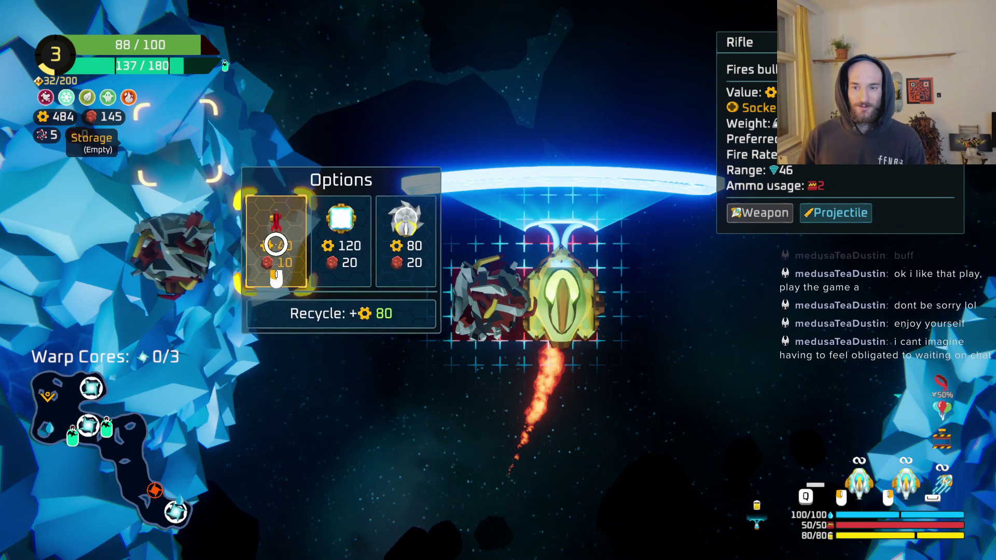
Convert the spare part into a Rifle and attach it to the ship's right side.
click(276, 242)
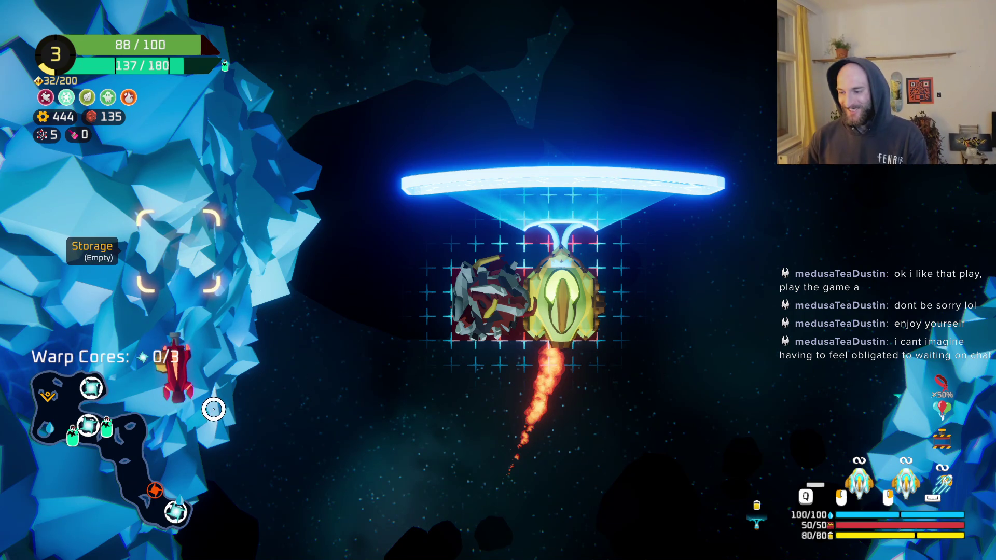
click(169, 378)
click(640, 308)
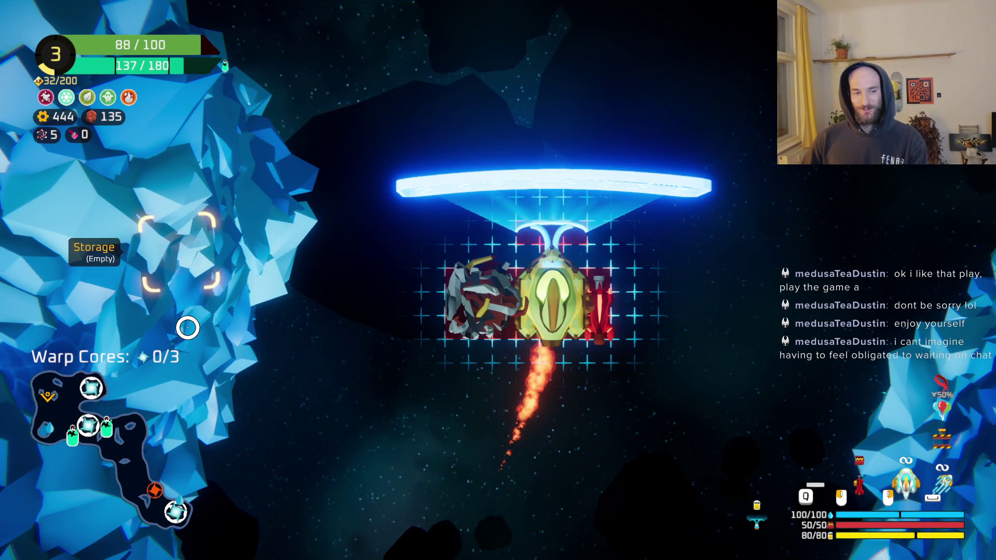
Fly off firing at enemies and make the Capsule the first selected weapon.
mouse_move(472, 321)
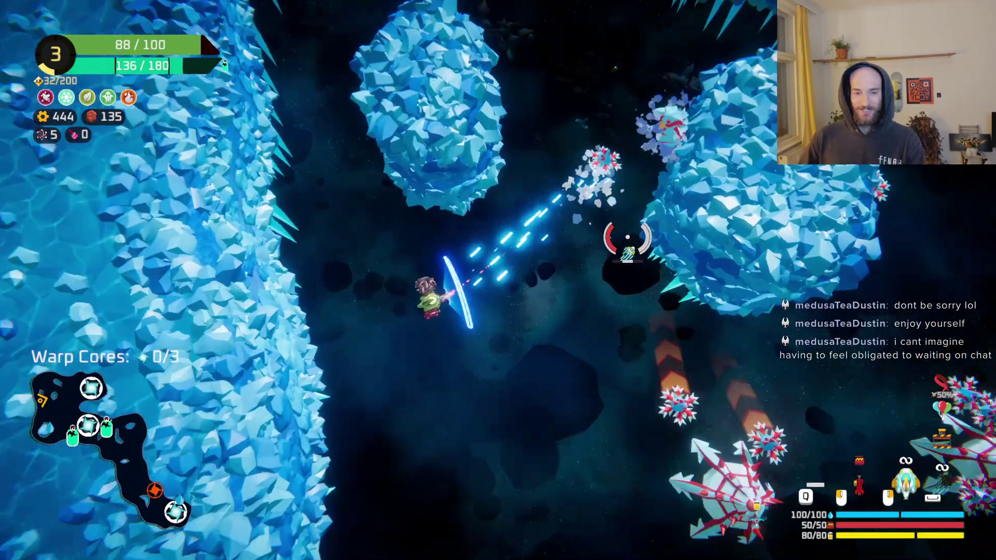
click(624, 165)
click(625, 165)
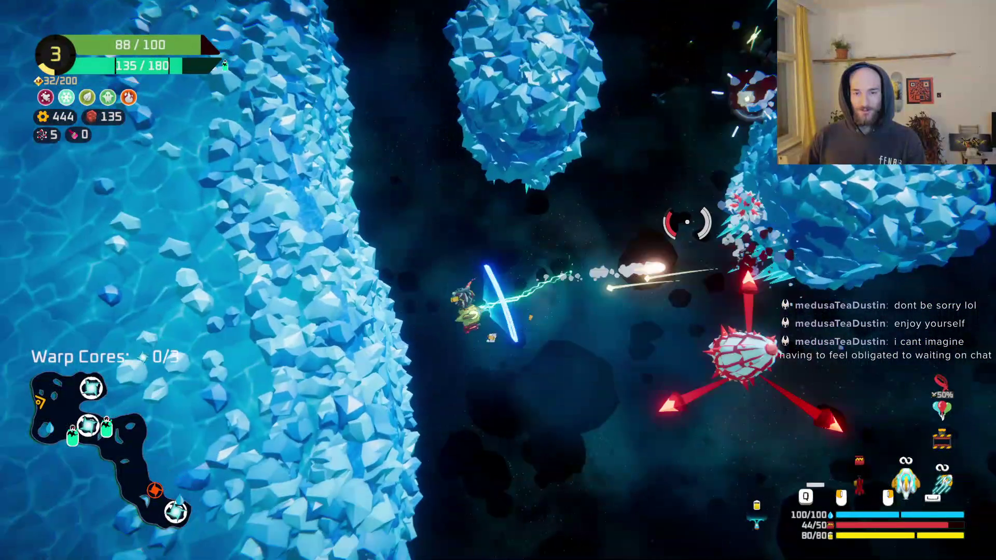
key(Tab)
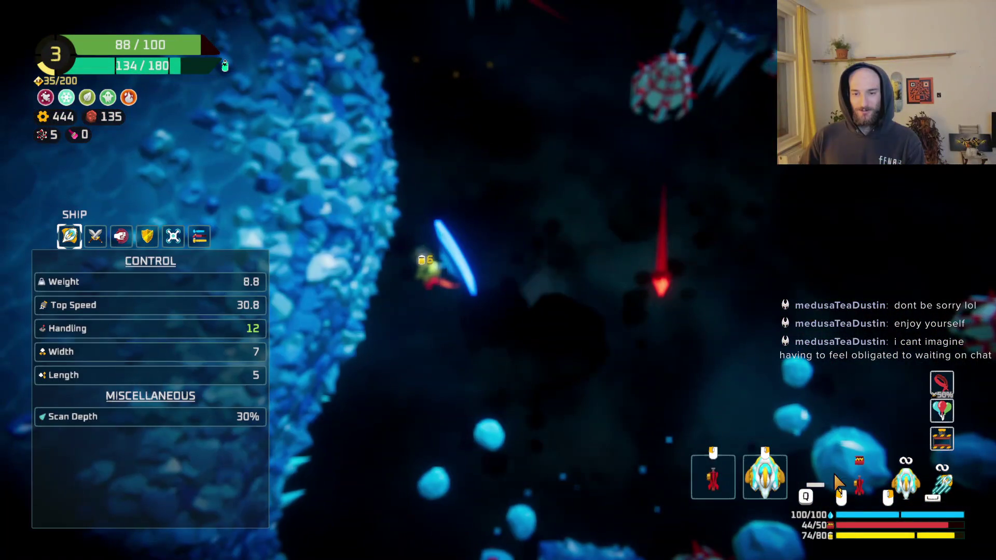
key(Tab)
key(Tab)
click(765, 478)
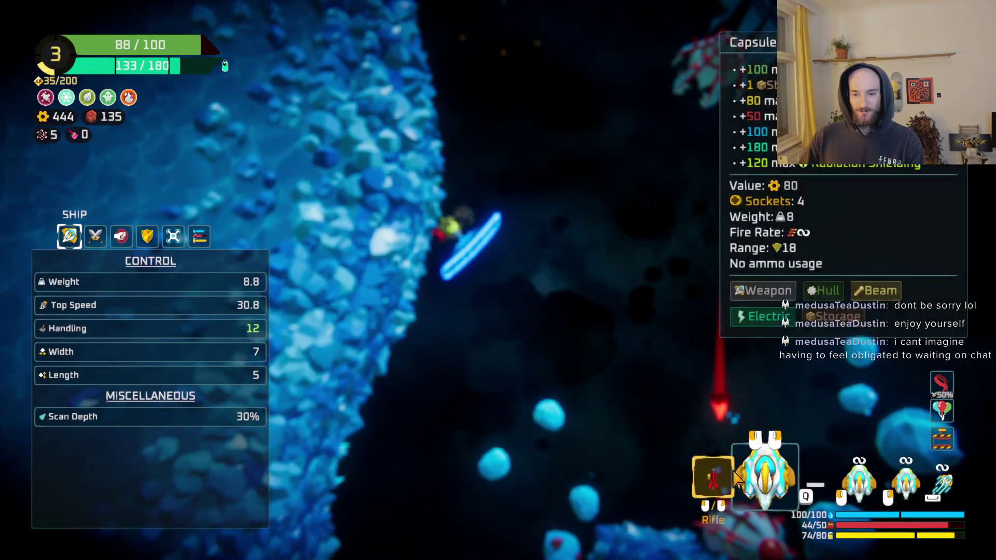
key(Tab)
Beam the large white and spiky enemies while flying along the ice wall.
click(707, 222)
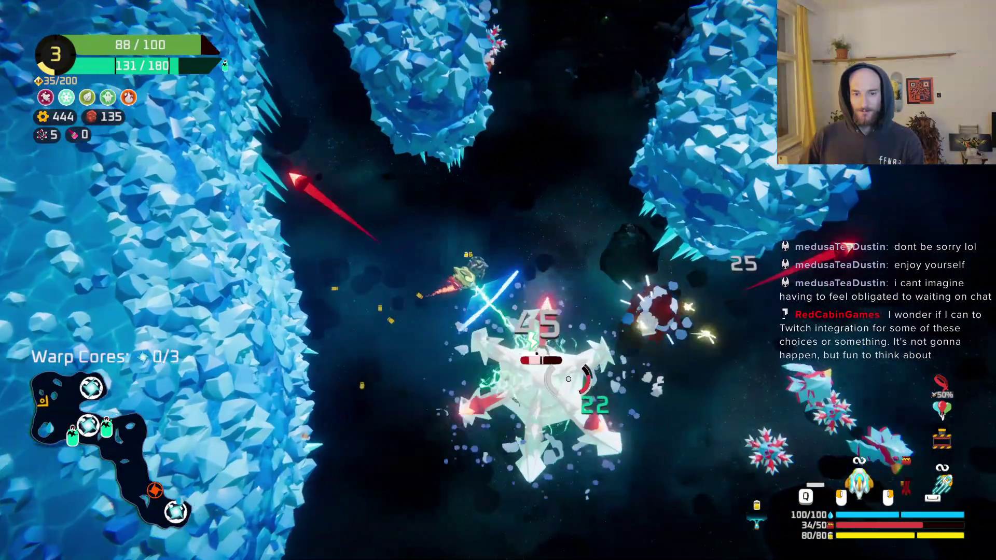
click(569, 380)
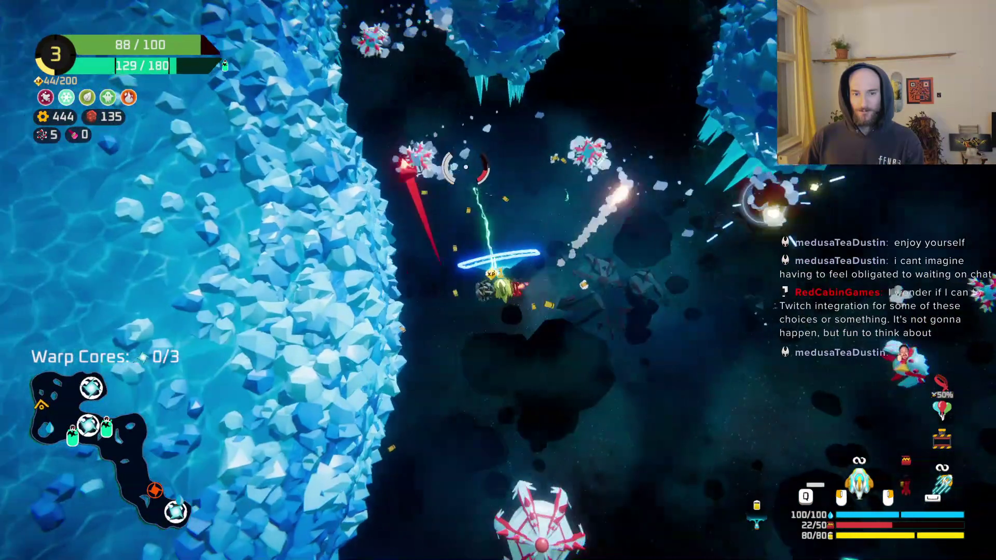
click(466, 167)
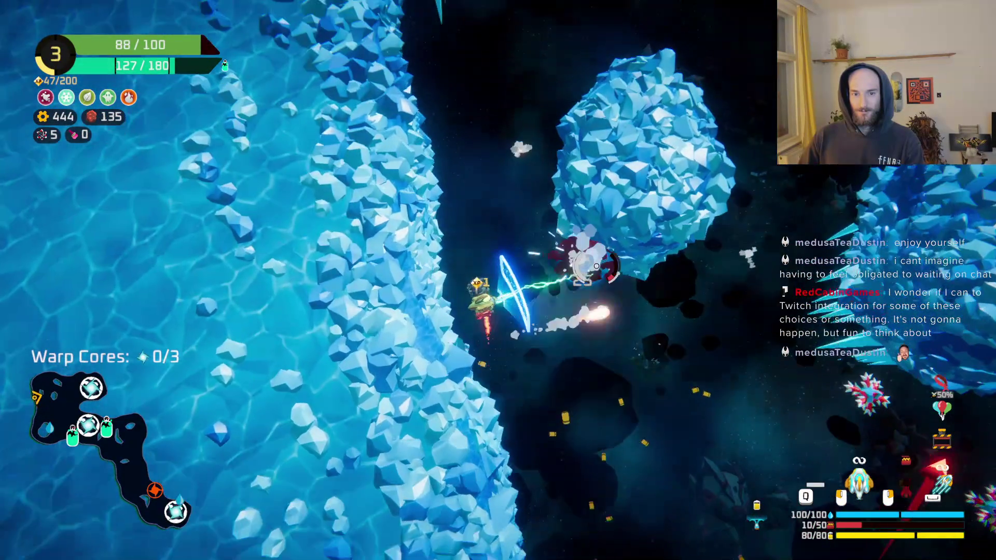
click(597, 266)
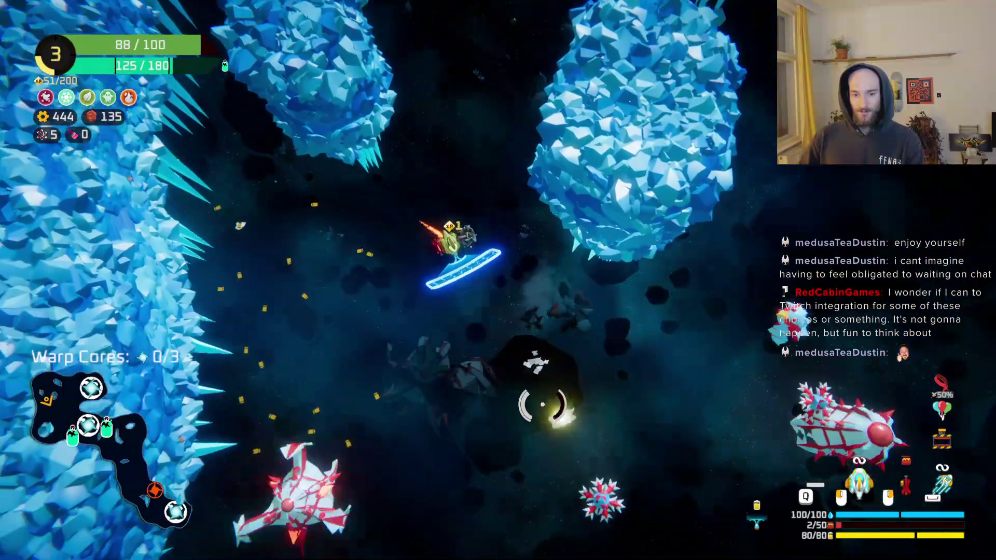
click(542, 404)
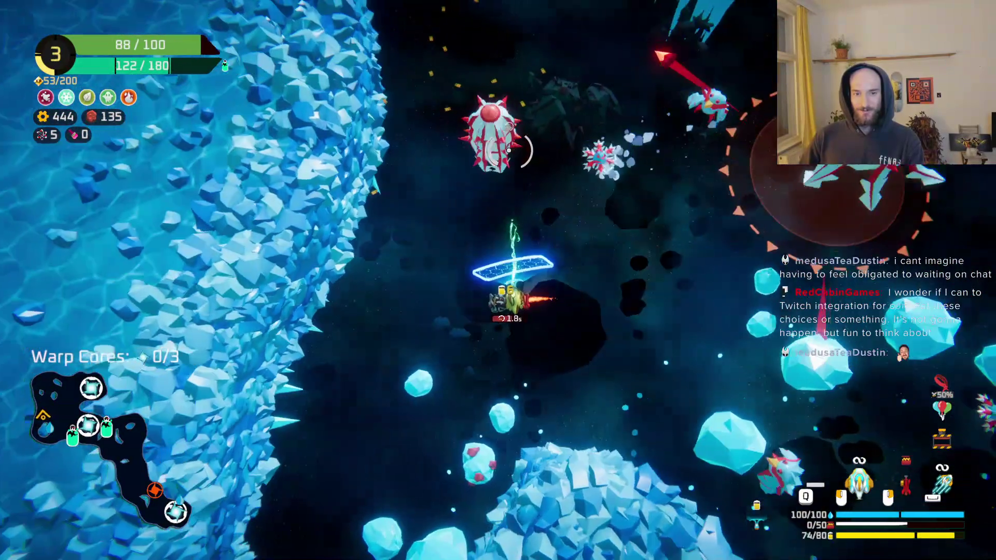
click(534, 213)
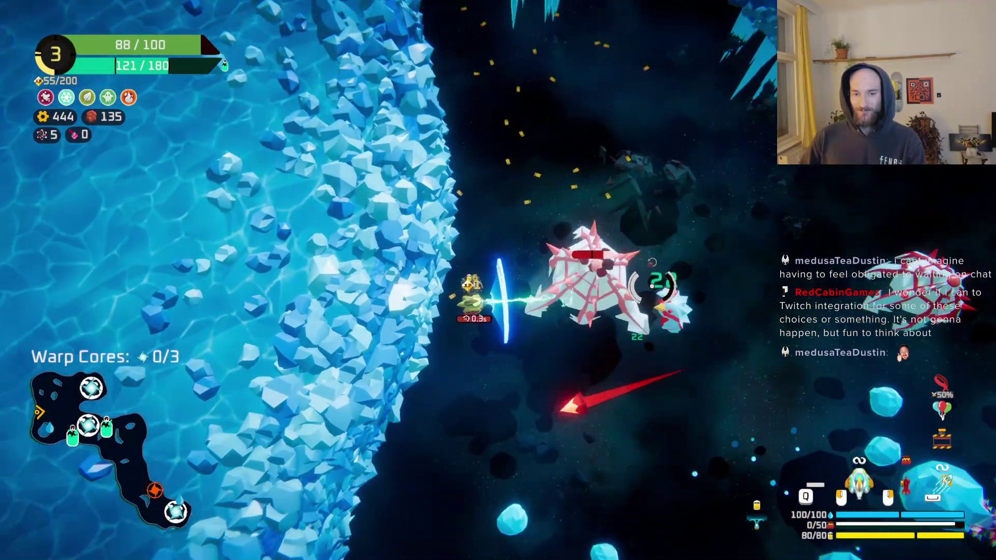
click(652, 286)
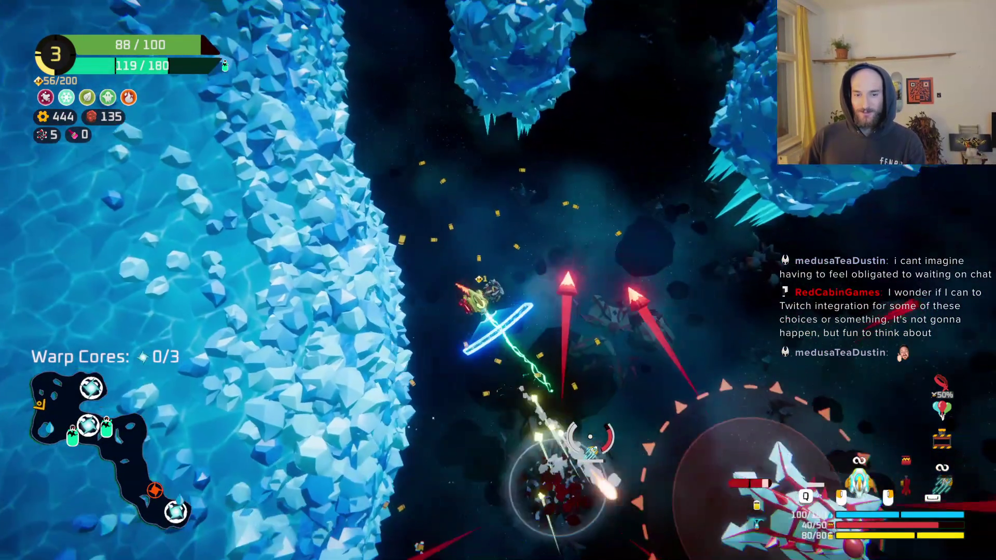
click(591, 438)
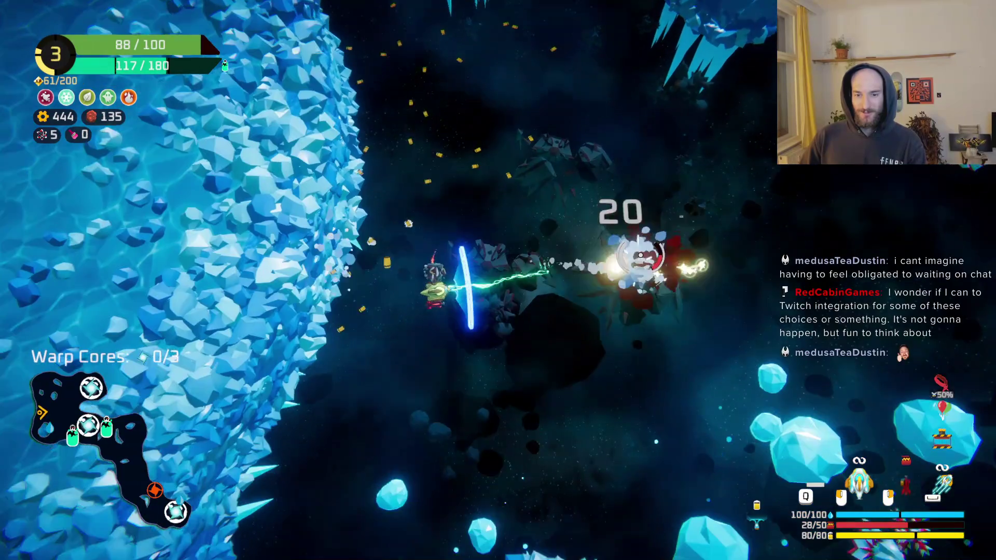
click(641, 255)
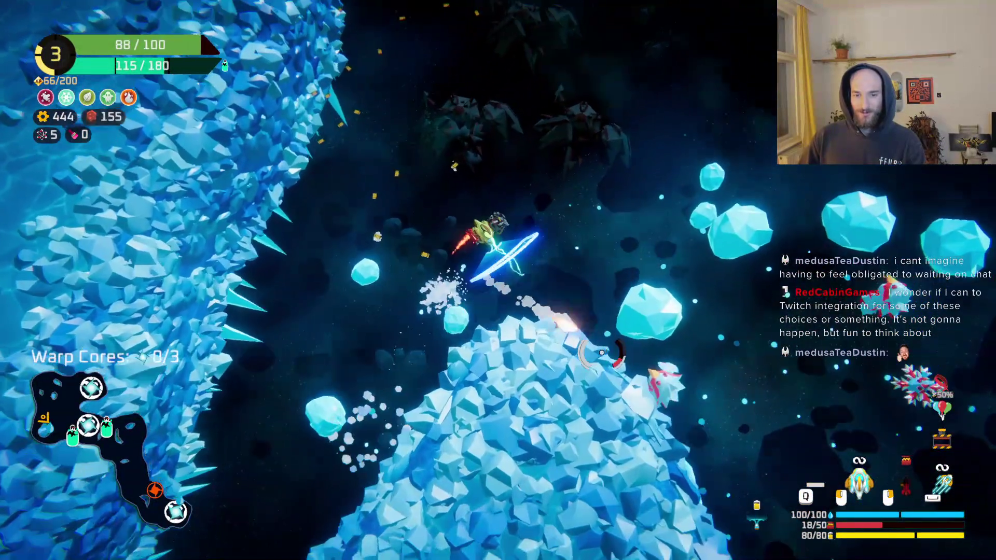
click(602, 352)
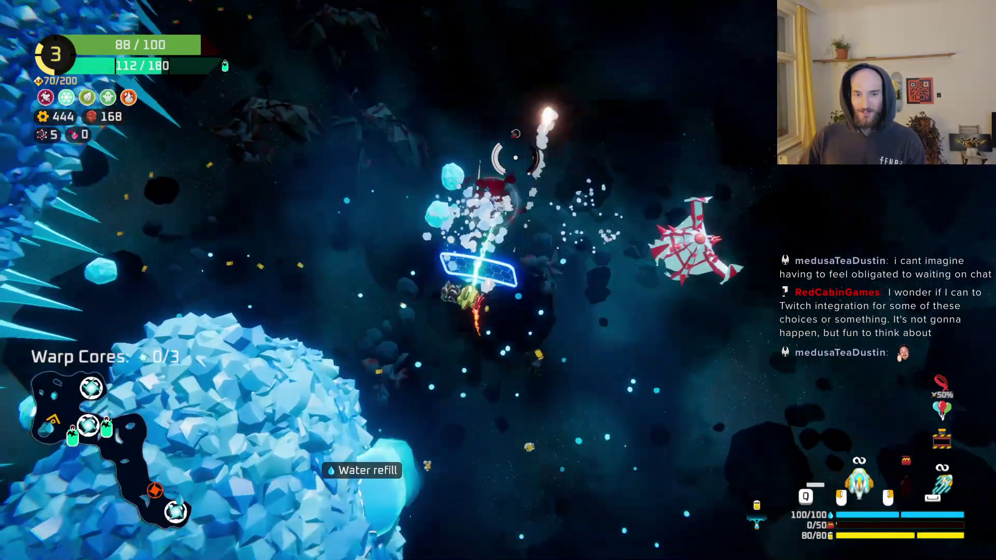
click(515, 158)
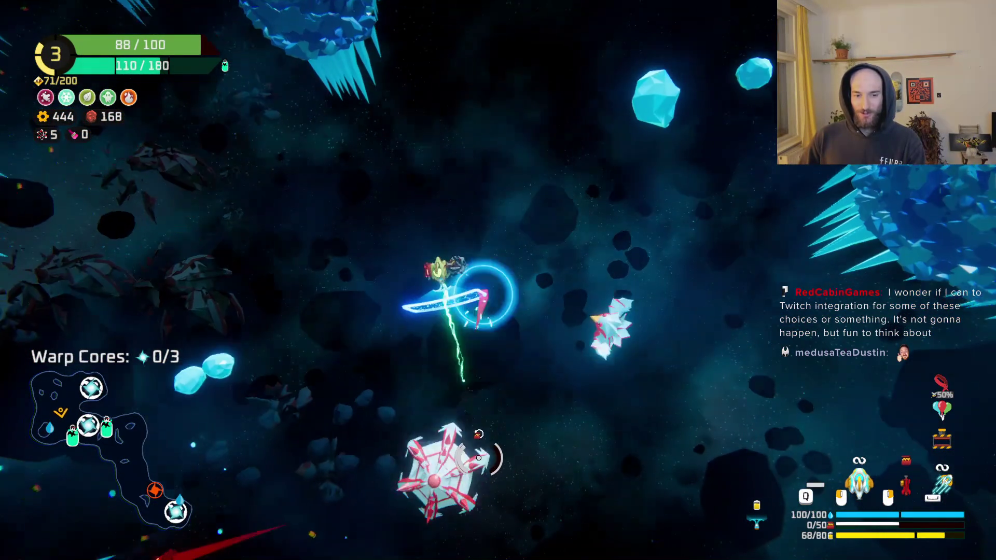
Reload, finish off the large spiky enemy, and fly to the oxygen refill station.
key(r)
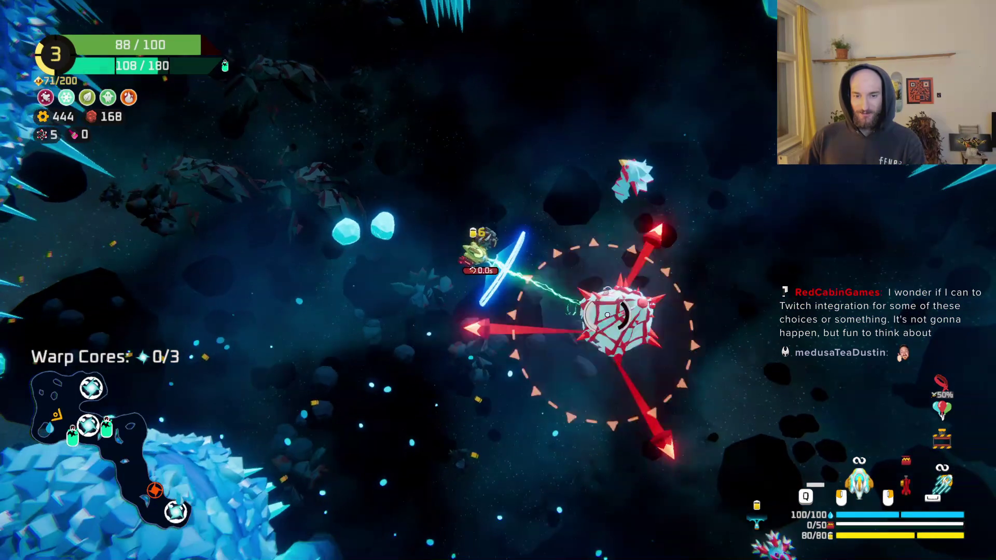
click(607, 314)
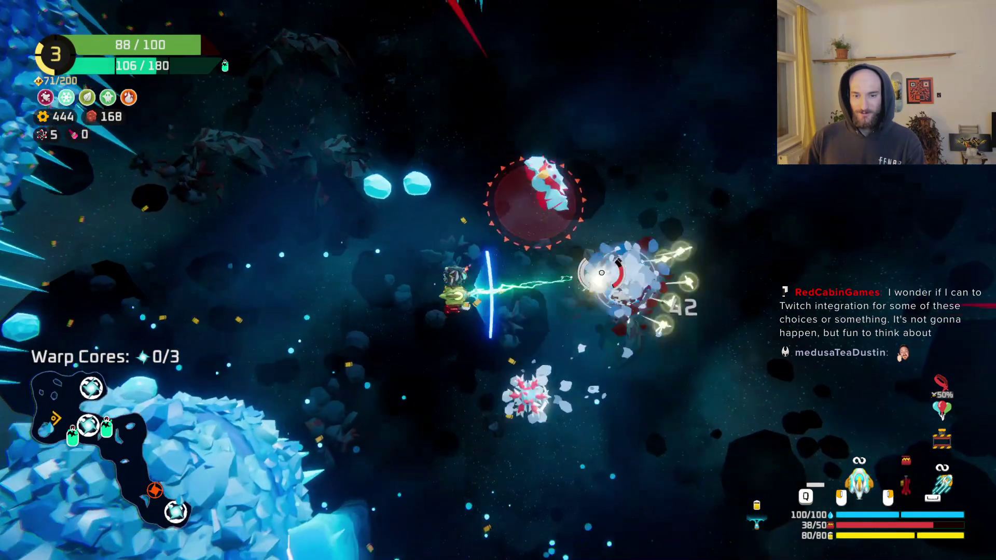
click(602, 272)
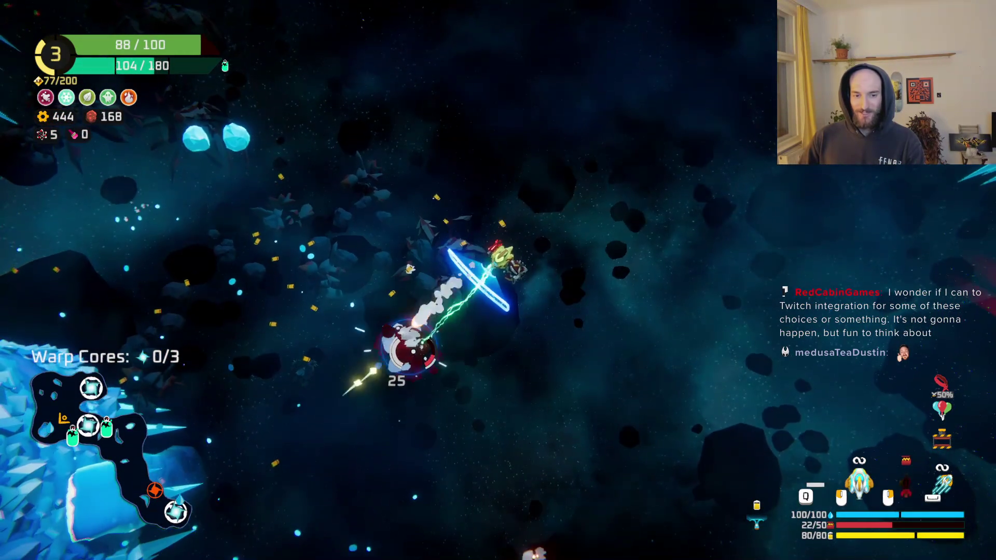
click(413, 351)
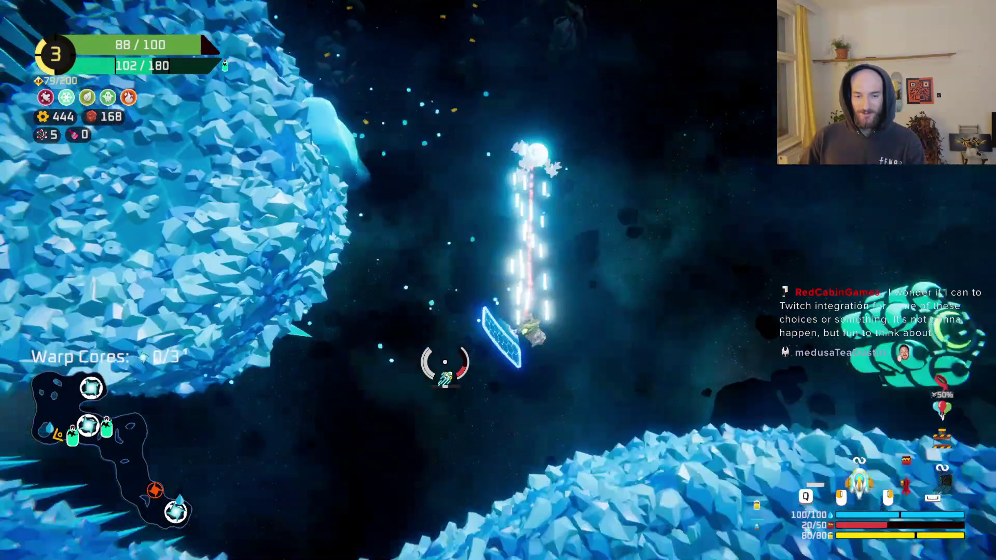
key(d)
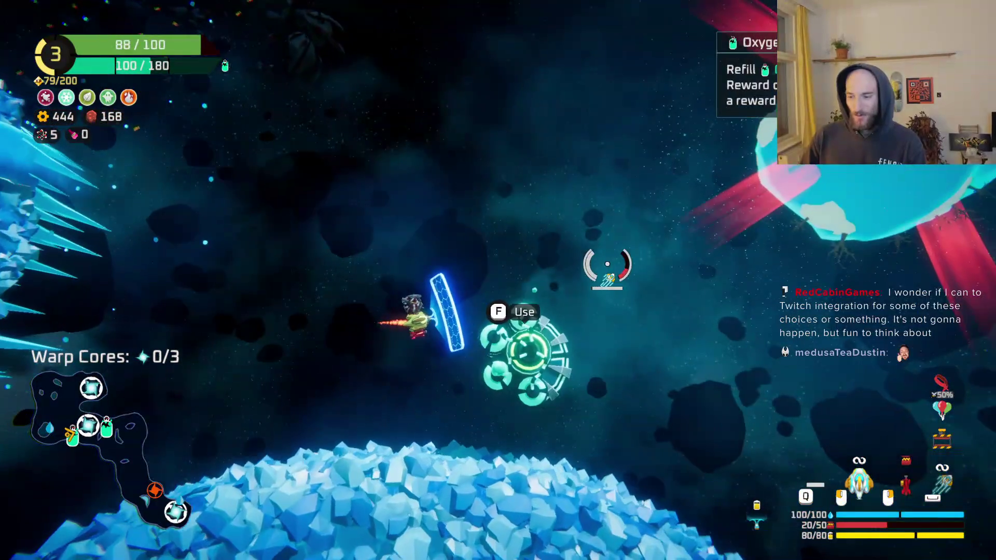
Pause and resume, then mine ore around the ice planet, grab the first warp core, and destroy wreckage.
key(Escape)
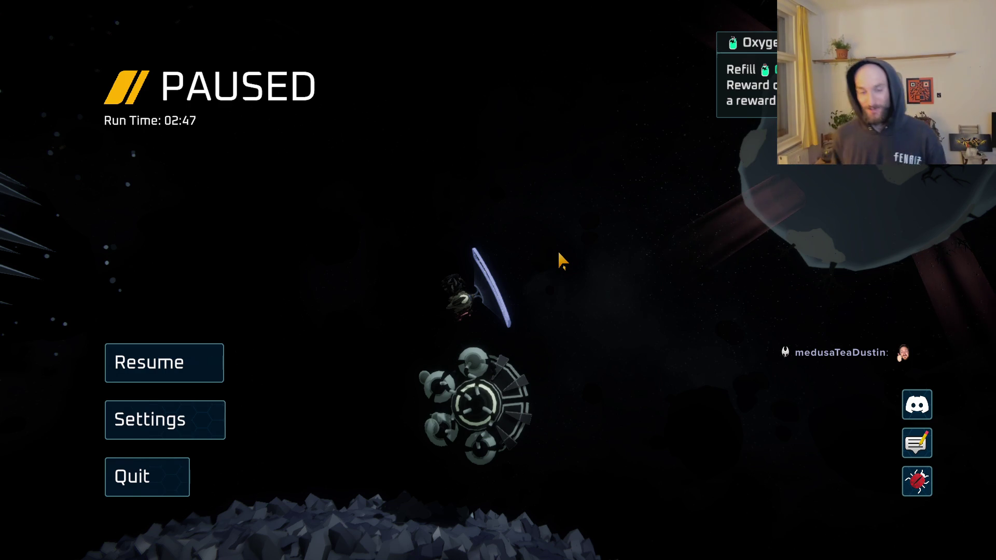
click(186, 362)
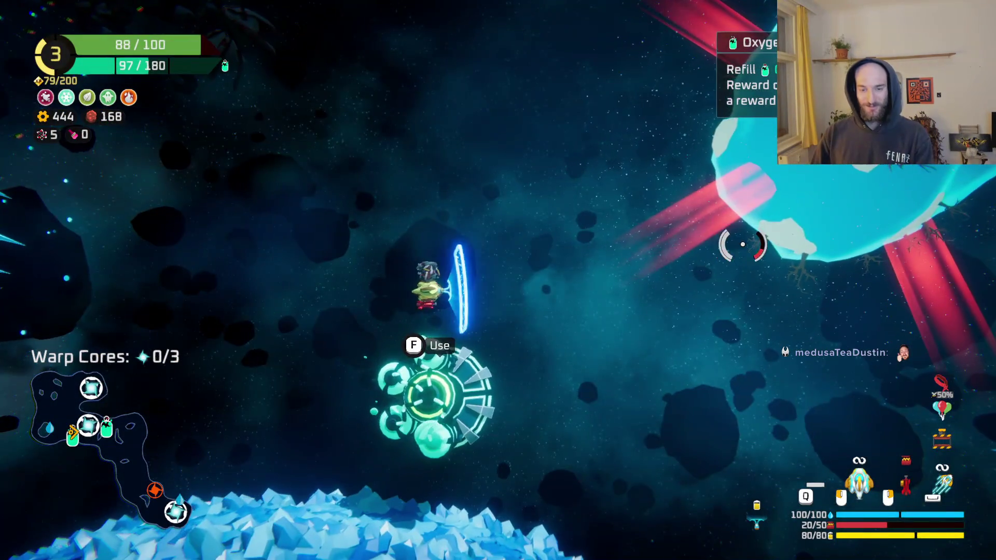
key(w)
key(w)
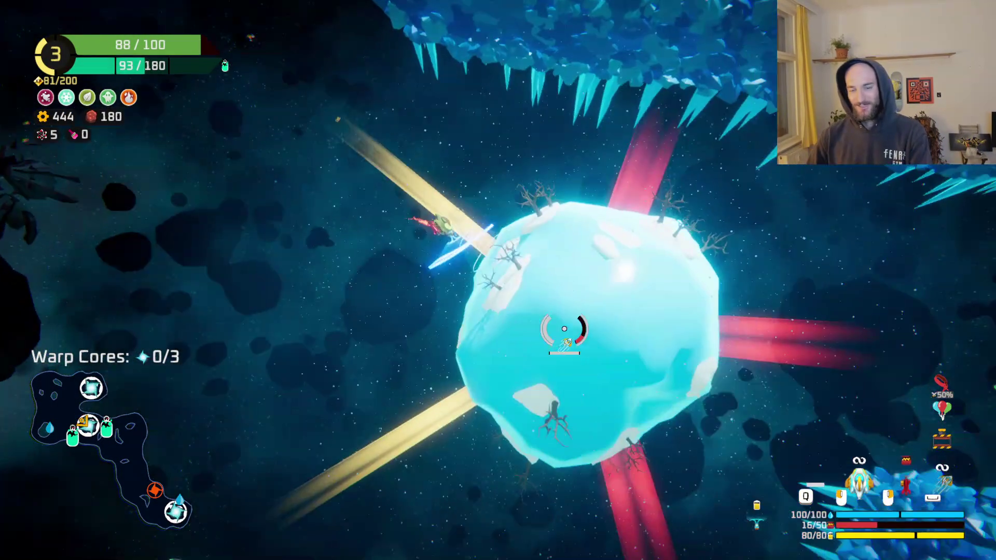
key(w)
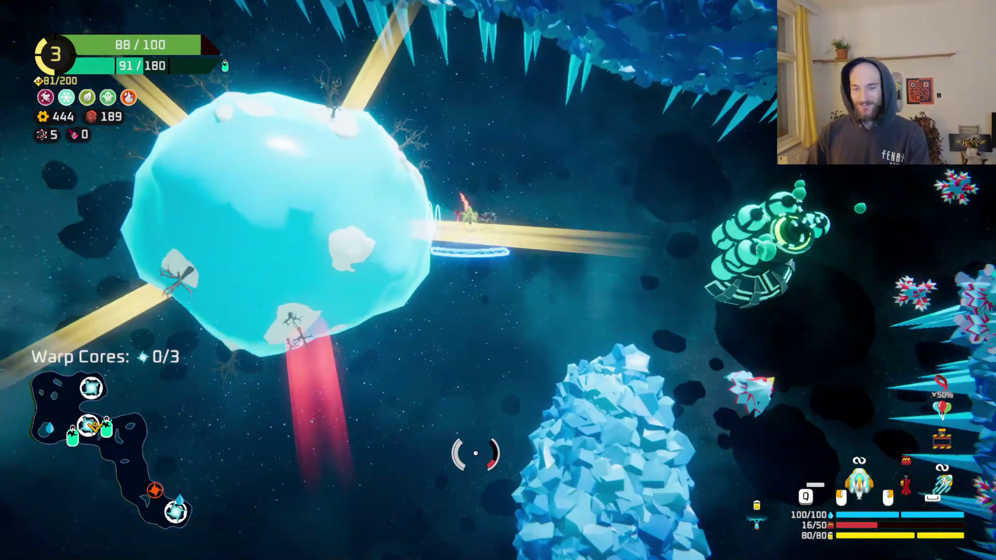
key(w)
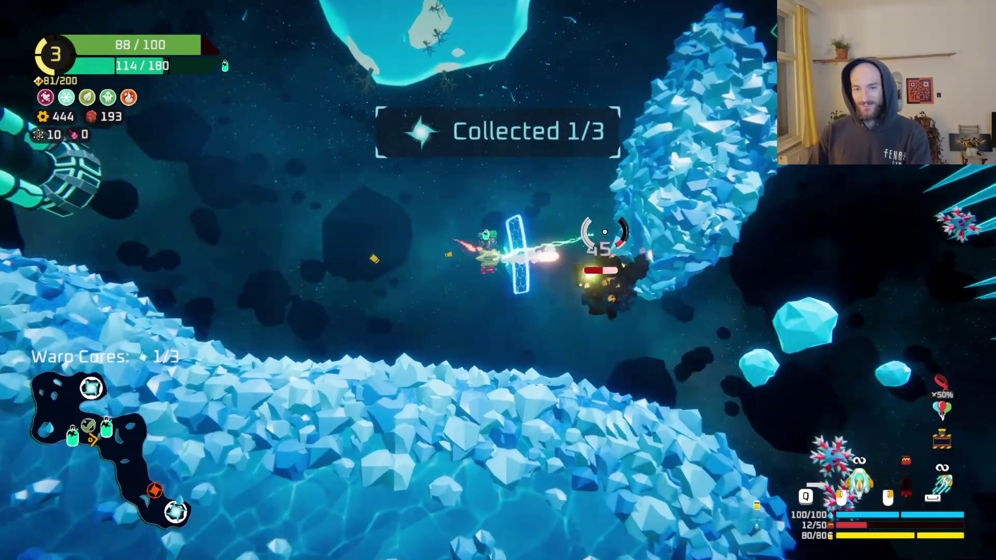
key(w)
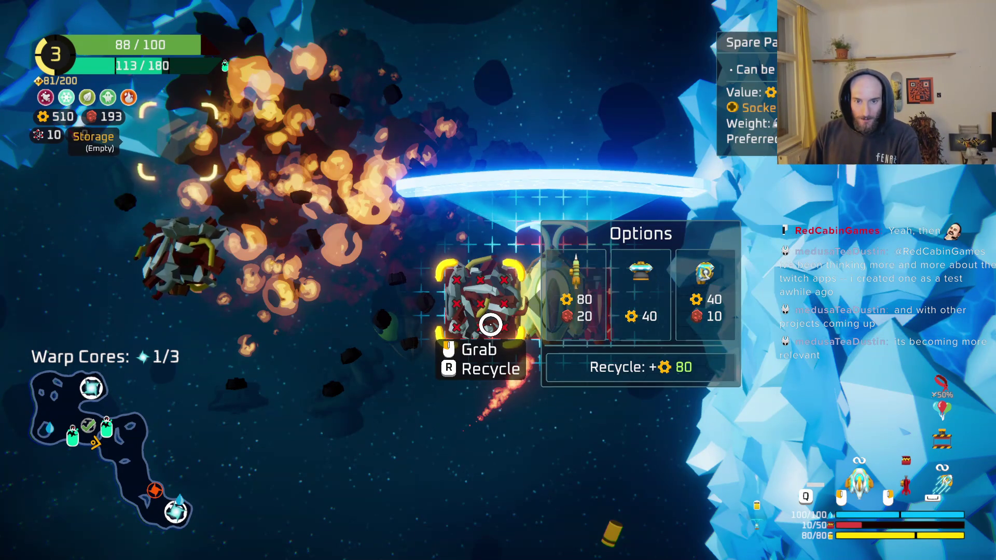
Move the spare part into Storage, fit the thruster upgrade onto the ship, and undock.
click(174, 245)
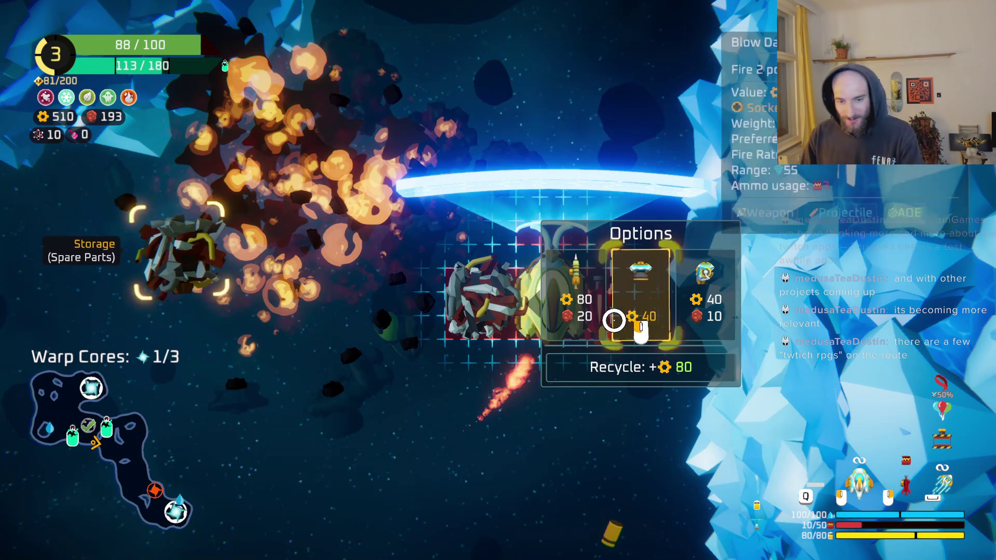
click(628, 318)
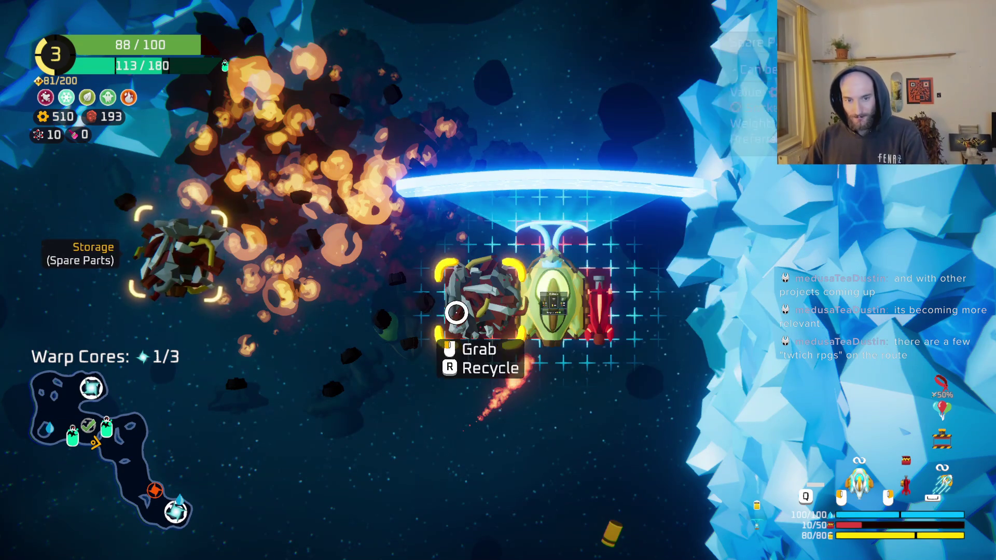
click(156, 262)
mouse_move(488, 313)
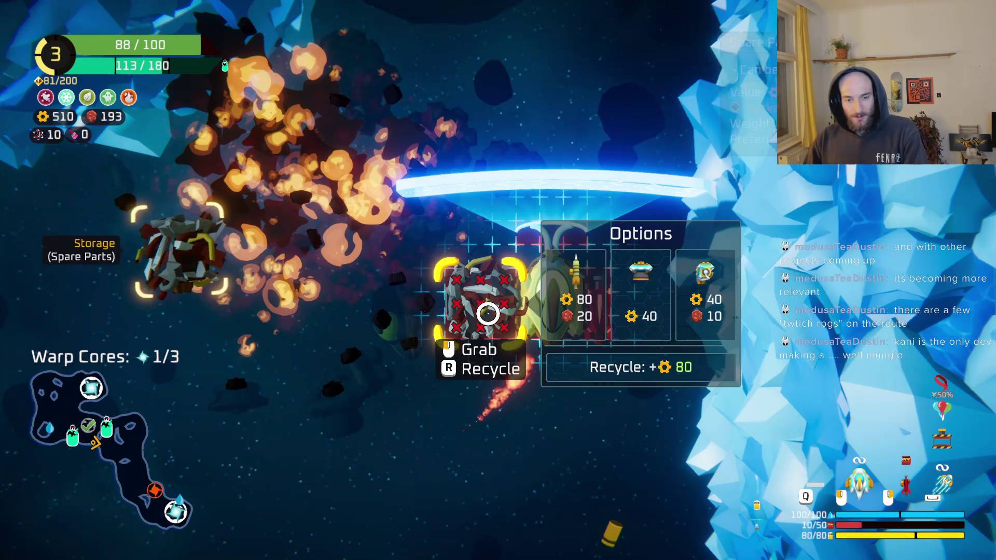
click(629, 301)
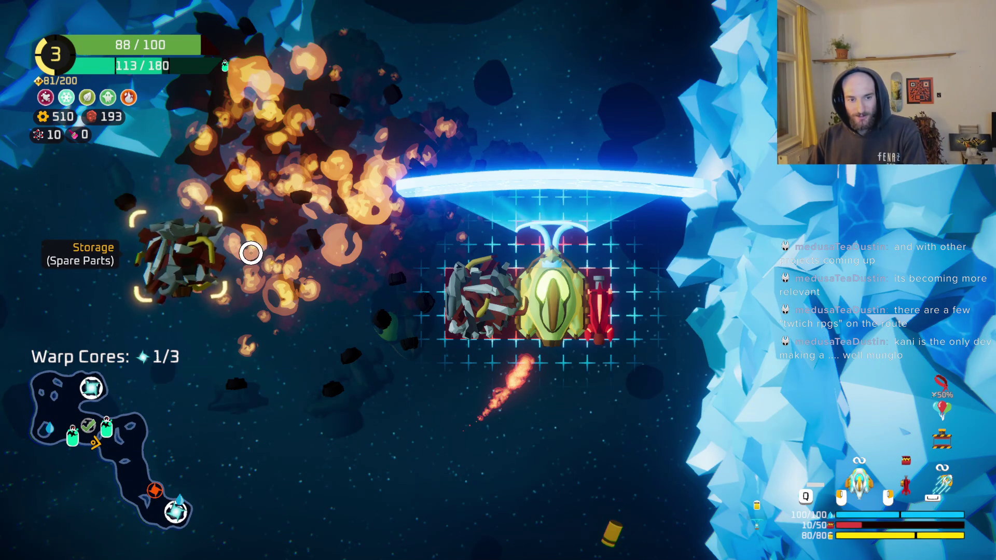
mouse_move(234, 262)
key(w)
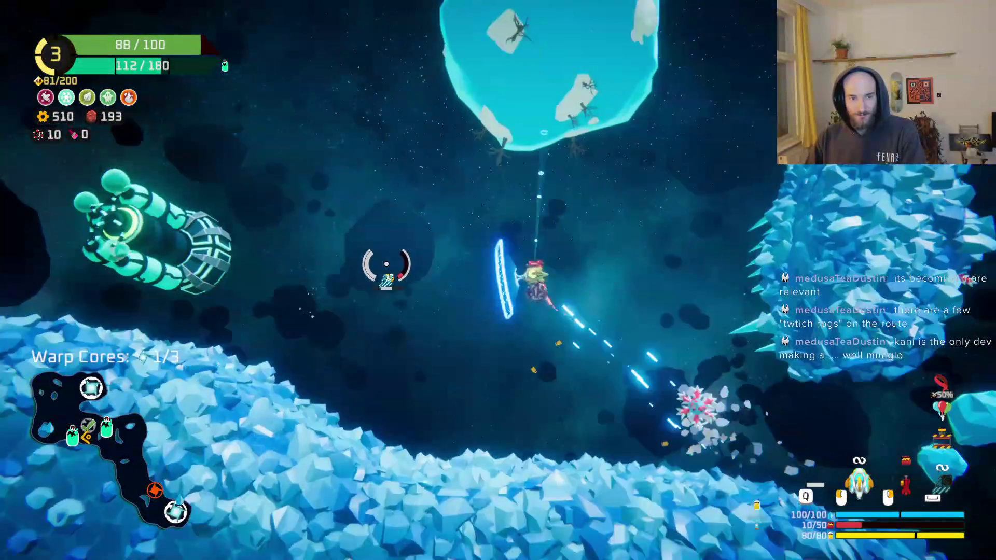
Take the 80-ore station reward, then aim up-left and beam ore toward the second warp core.
key(e)
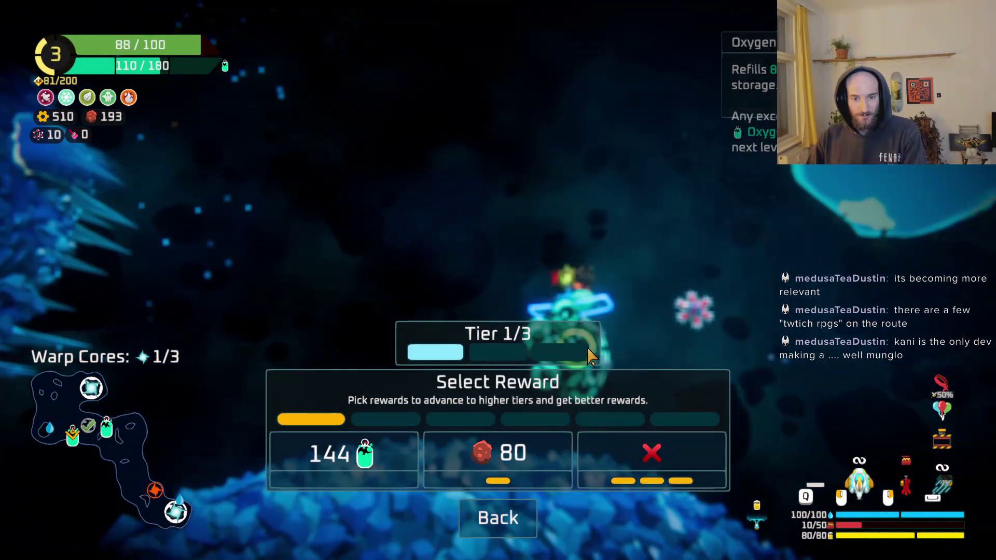
click(511, 454)
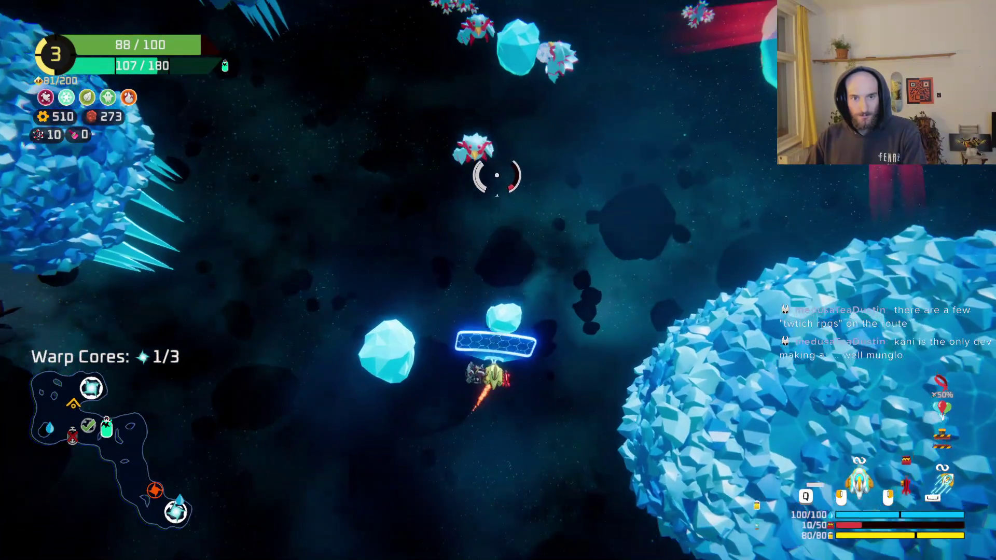
mouse_move(498, 171)
mouse_down()
mouse_move(444, 211)
mouse_move(393, 197)
mouse_move(406, 216)
mouse_move(356, 232)
mouse_move(399, 210)
mouse_move(456, 240)
mouse_move(612, 367)
mouse_move(629, 255)
mouse_move(607, 173)
mouse_move(444, 181)
mouse_move(398, 336)
mouse_move(589, 328)
mouse_move(545, 160)
mouse_move(544, 233)
mouse_move(583, 456)
mouse_move(447, 243)
mouse_up()
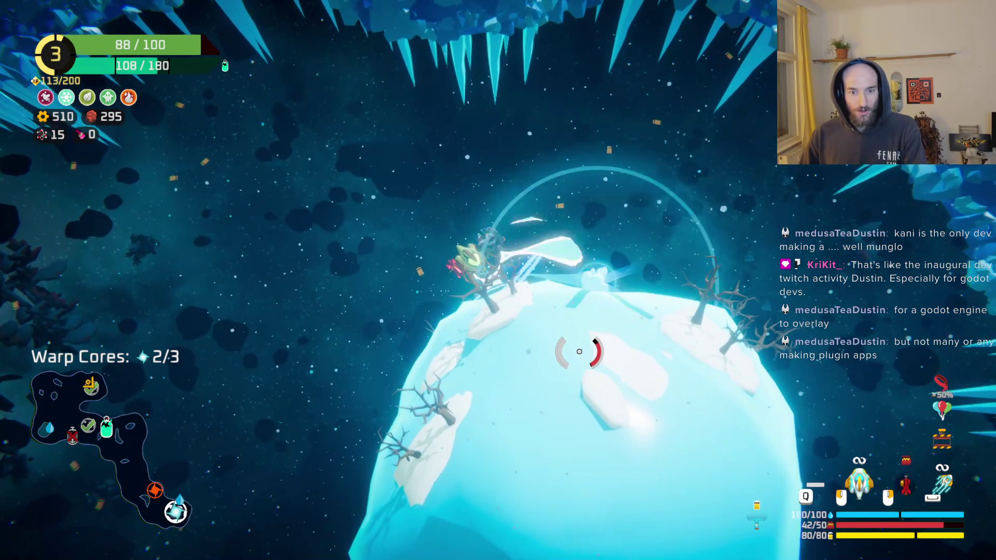
Attack to lift off the planet, pause, then bring up the ship build grid with Tab.
click(534, 344)
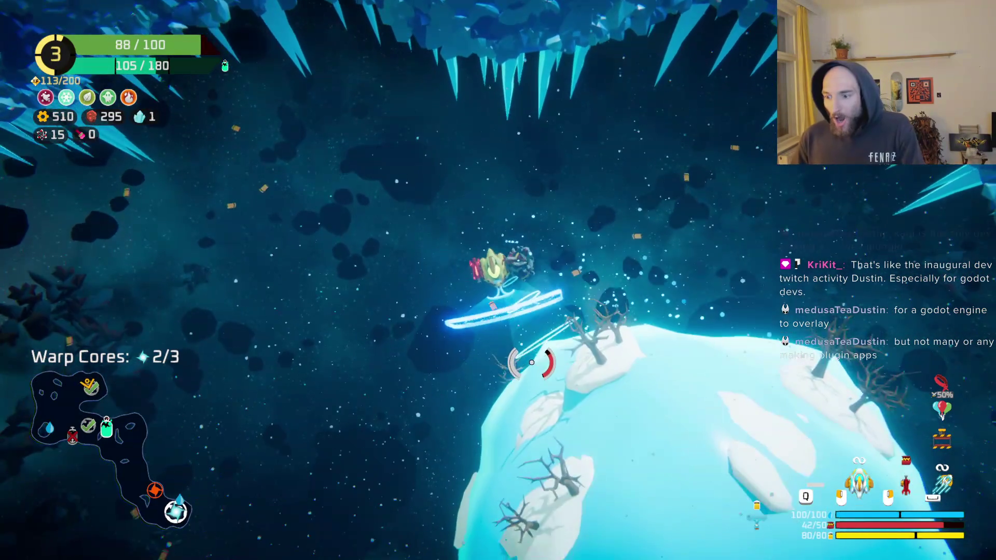
key(Escape)
key(Escape)
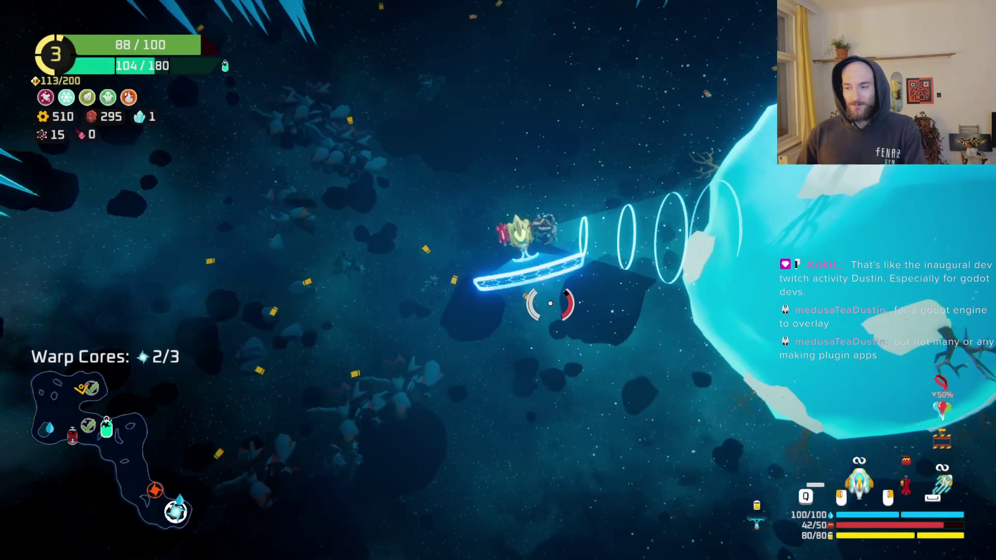
key(Tab)
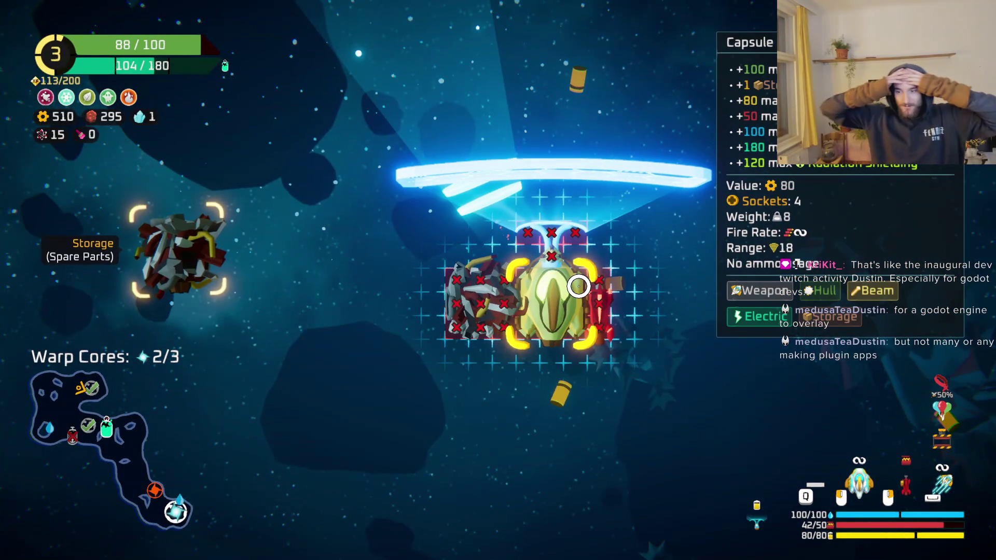